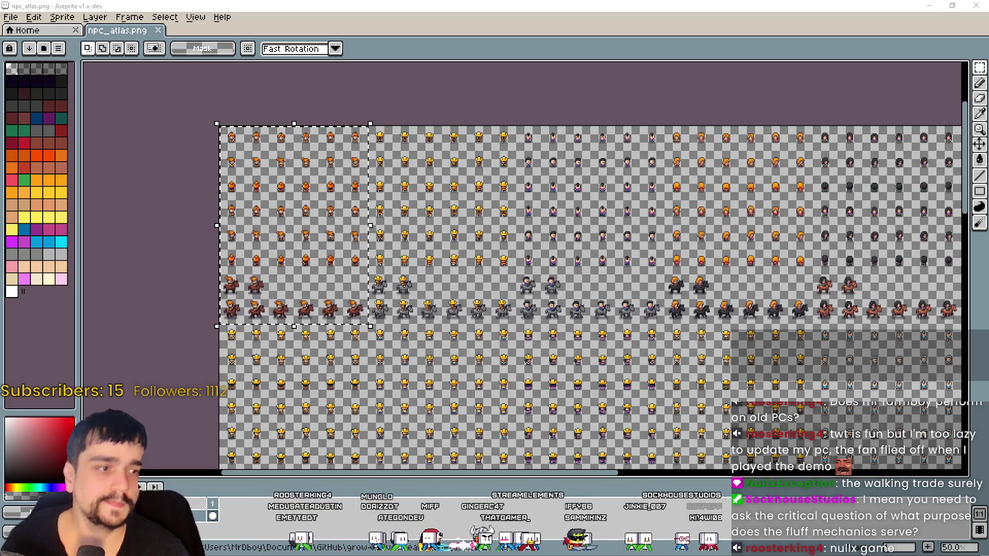
Restore the npc_atlas.png window from maximized, clear the selection, and zoom around the sprite sheet
double_click(608, 5)
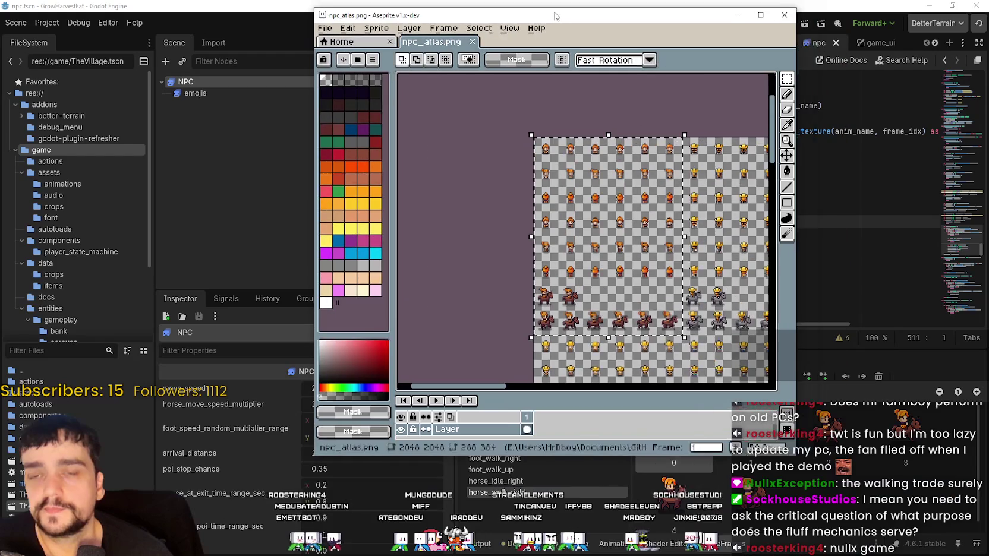
key("ctrl+d")
scroll(672, 223, "right", 3)
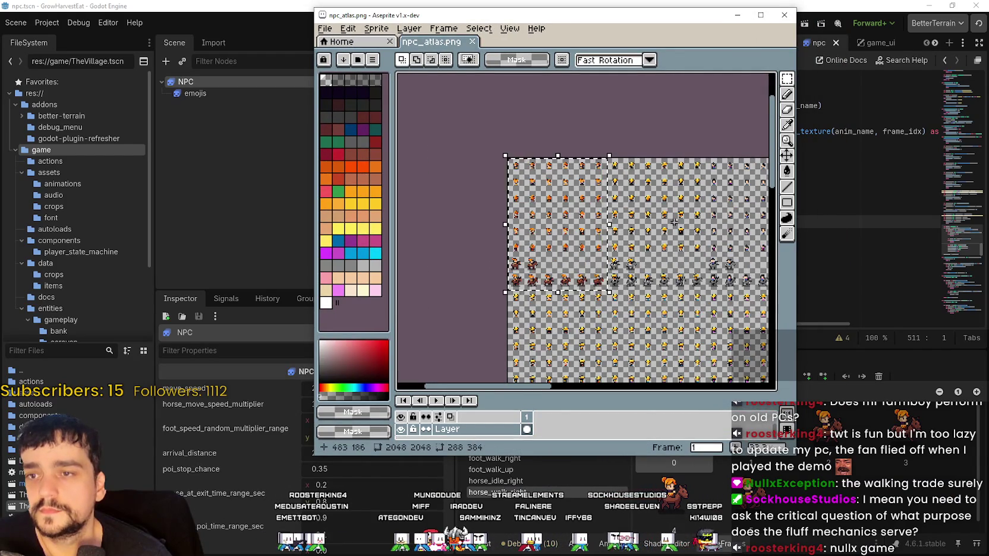
scroll(607, 261, "up", 4)
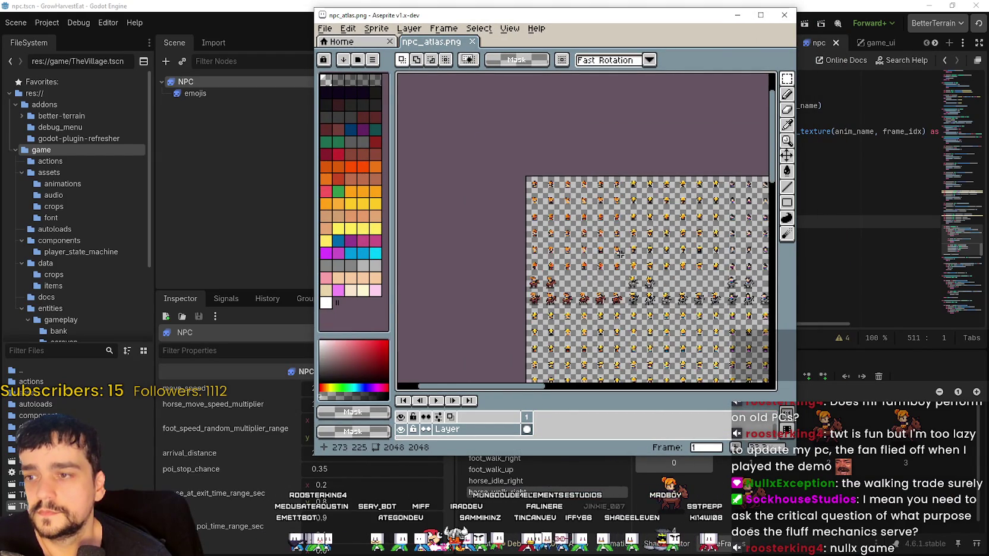
scroll(607, 261, "down", 2)
Bring the Godot editor forward and run the GrowHarvestEat project
left_click(844, 213)
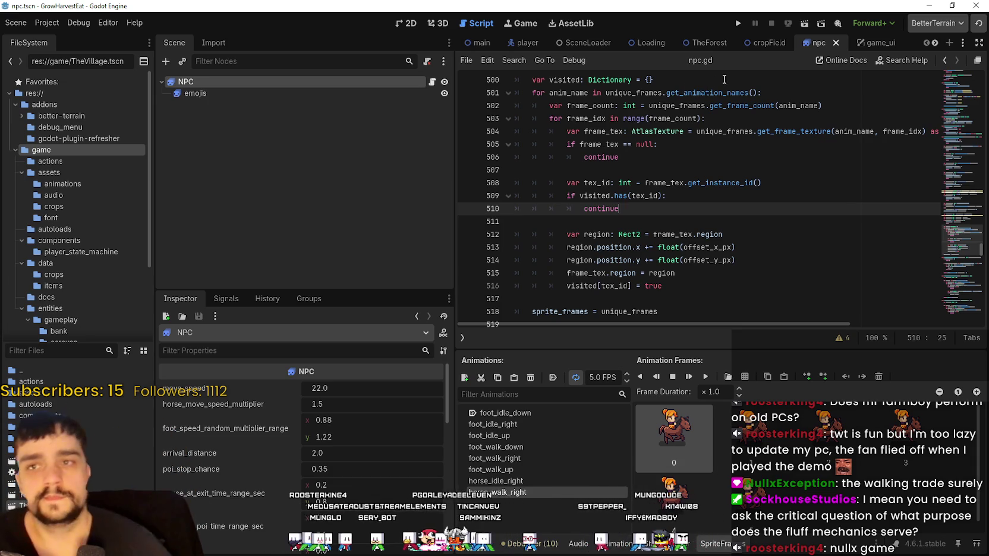
left_click(740, 23)
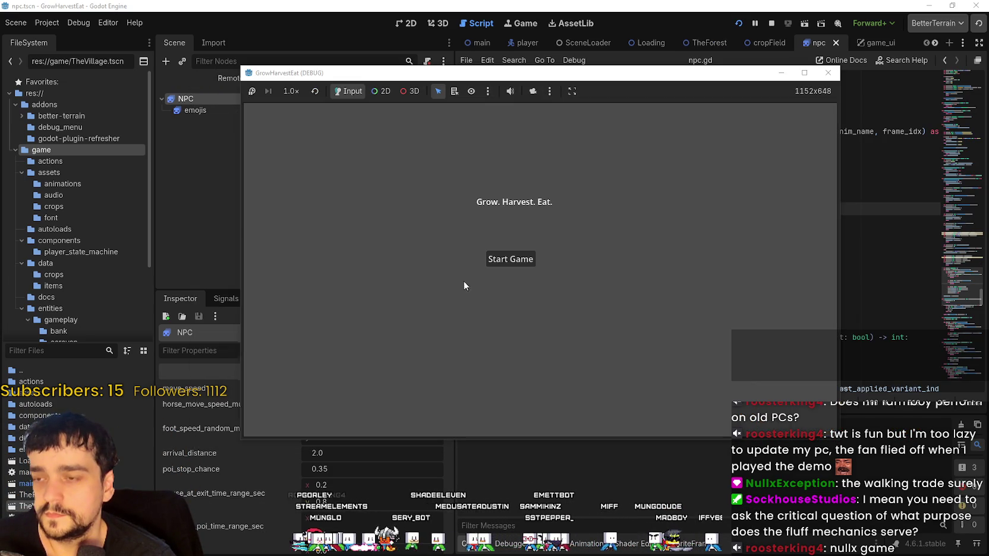
Start the game from the title screen in a maximized debug window and adjust the zoom
left_click(512, 261)
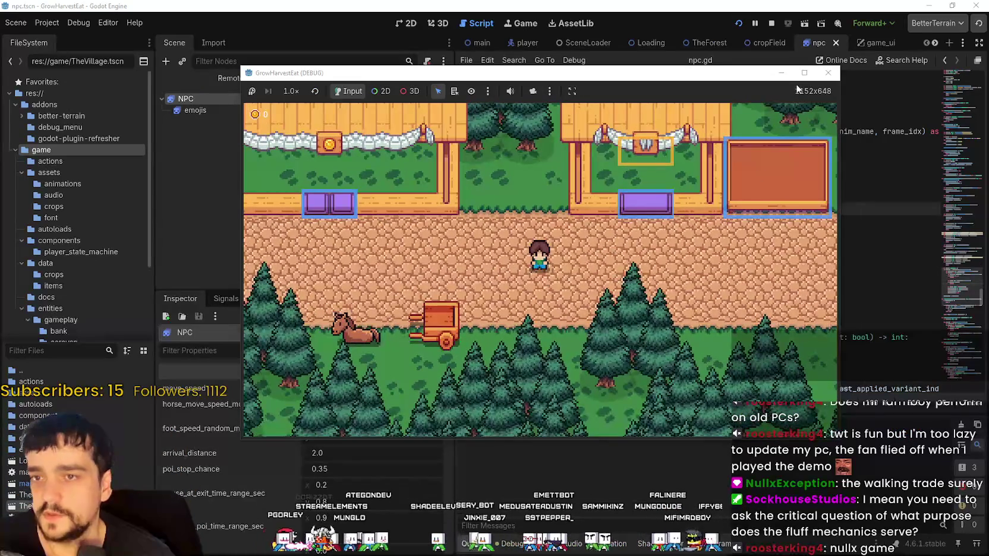
left_click(804, 72)
scroll(580, 246, "down", 3)
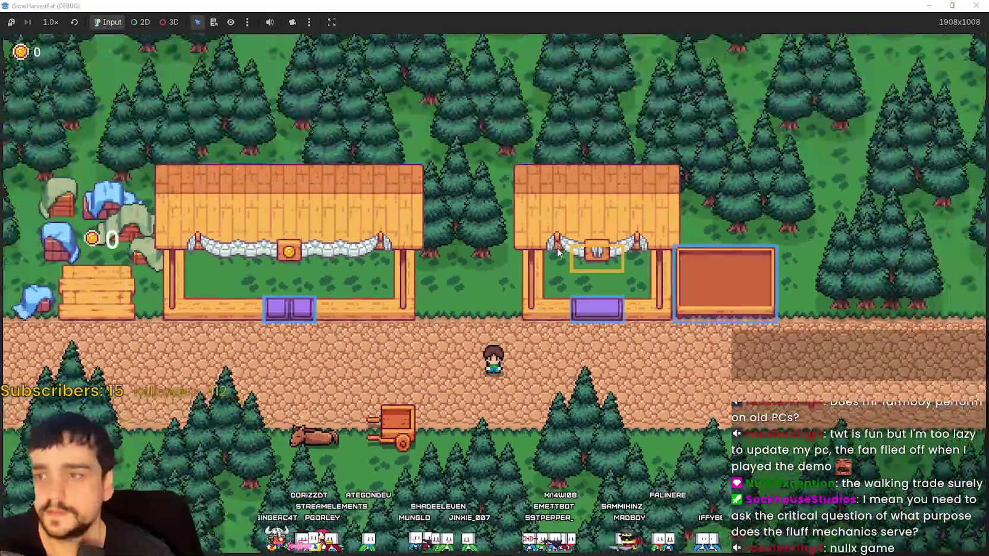
scroll(558, 265, "up", 2)
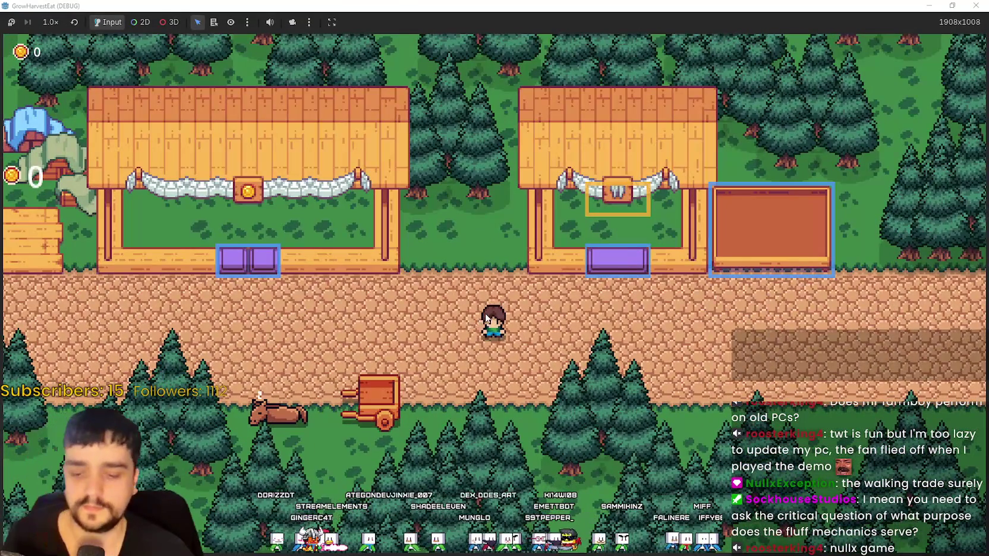
Walk the player left, right and up, then set the game speed to 2.0×
key("a")
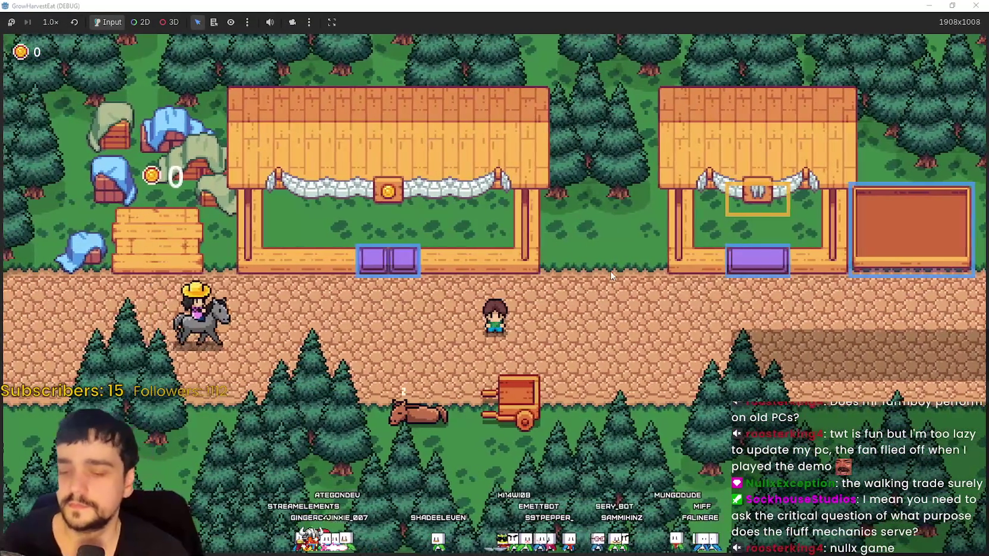
key("d")
key("w")
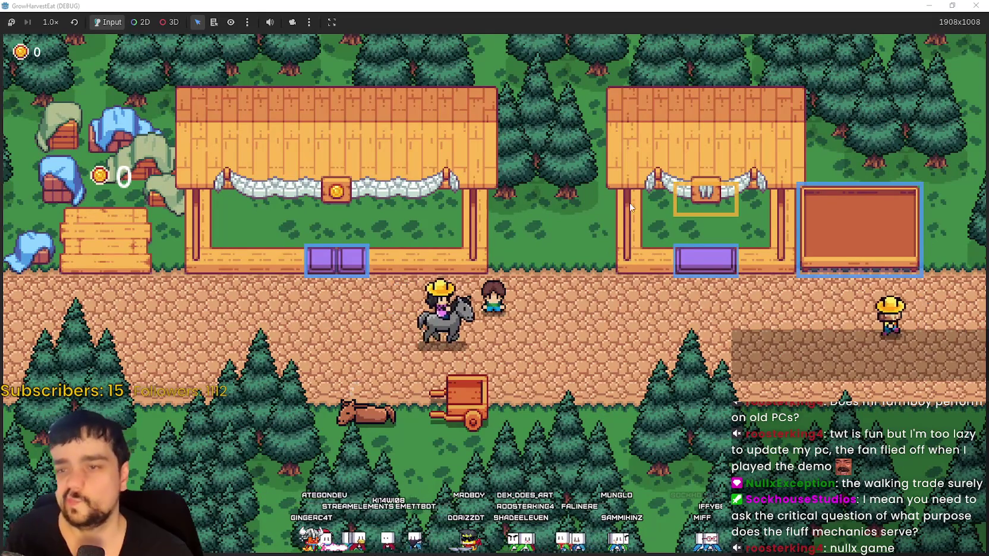
left_click(50, 22)
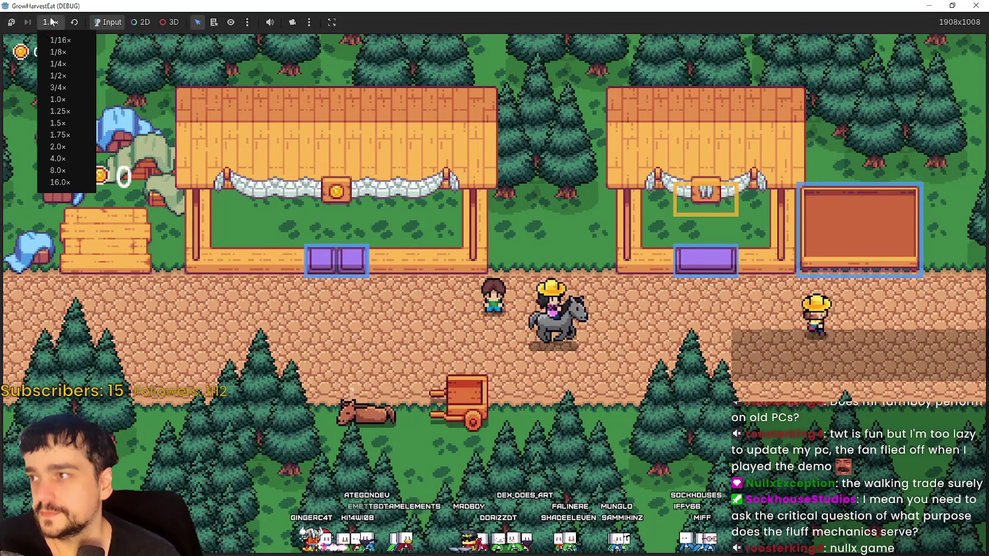
left_click(56, 147)
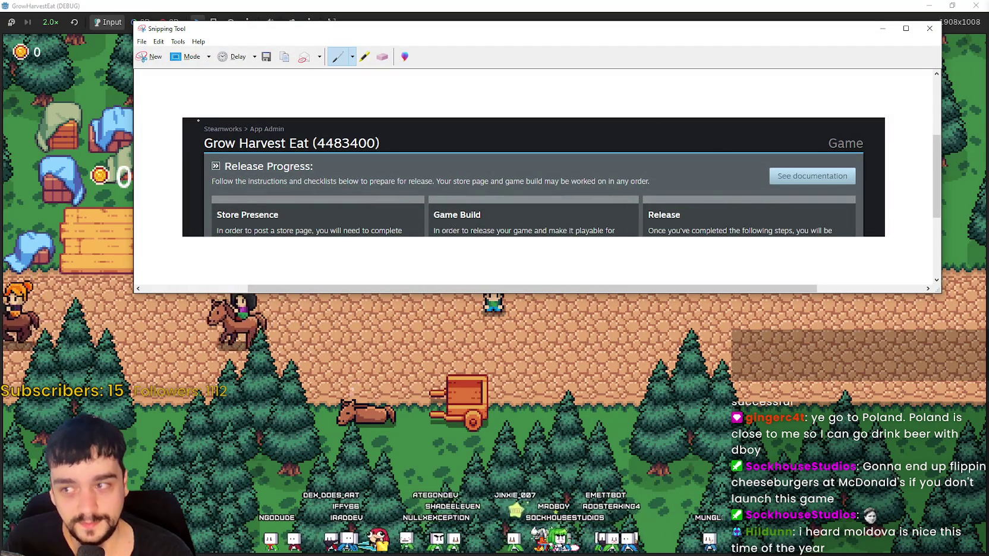
Draw red marks on the Steamworks screenshot, then close the Snipping Tool window
left_click_drag(199, 121, 195, 184)
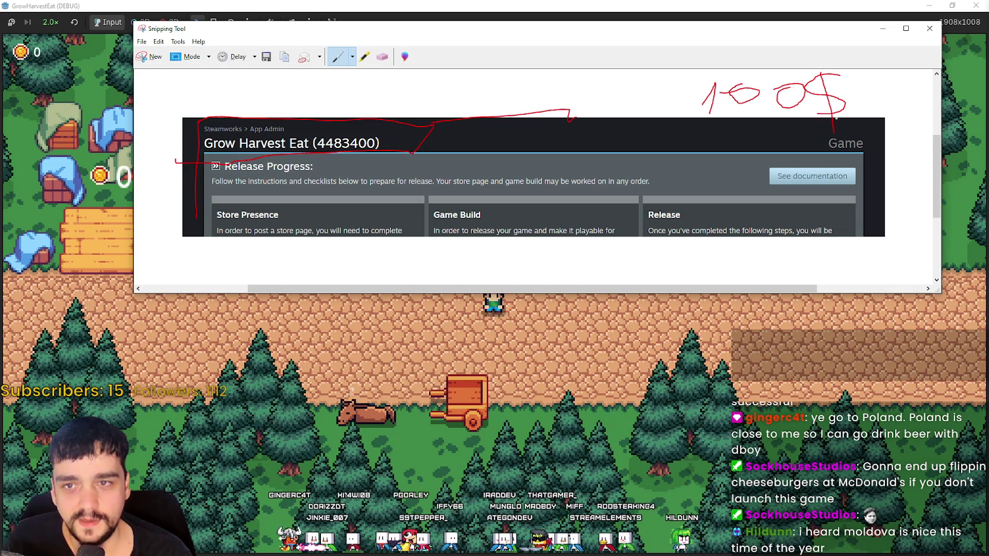
left_click_drag(839, 111, 844, 142)
scroll(535, 178, "up", 1)
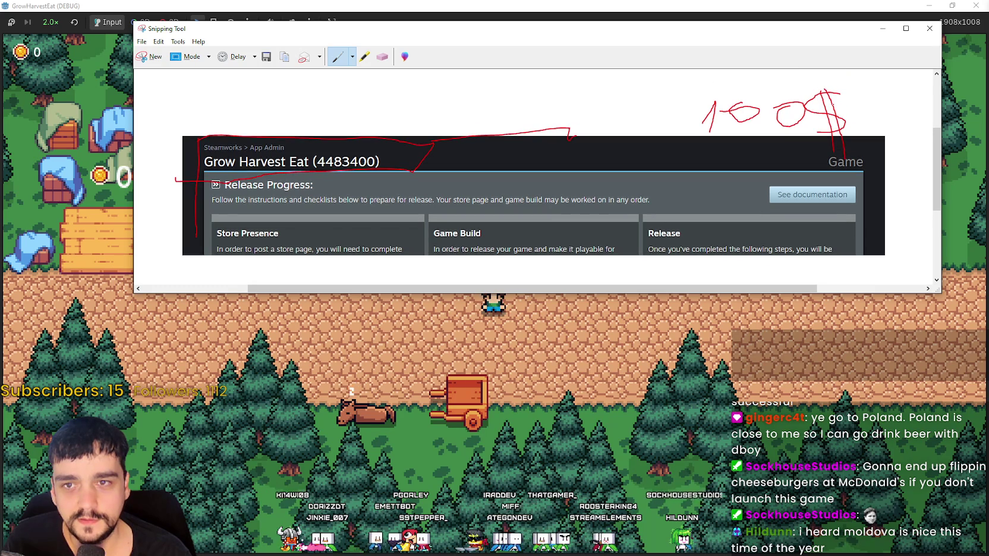
scroll(566, 205, "down", 1)
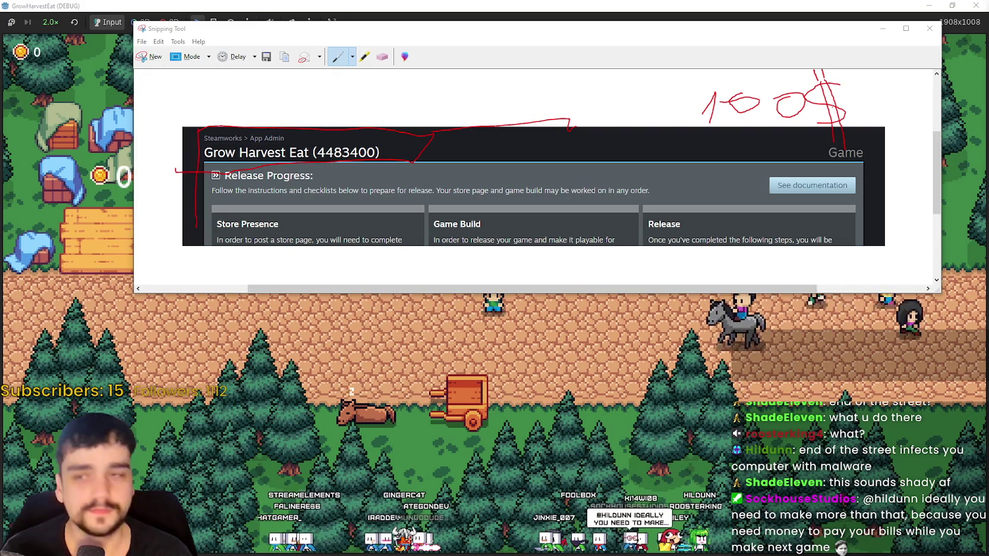
key("alt+F4")
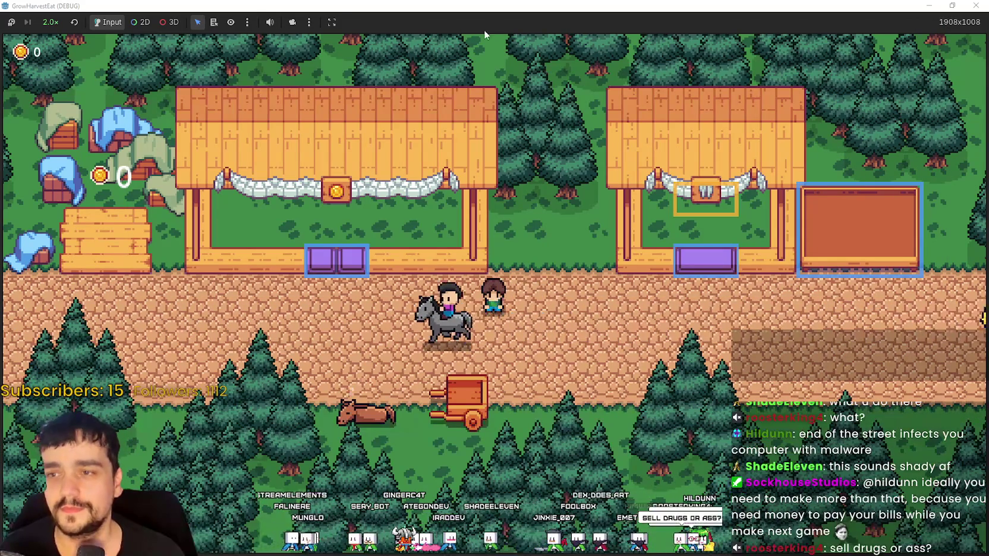
Stop the running game, place the cursor on line 505 of npc.gd, and relaunch the project
key("super+Down")
left_click(754, 60)
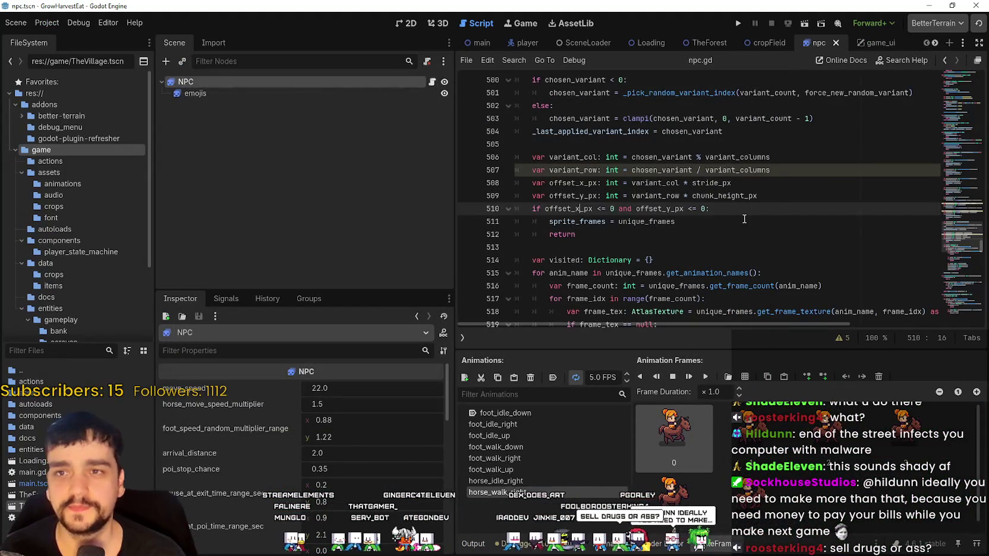
left_click(743, 145)
left_click(740, 23)
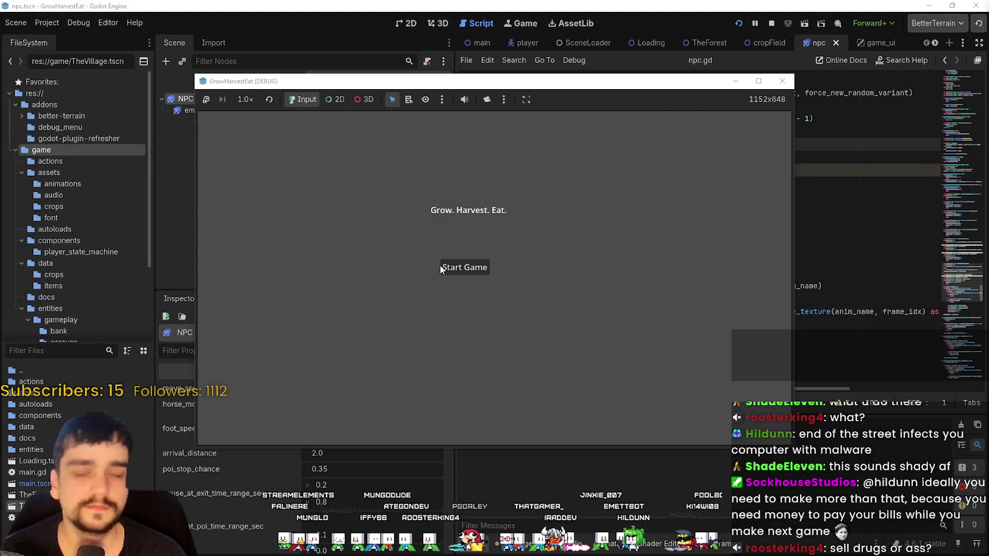
Start the game and walk the player left, right and down along the village road
left_click(441, 268)
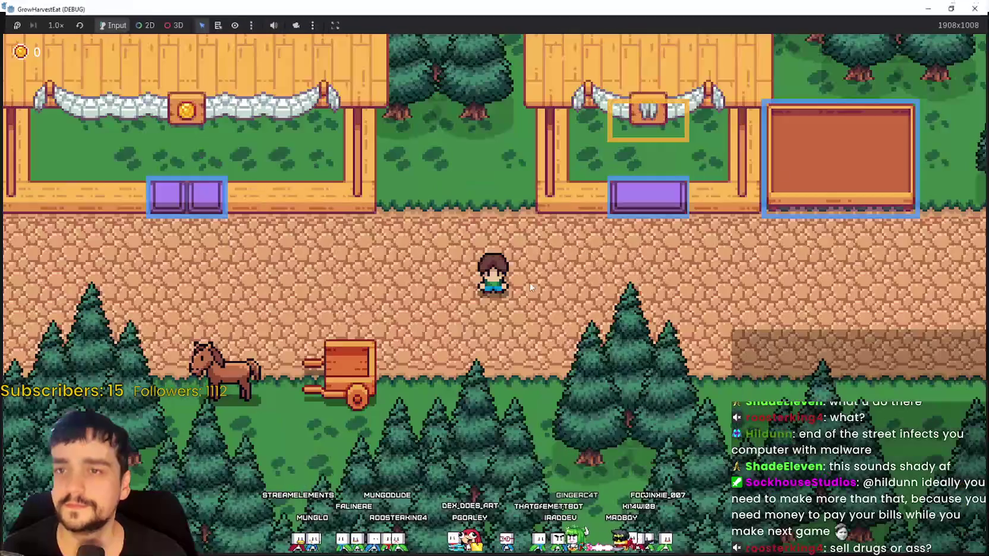
key("a")
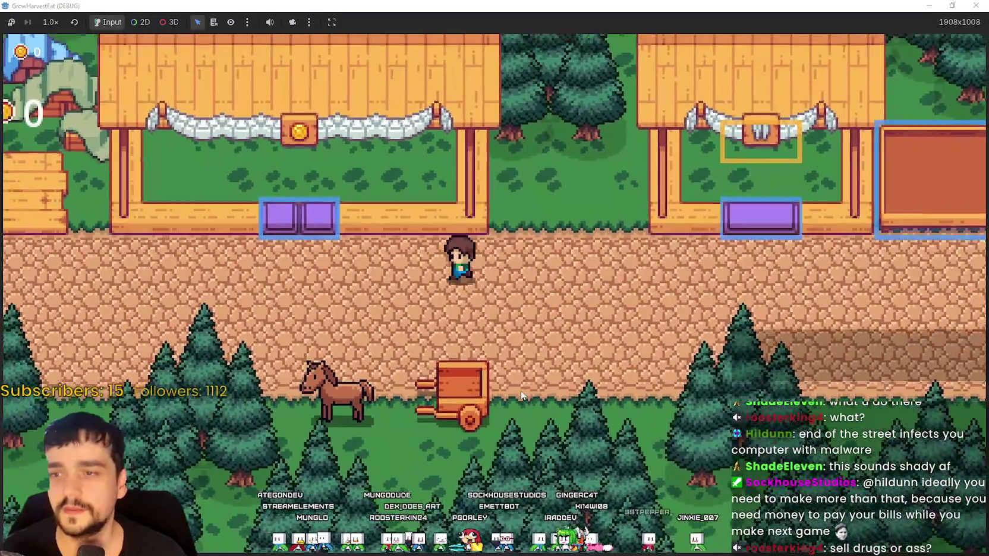
key("d")
key("s")
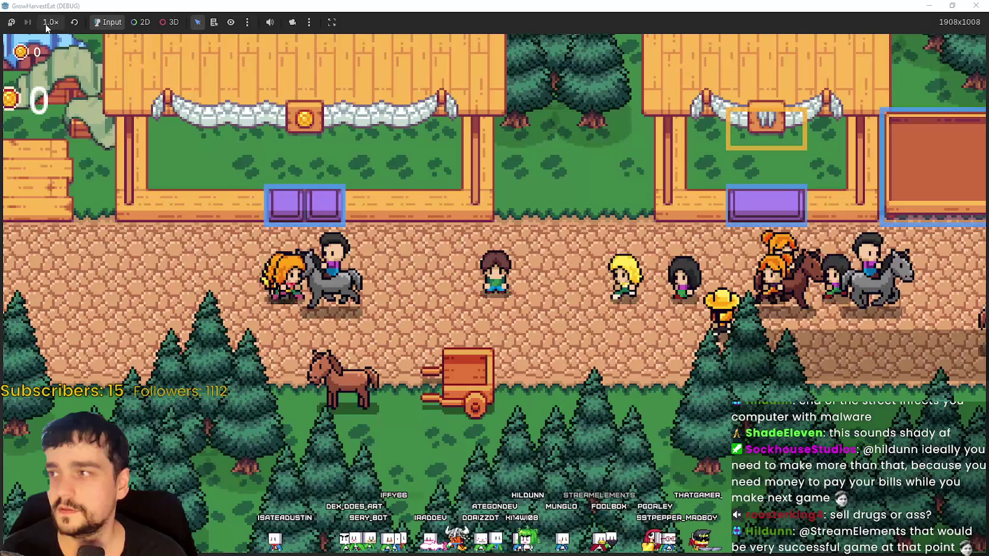
Set the running game to 4.0× speed to watch the villagers and riders
left_click(47, 24)
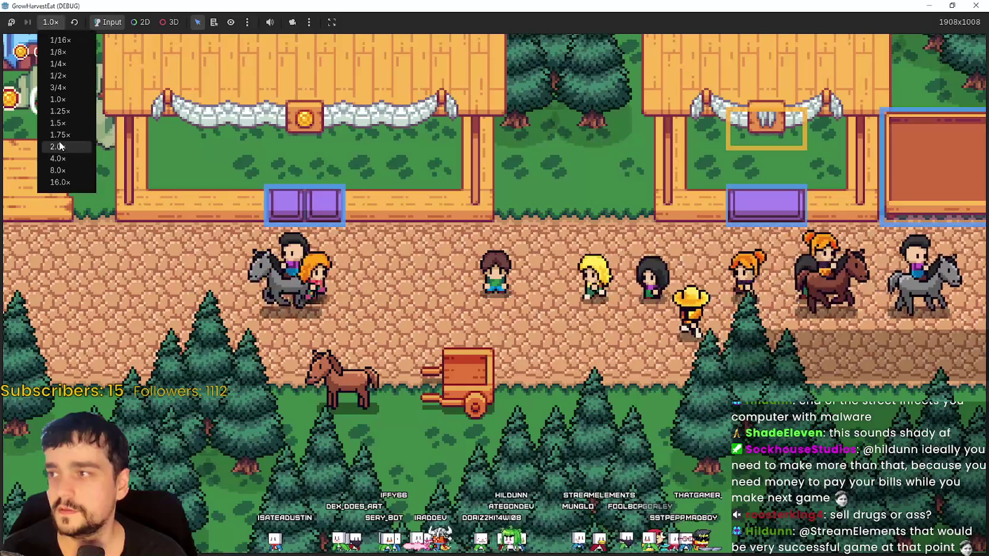
left_click(60, 128)
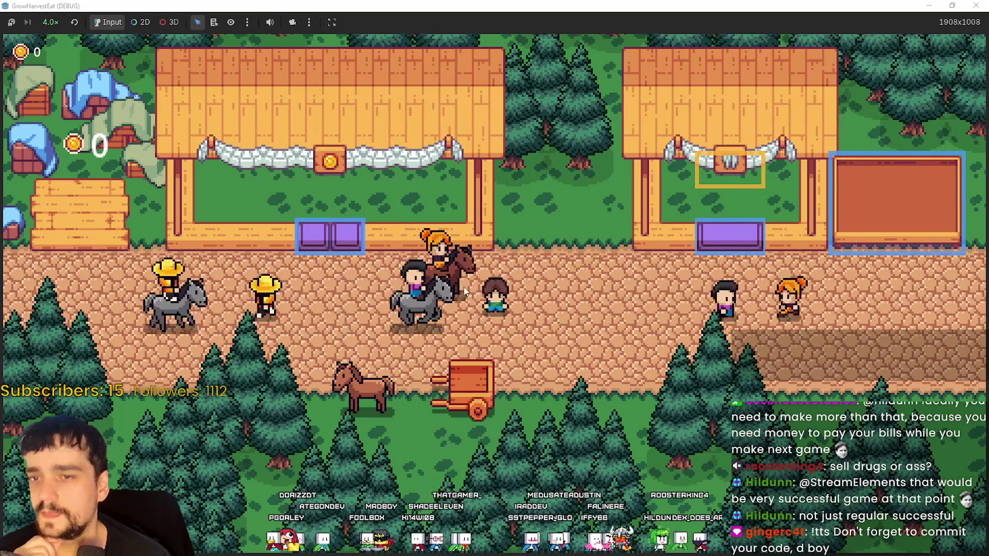
Restore and stop the debug game, then visit lines 509 and 513 of npc.gd and widen the code view
double_click(469, 23)
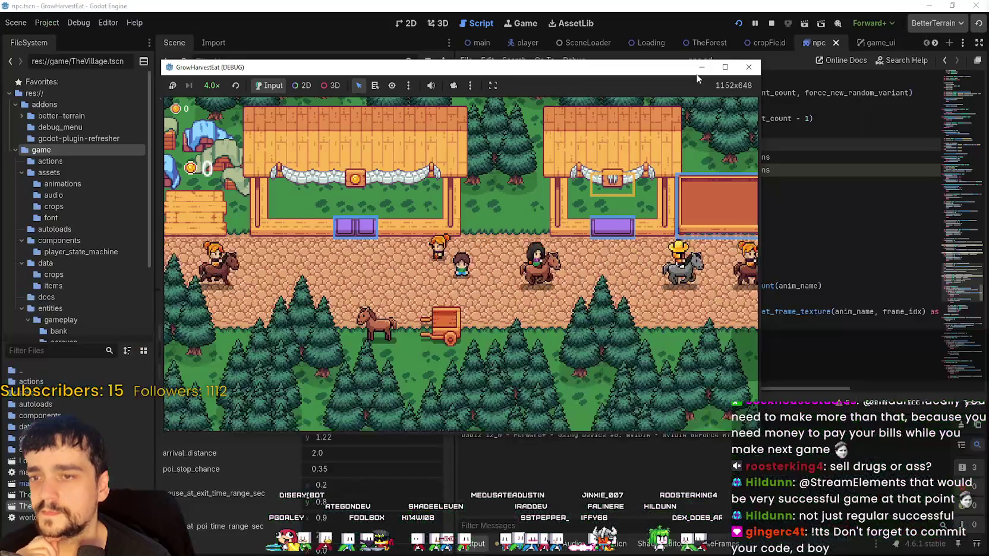
key("F8")
scroll(291, 469, "down", 5)
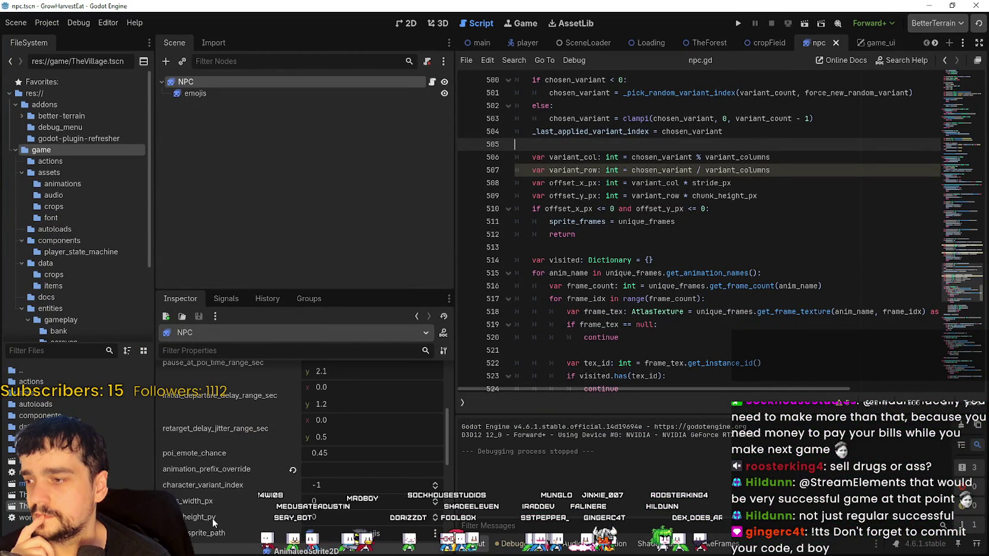
scroll(202, 491, "up", 2)
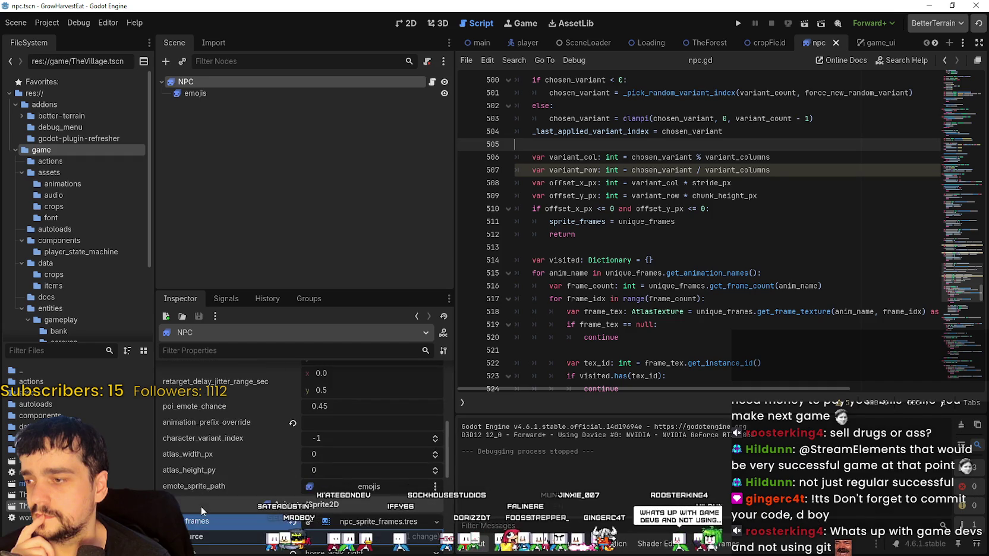
left_click(666, 197)
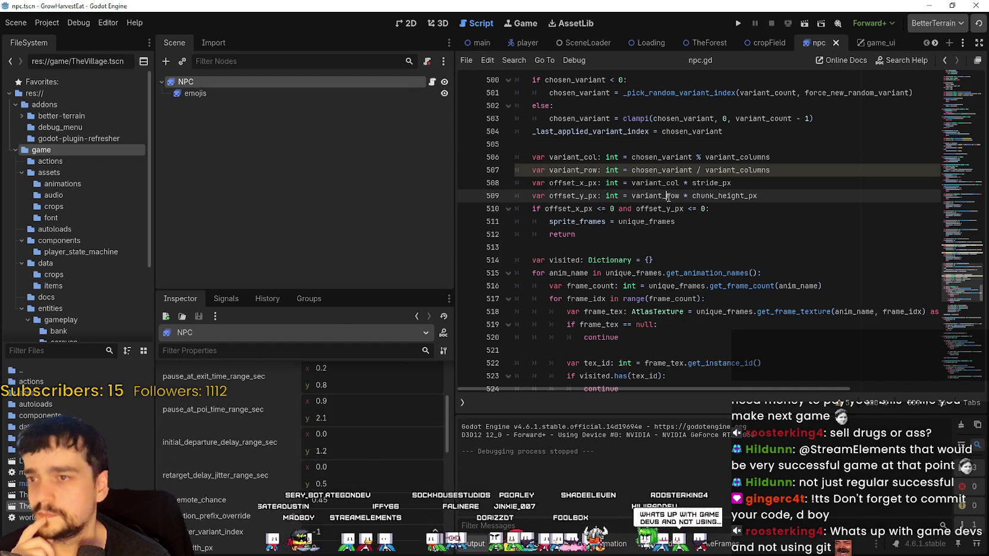
left_click(744, 242)
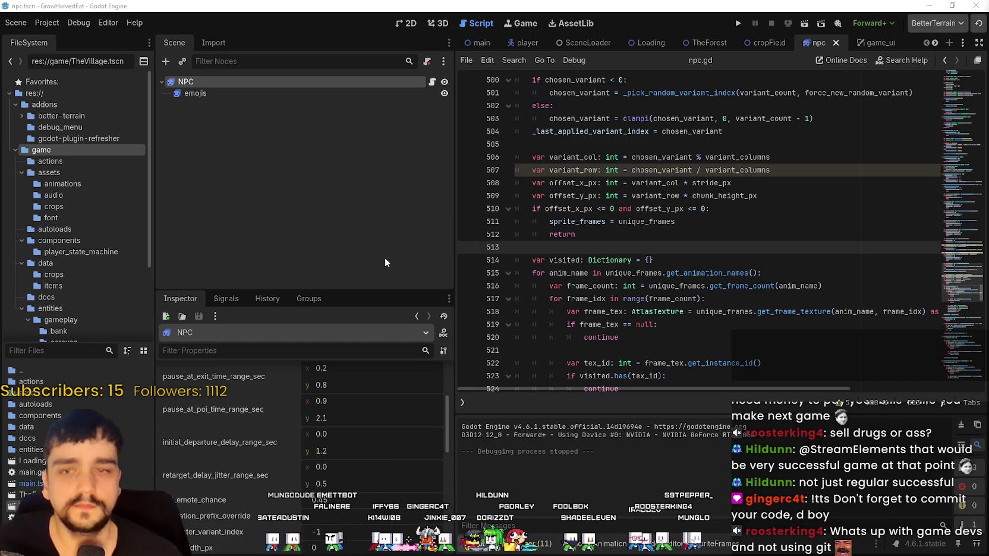
left_click_drag(455, 242, 291, 241)
Move up to line 510, then switch to the 2D view of npc.tscn
key("Up")
key("Up")
key("Up")
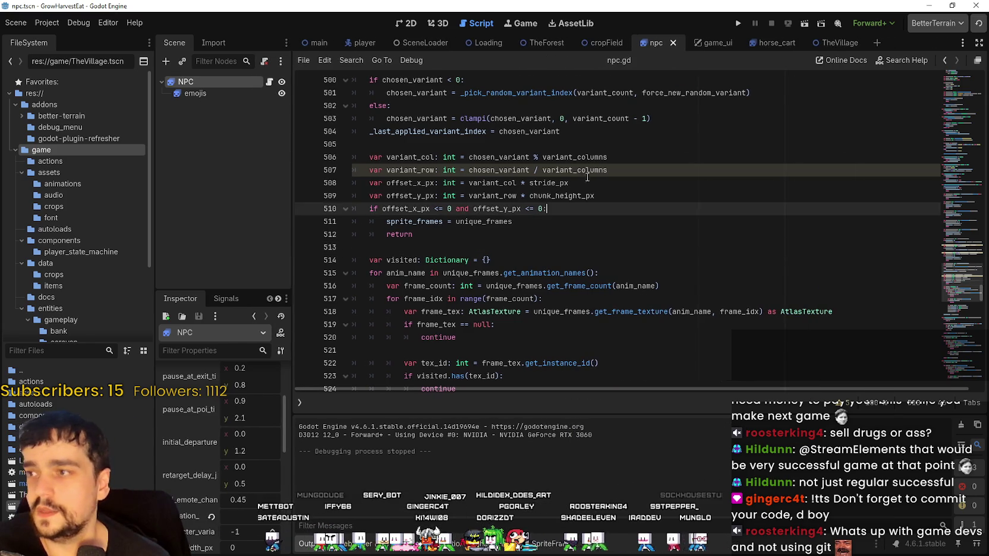
left_click(409, 25)
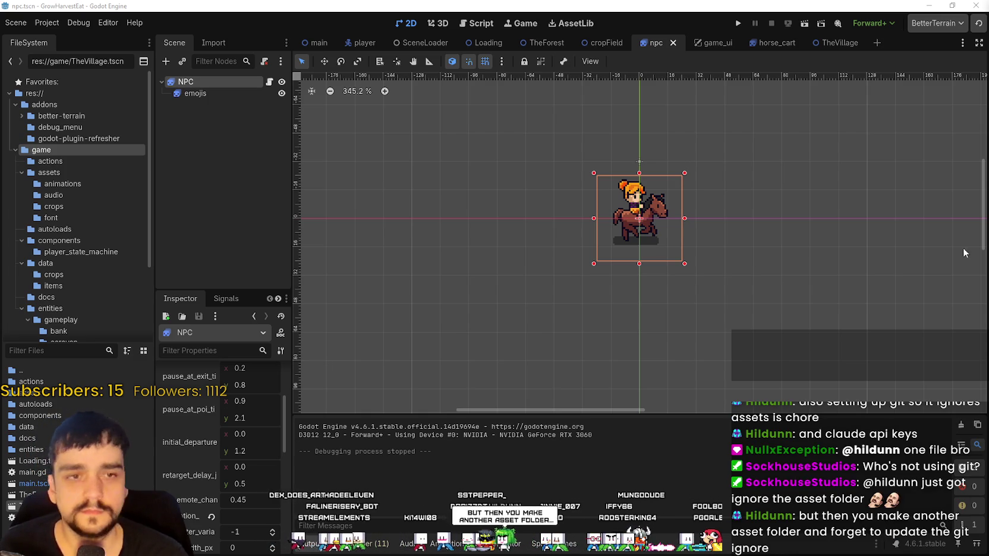
Zoom the canvas, widen the Scene/Inspector dock, lengthen the Scene tree, and switch to the MR FARMBOY store page
scroll(621, 266, "up", 1)
scroll(627, 230, "up", 2)
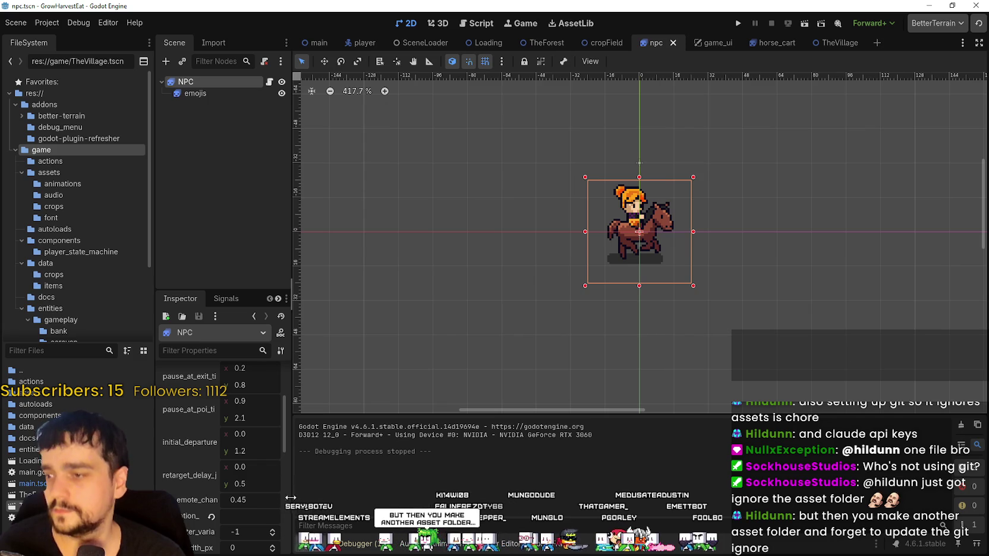
left_click_drag(291, 368, 362, 368)
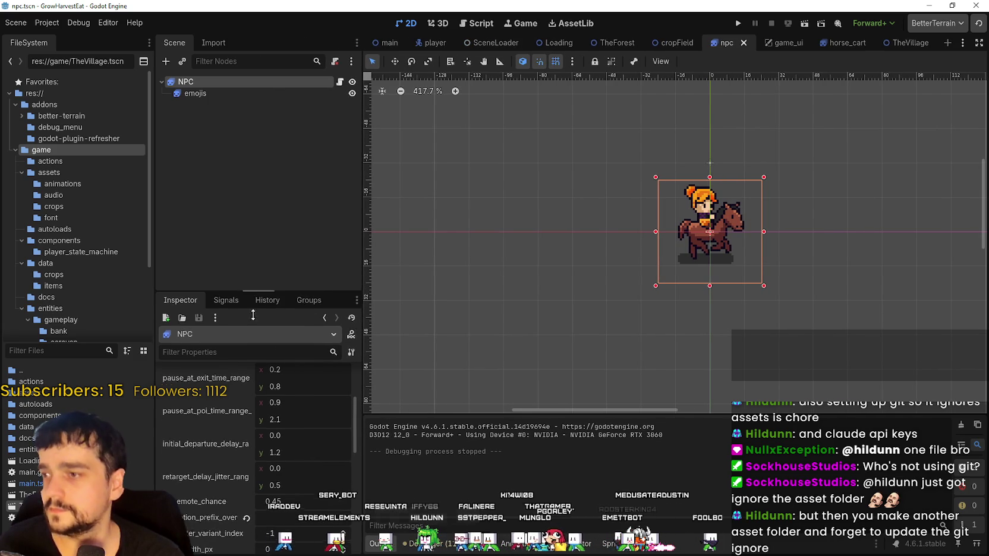
left_click_drag(254, 292, 255, 387)
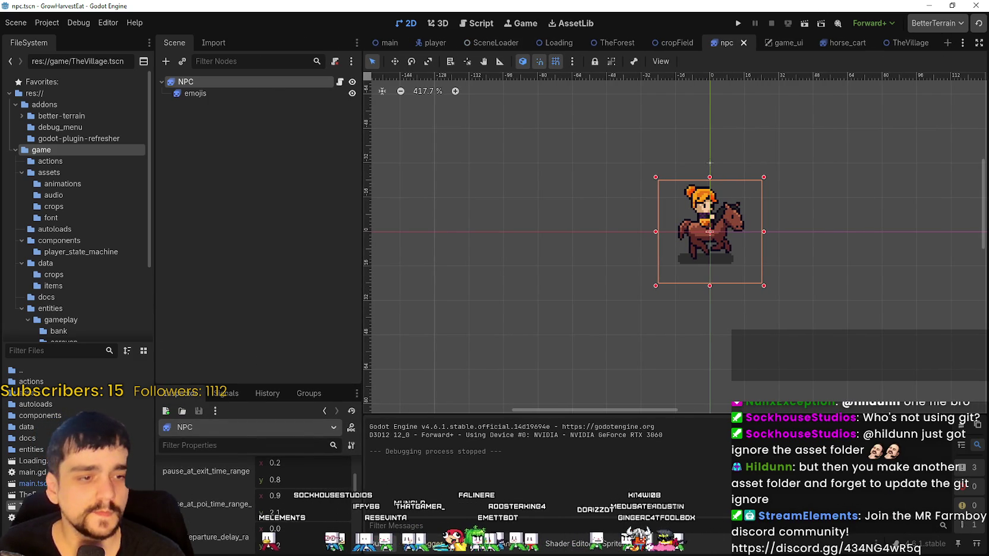
key("alt+Tab")
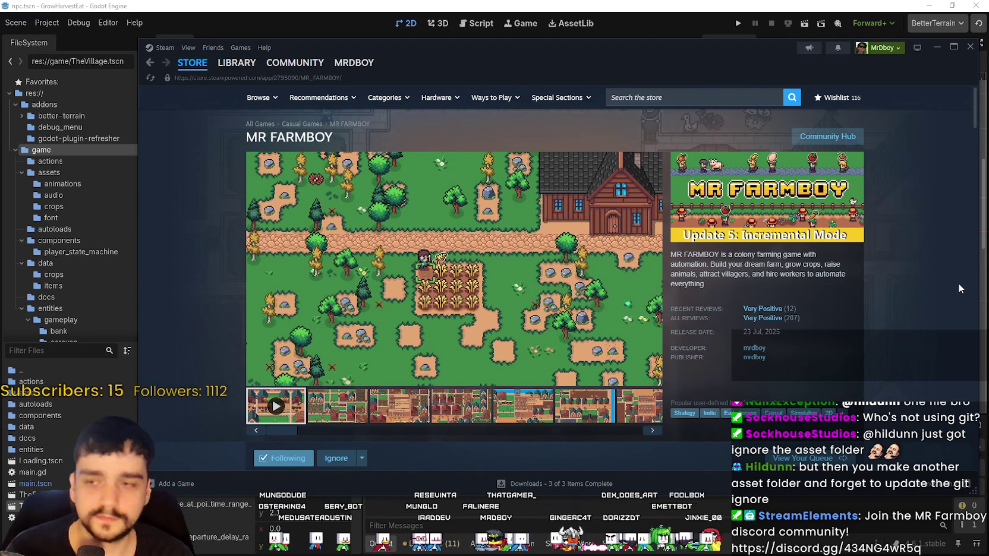
Scroll the MR FARMBOY store page and feature its third screenshot, the Hirable Workers panel
scroll(261, 342, "down", 10)
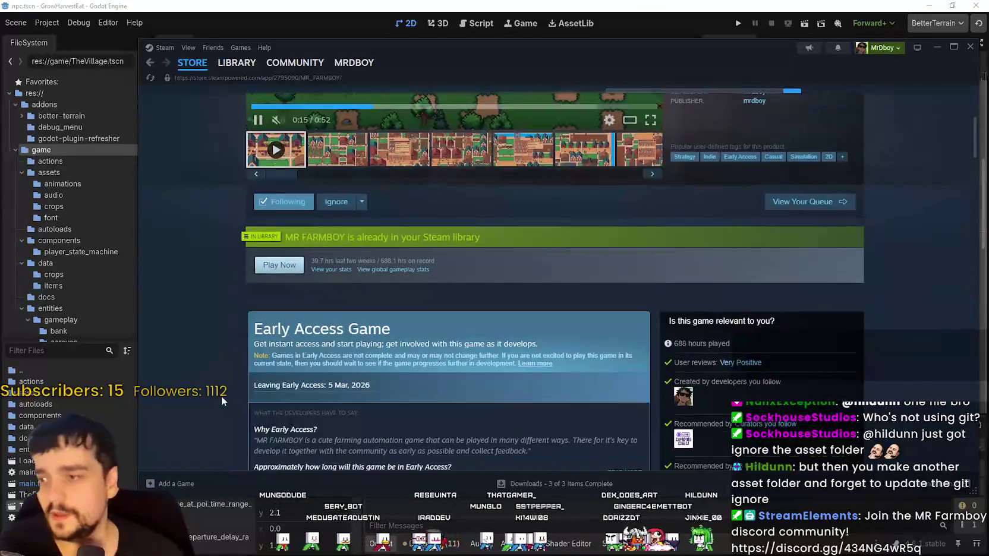
scroll(262, 347, "down", 4)
scroll(242, 274, "up", 5)
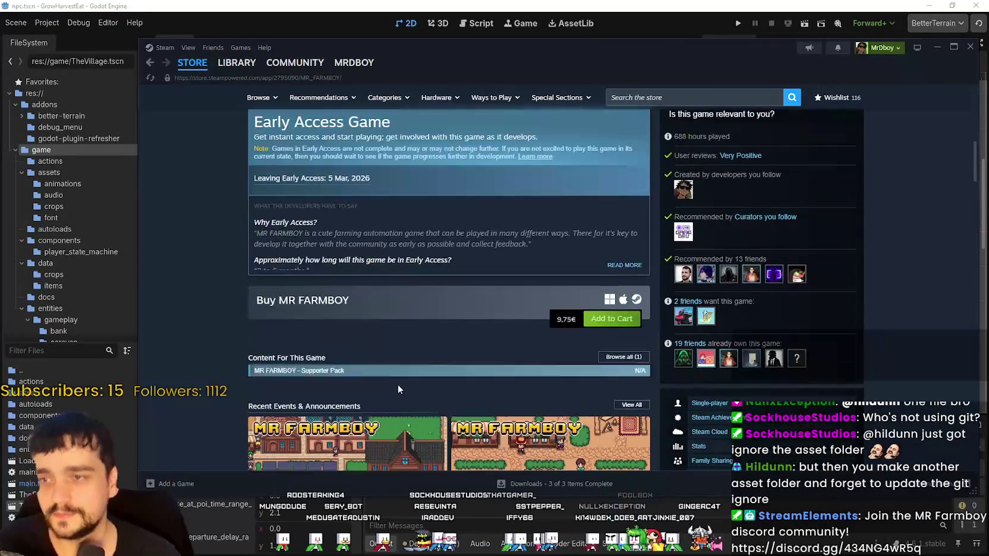
scroll(386, 365, "up", 8)
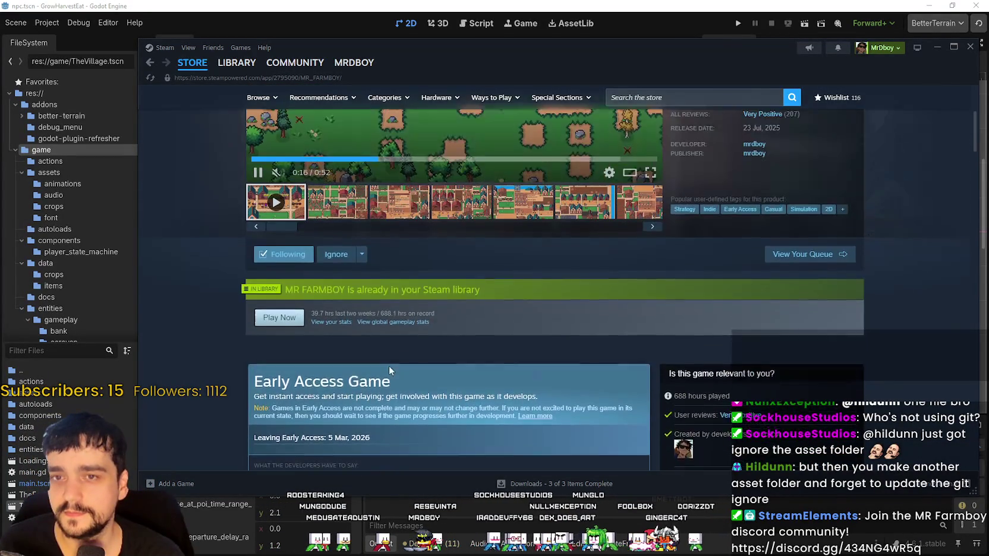
left_click(400, 406)
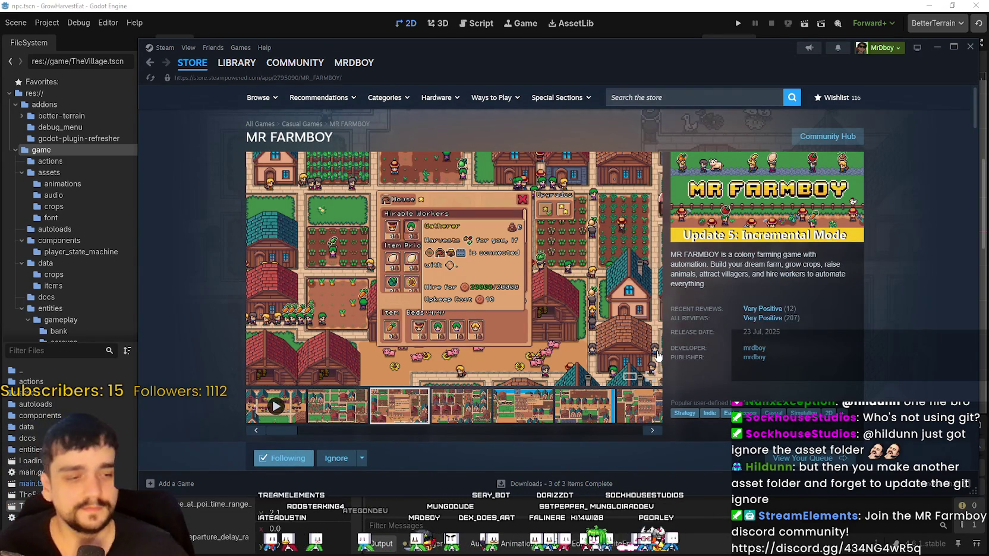
Run the project with F5 and move Notepad aside to get back to the editor
left_click(723, 33)
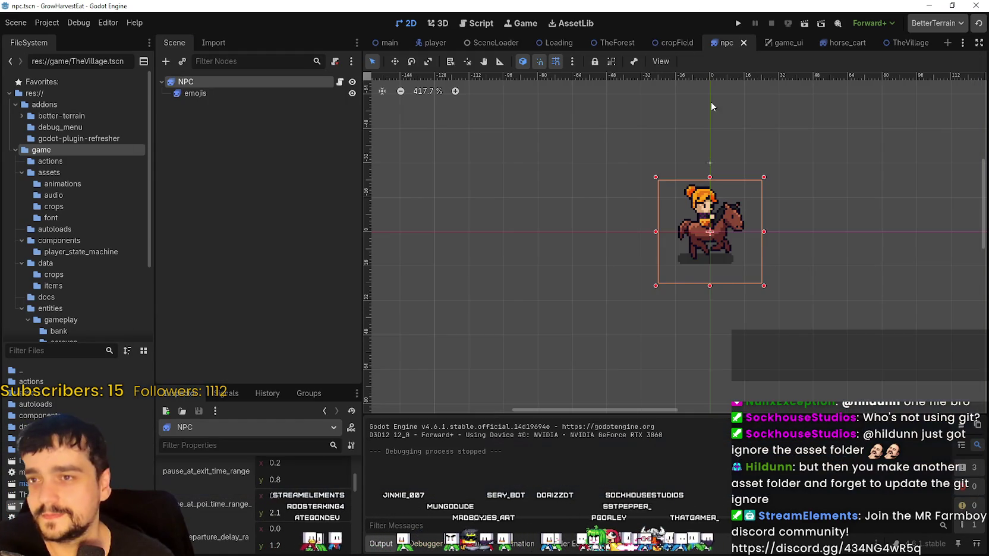
key("F5")
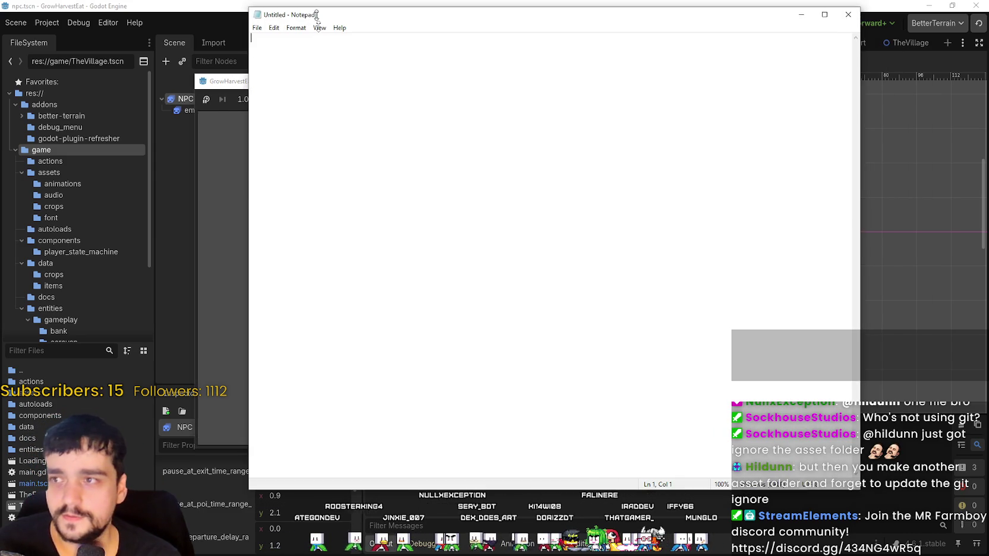
mouse_move(318, 15)
left_mouse_down()
mouse_move(358, 223)
mouse_move(262, 166)
left_mouse_up()
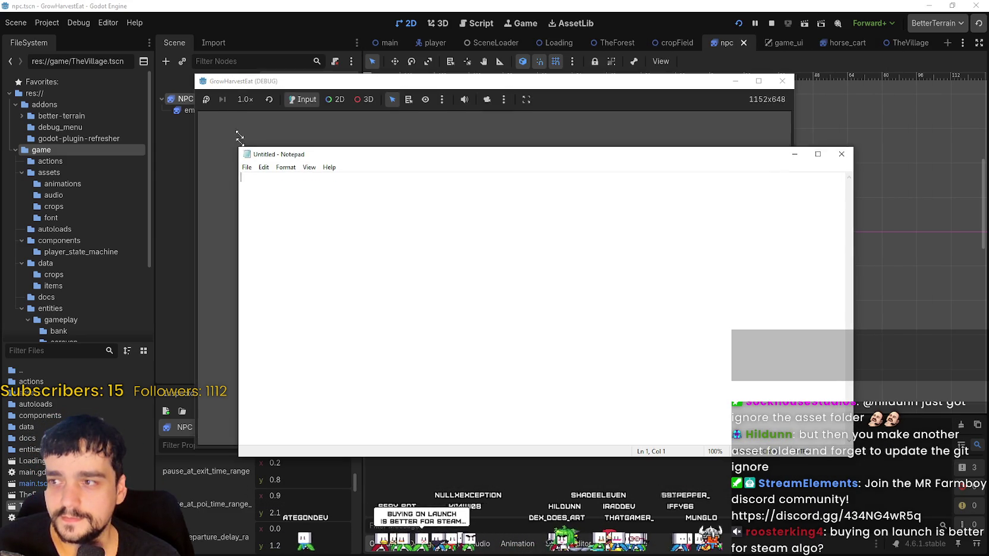
left_click(678, 188)
scroll(678, 187, "down", 2)
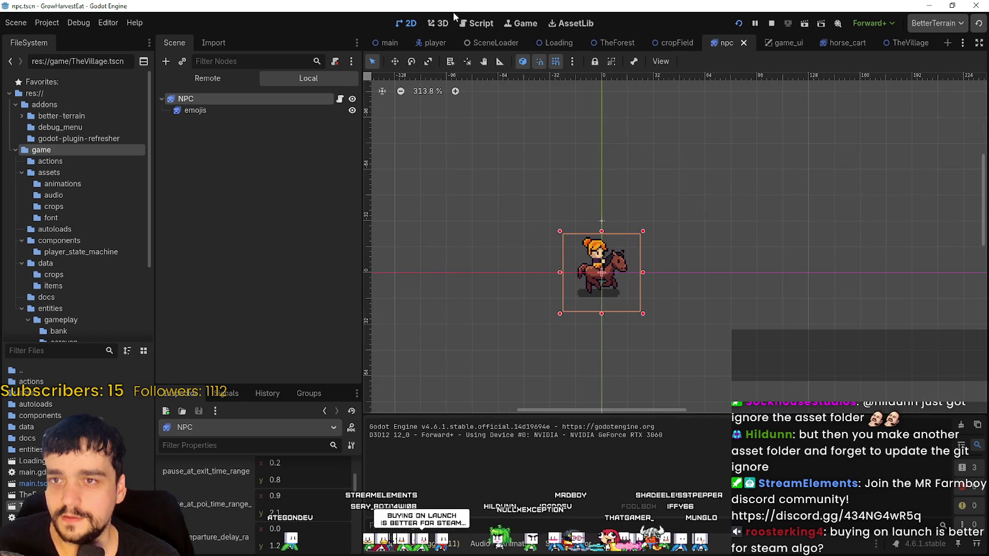
scroll(676, 173, "up", 2)
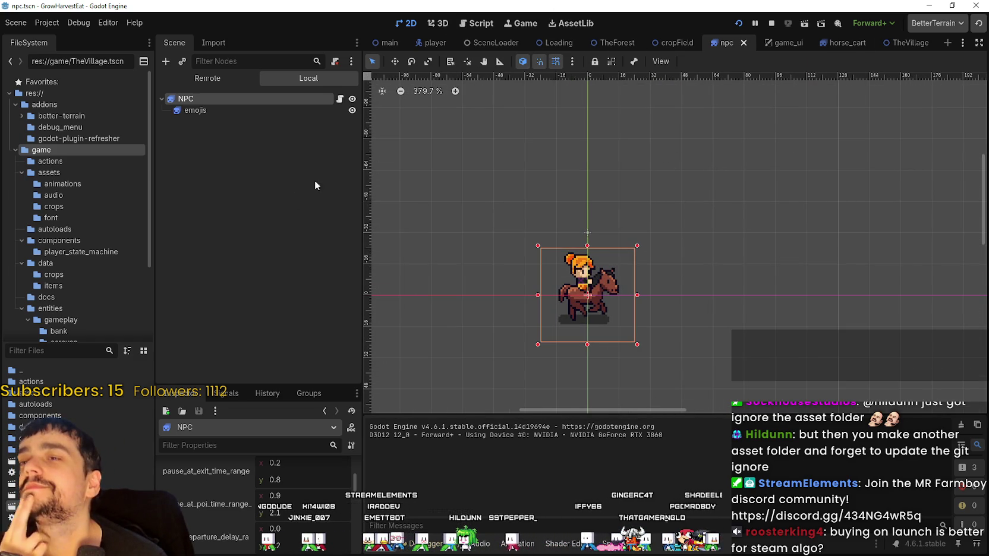
scroll(753, 176, "up", 1)
Create a new scene with a User Interface Control root named ForestLevelSelection
left_click(950, 43)
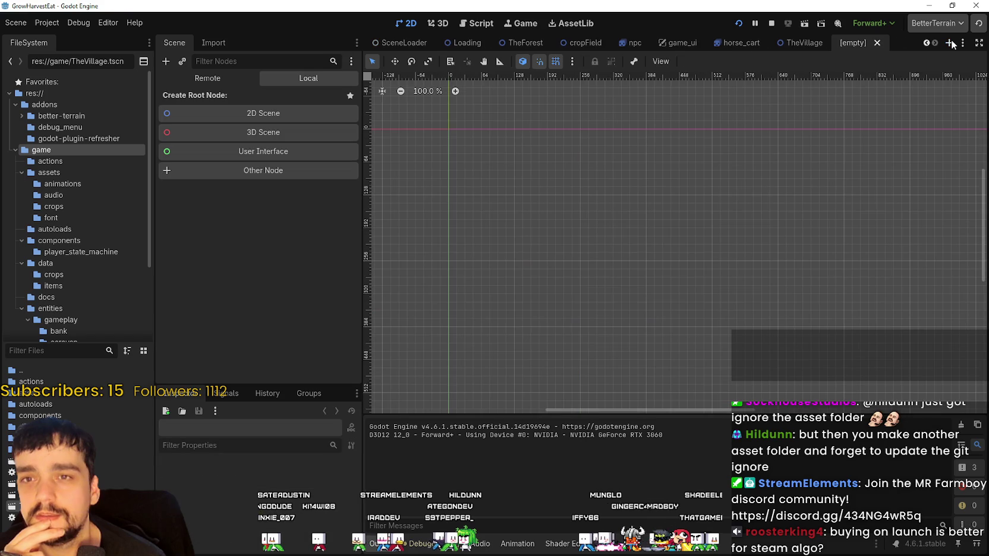
left_click(229, 153)
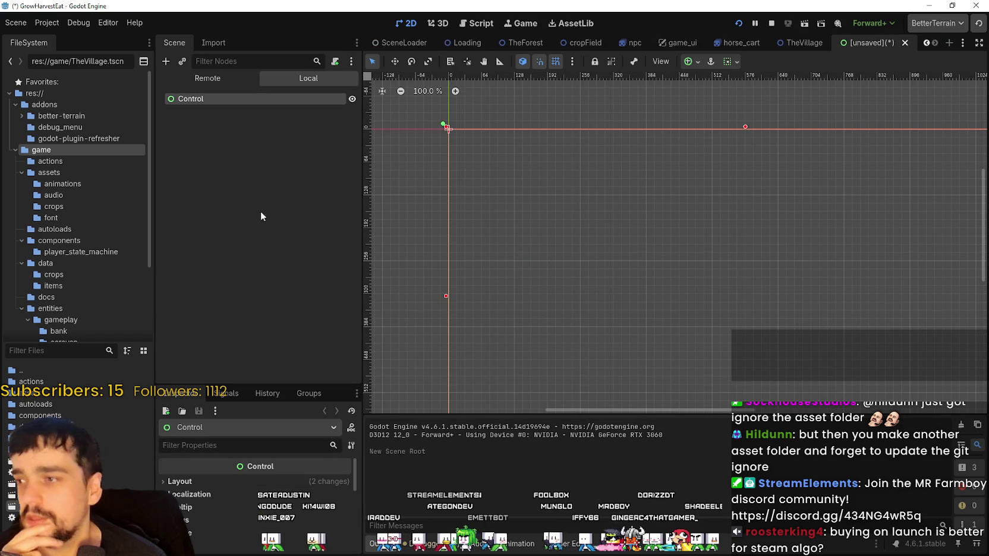
double_click(230, 100)
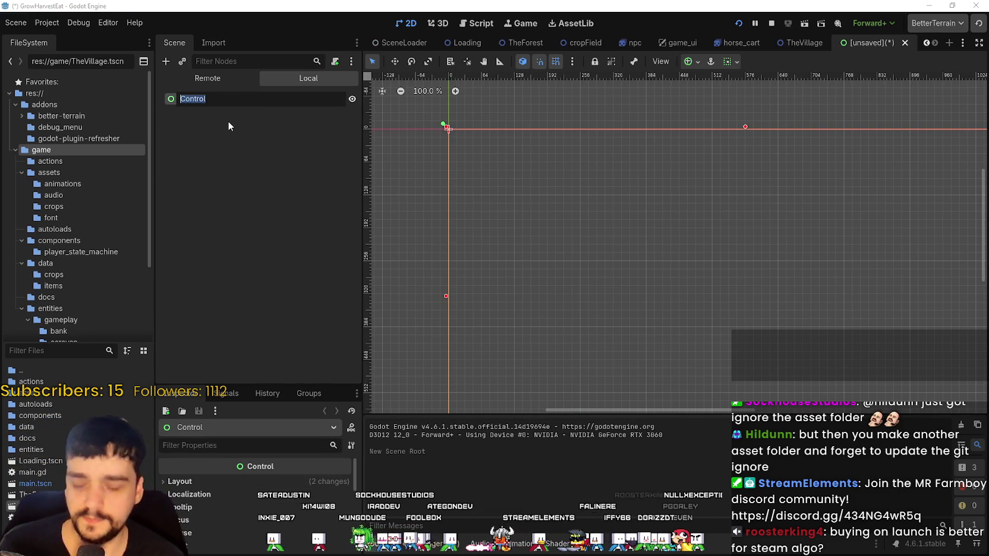
type("ForestLevelSelecti")
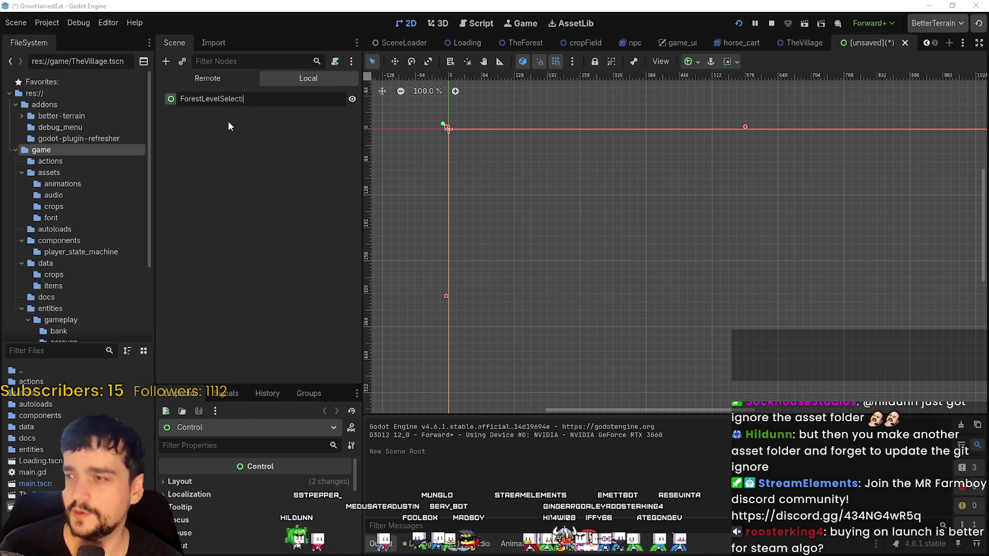
type("on")
key("Return")
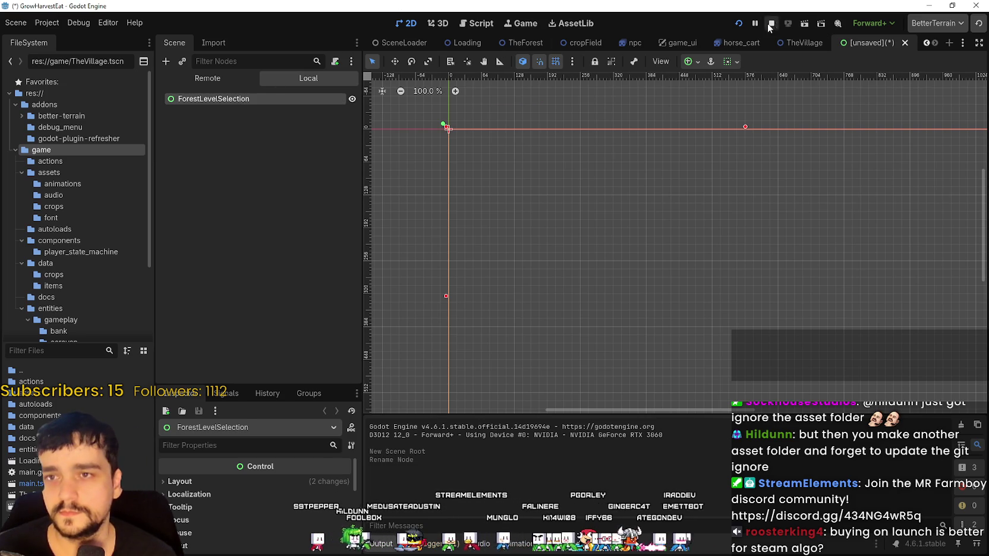
Stop the running game and bring up the ForestLevelSelection node's context menu
left_click(771, 24)
scroll(585, 274, "down", 5)
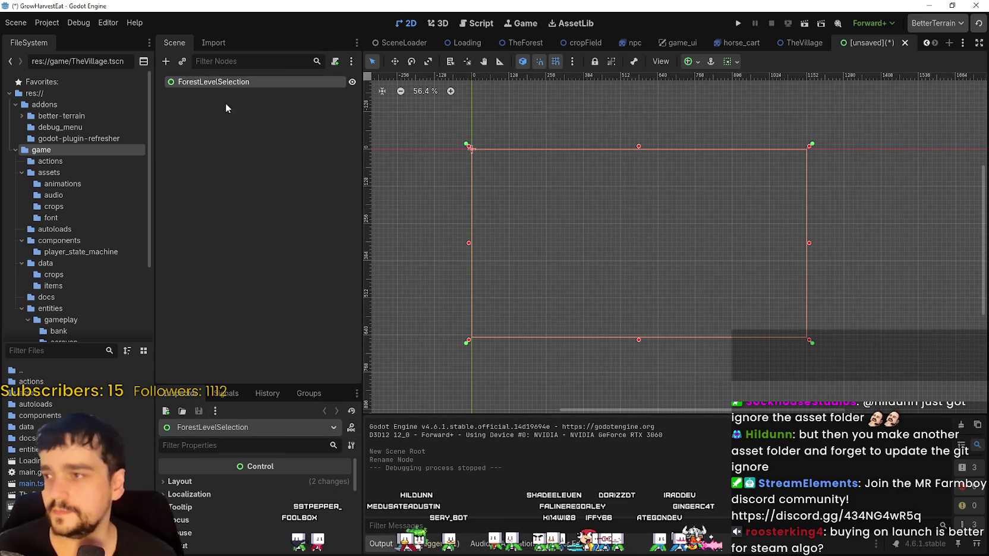
right_click(215, 77)
Add a VBoxContainer as a child of ForestLevelSelection
left_click(268, 84)
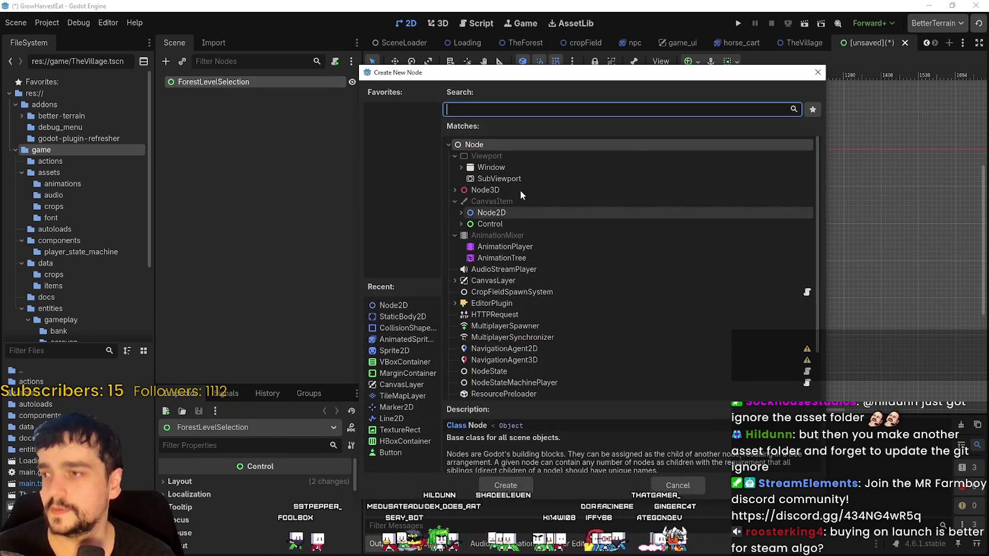
type("p")
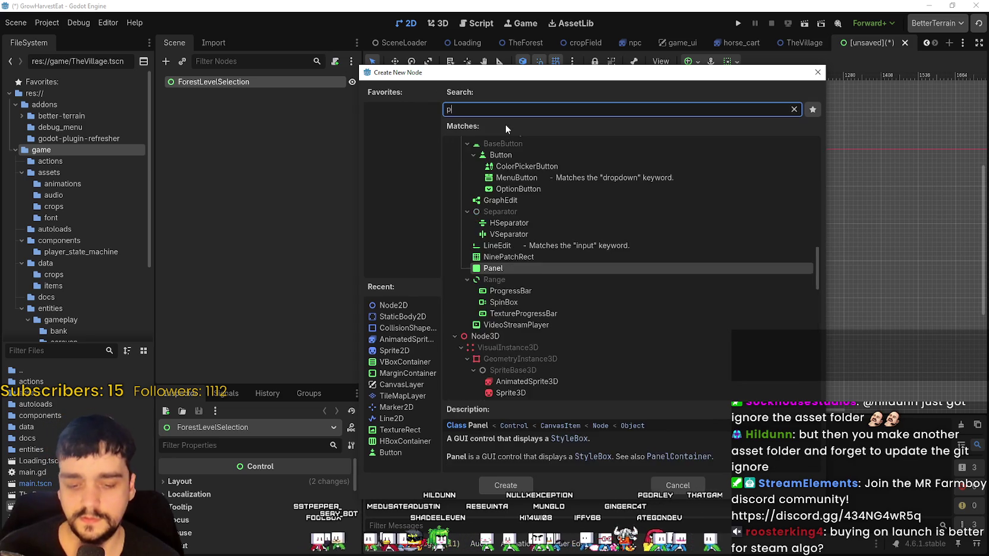
key("BackSpace")
type("vbo")
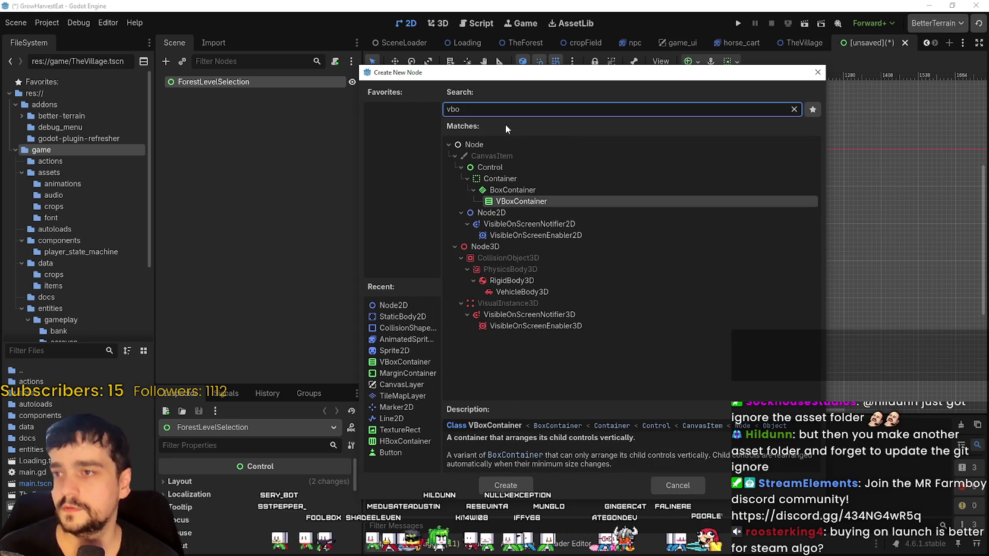
type("x")
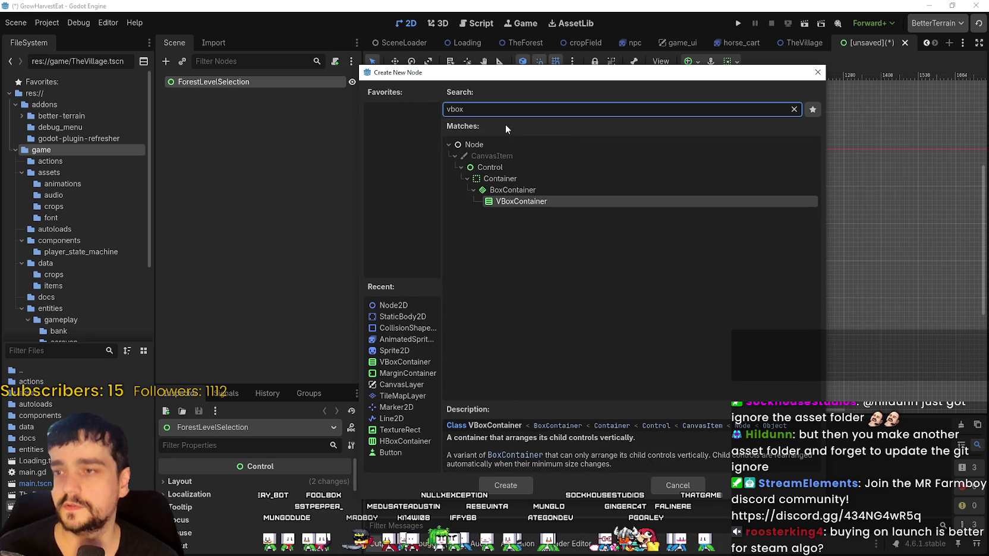
key("Return")
Add an HBoxContainer inside the VBoxContainer
right_click(220, 92)
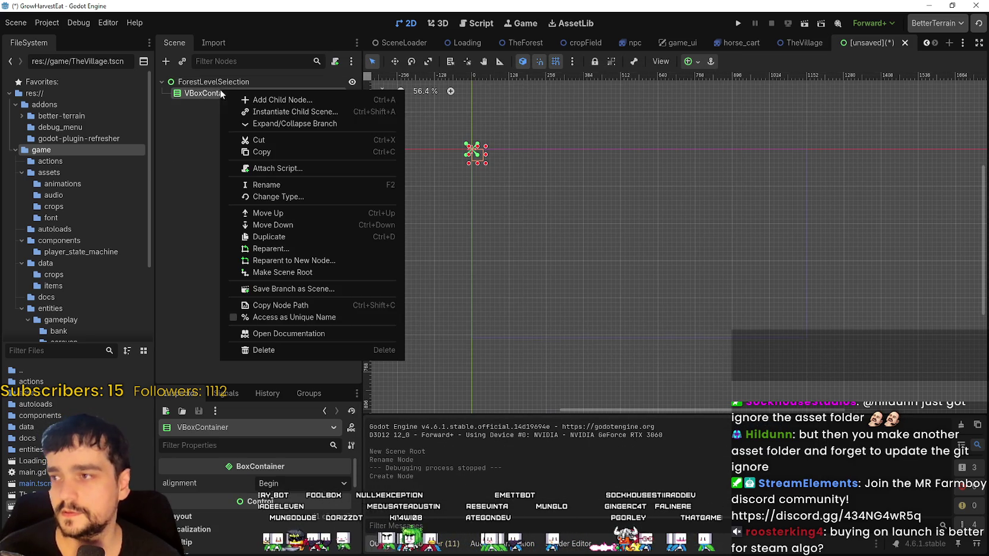
left_click(249, 97)
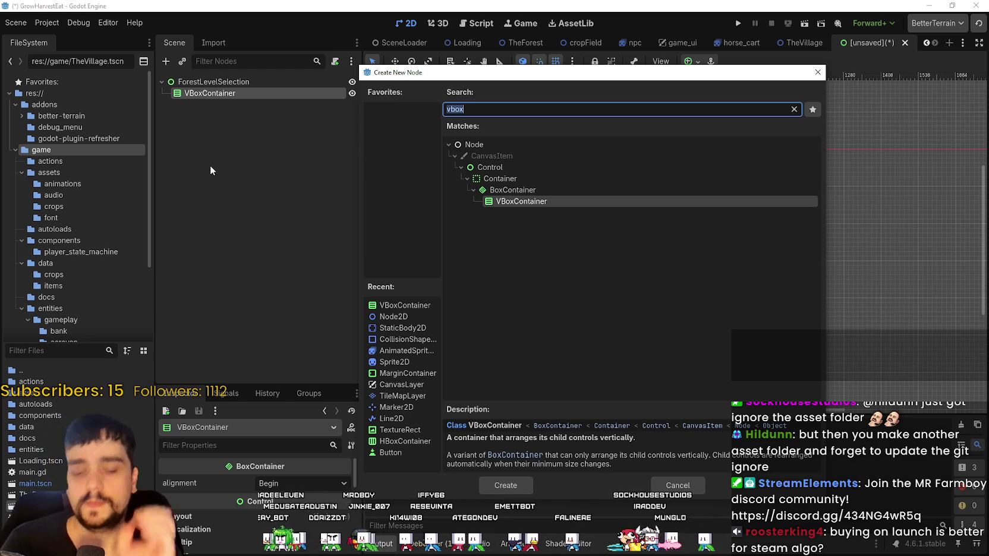
type("h")
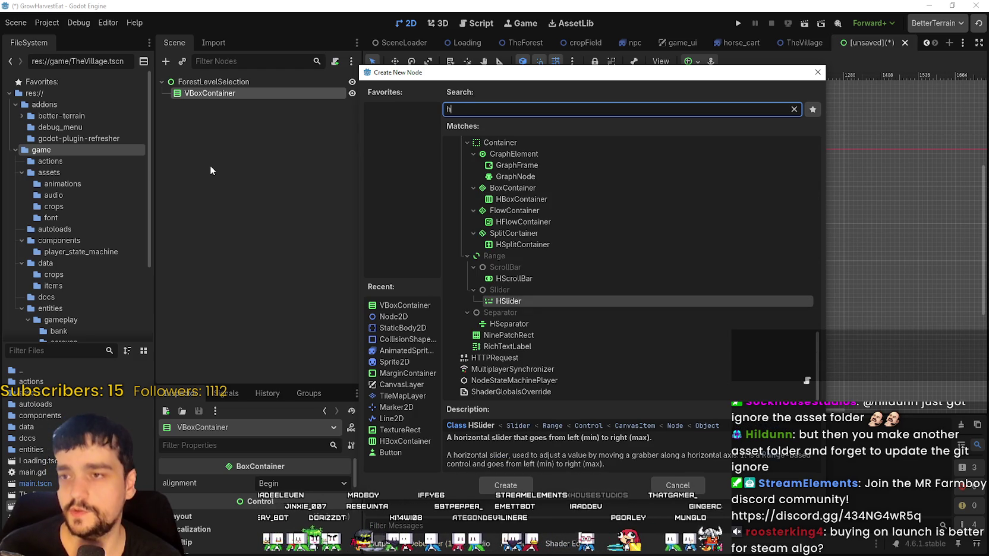
type("box")
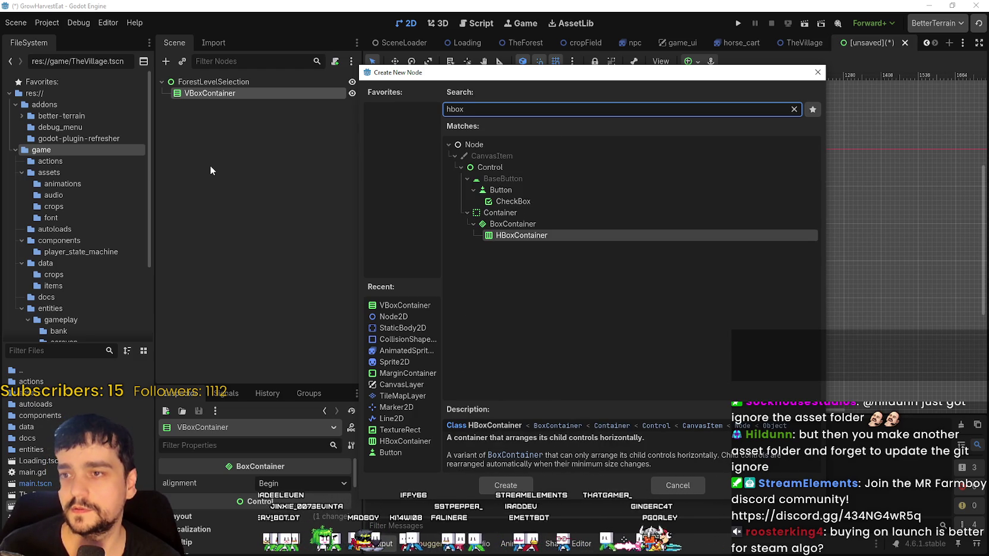
key("BackSpace")
key("BackSpace")
key("BackSpace")
type("vbo")
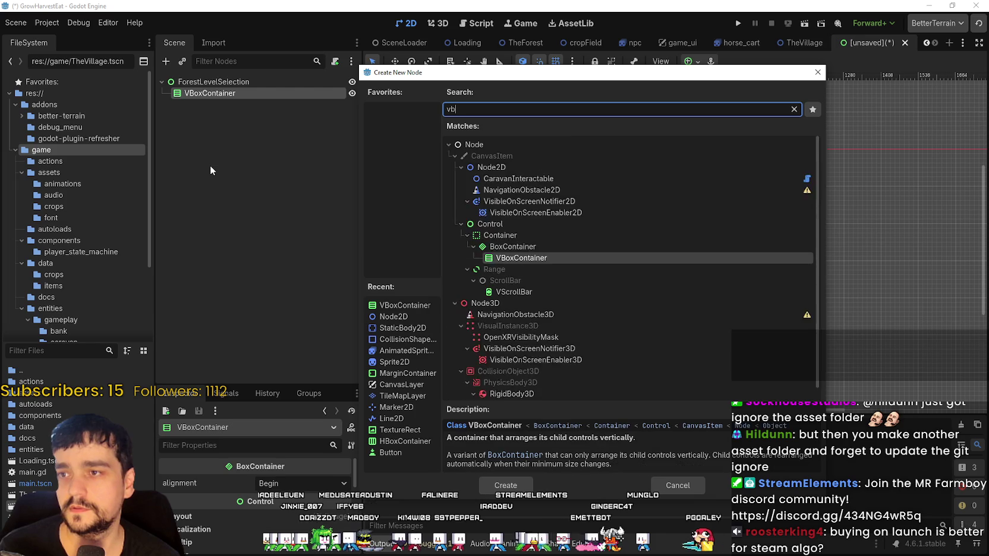
key("BackSpace")
key("BackSpace")
key("BackSpace")
type("hbox")
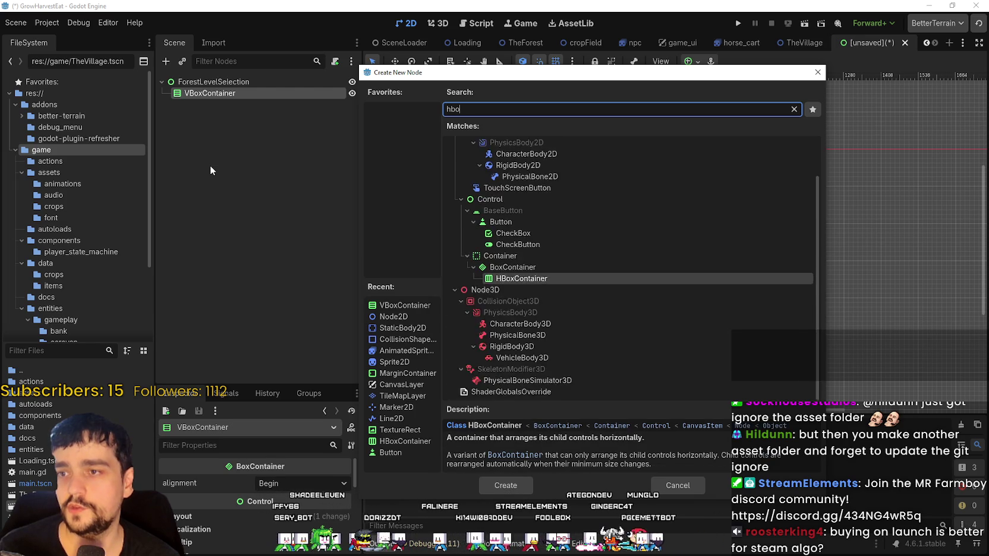
key("Return")
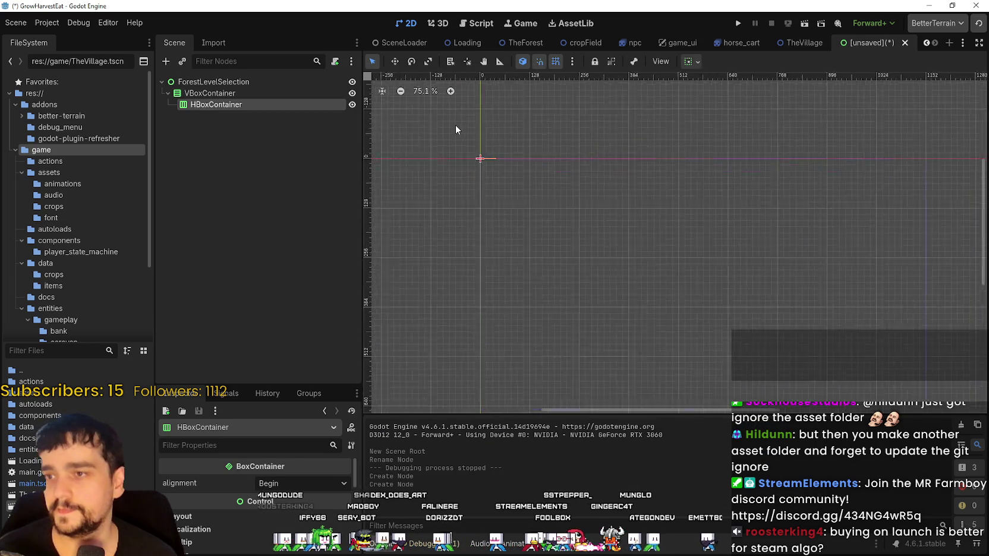
Start adding a child node to the new HBoxContainer
scroll(503, 159, "up", 6)
scroll(489, 161, "down", 5)
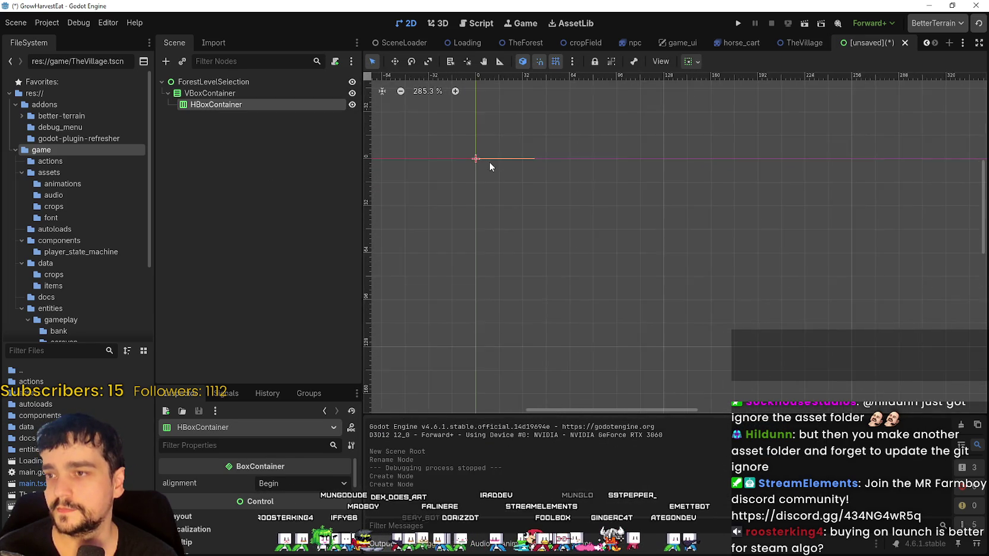
right_click(228, 106)
left_click(295, 118)
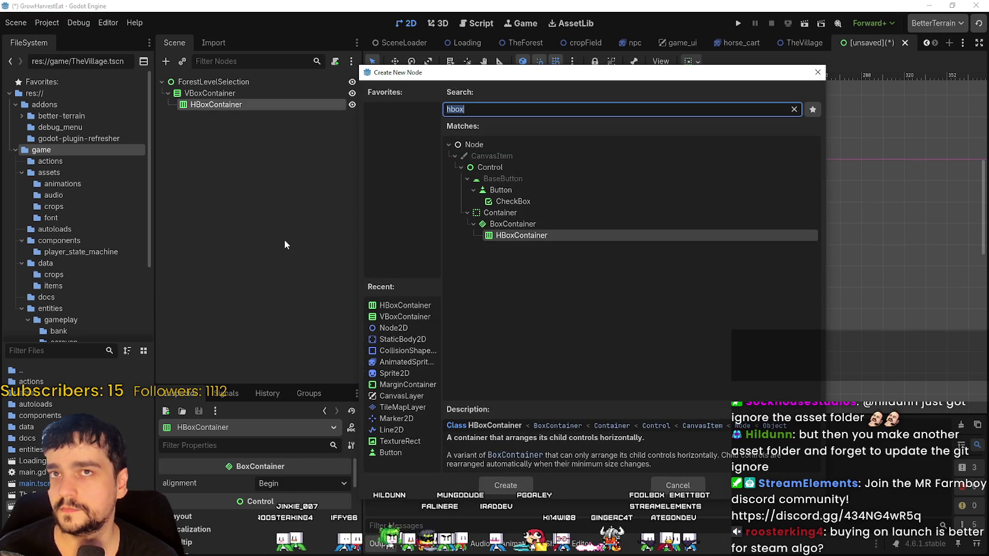
type("vbox")
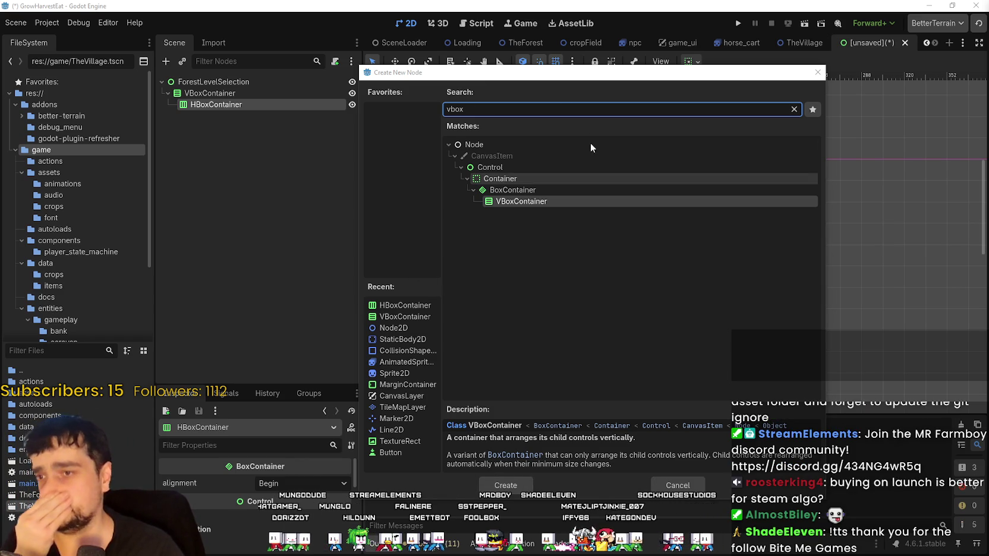
mouse_move(472, 77)
left_mouse_down()
mouse_move(520, 358)
mouse_move(464, 153)
mouse_move(470, 129)
left_mouse_up()
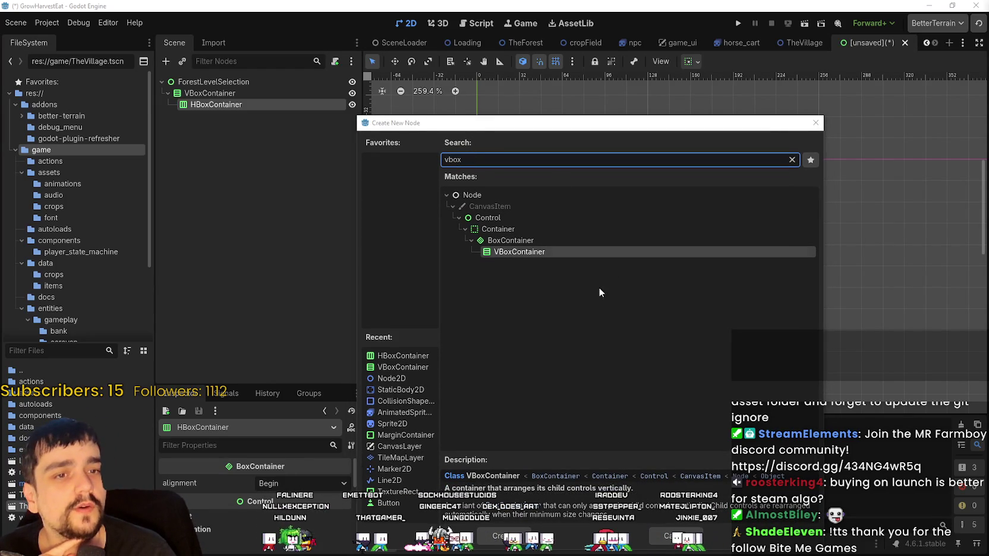
Cancel the Create New Node dialog without adding a node
left_click(519, 153)
left_click(340, 157)
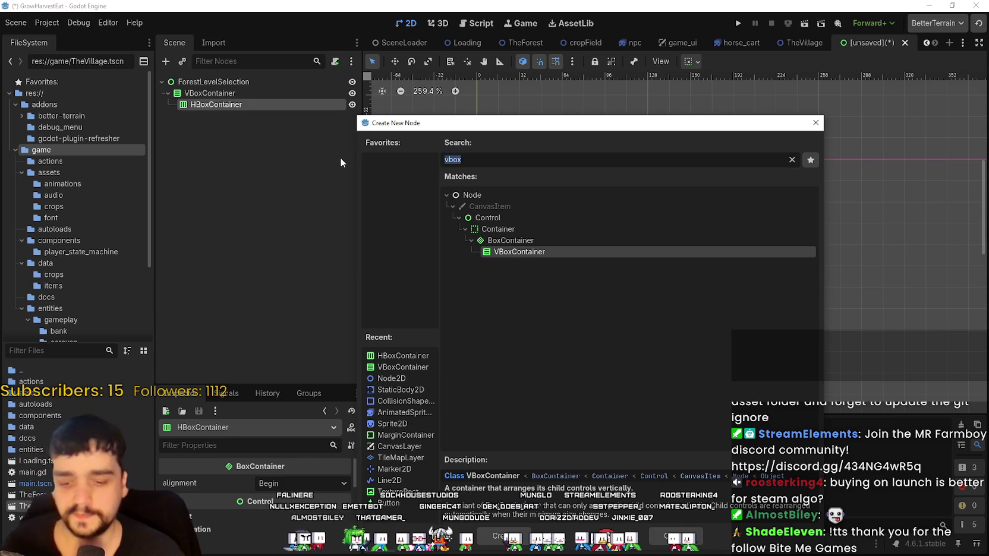
mouse_move(439, 127)
left_mouse_down()
mouse_move(547, 413)
mouse_move(458, 151)
mouse_move(633, 79)
left_mouse_up()
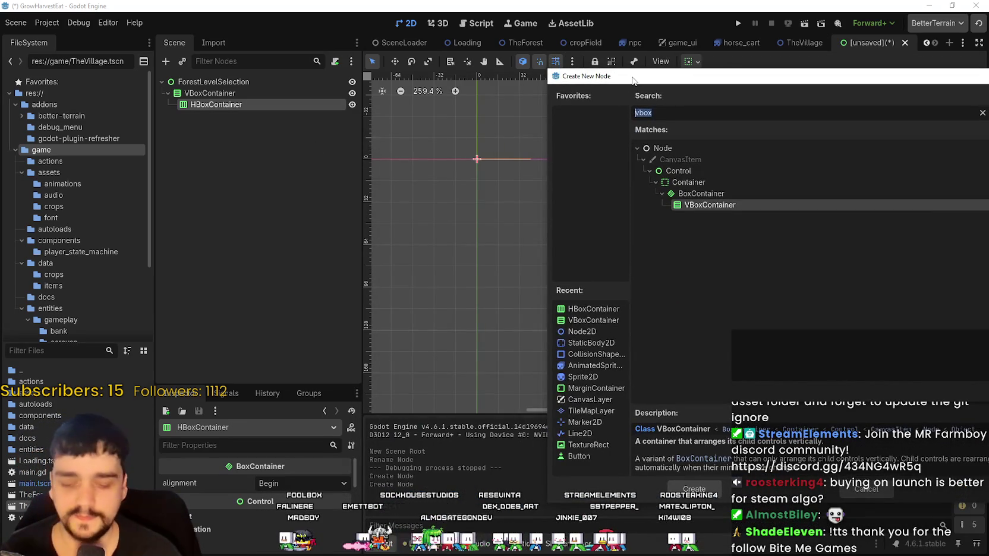
type("box")
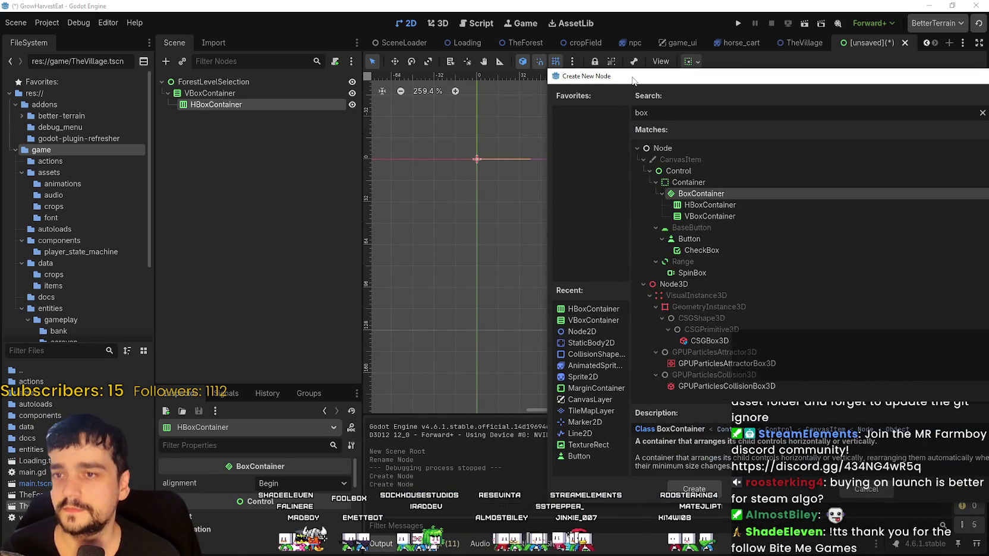
key("BackSpace")
key("BackSpace")
key("BackSpace")
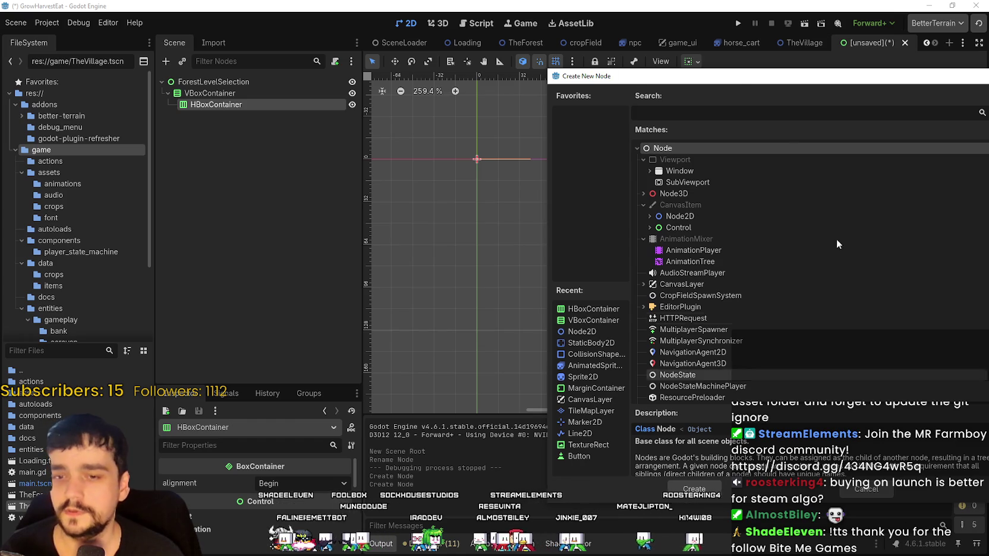
left_click_drag(737, 79, 641, 325)
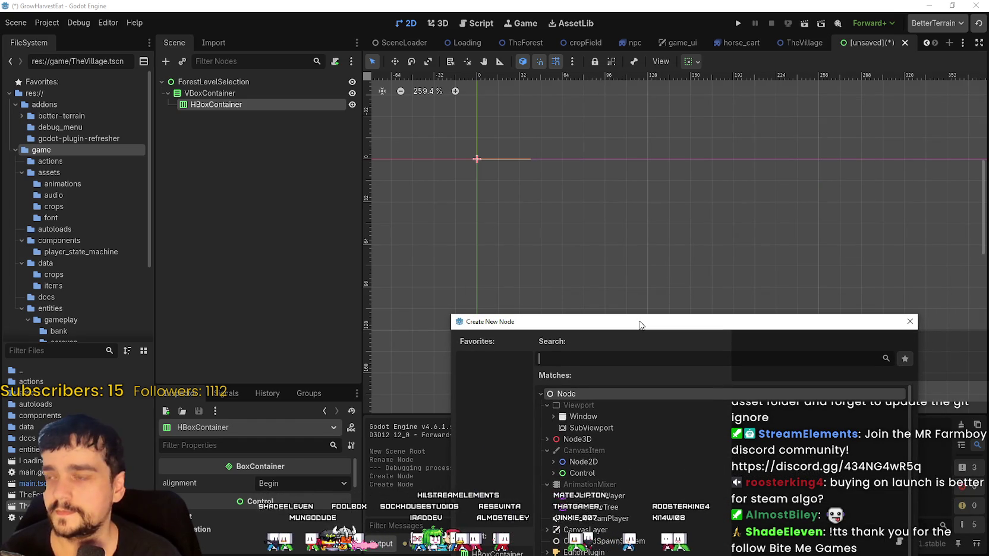
key("Escape")
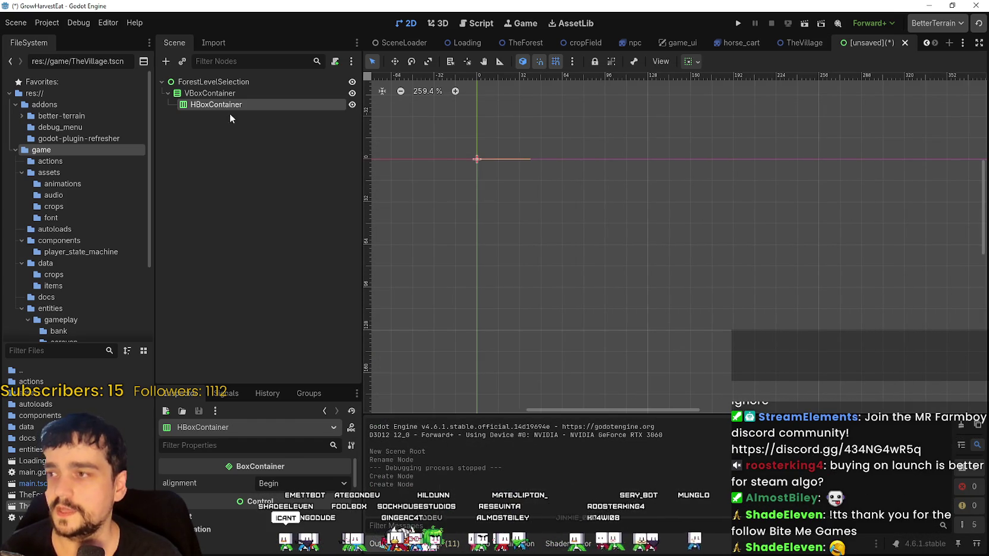
Rename the HBoxContainer row to Stage_0
double_click(234, 107)
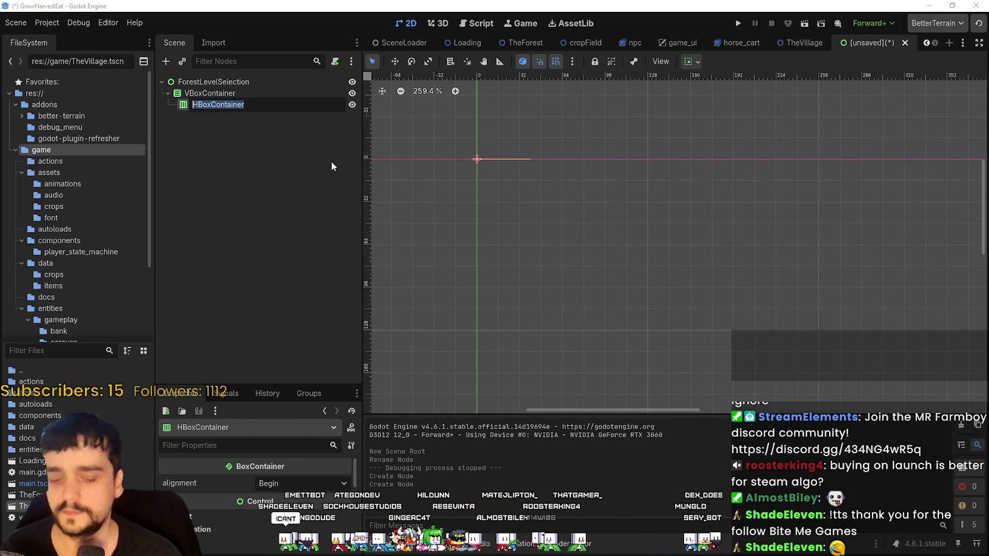
type("Stage")
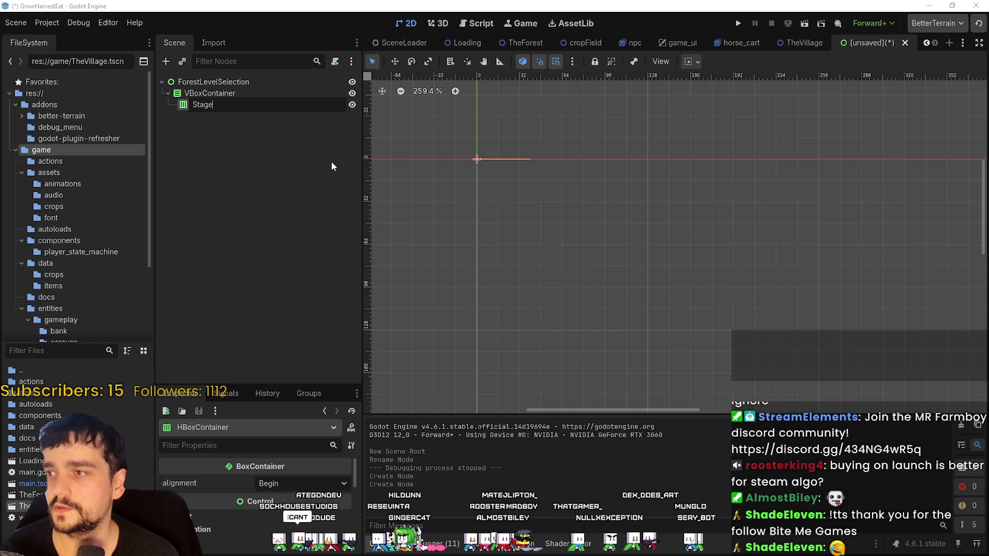
key("Return")
double_click(232, 104)
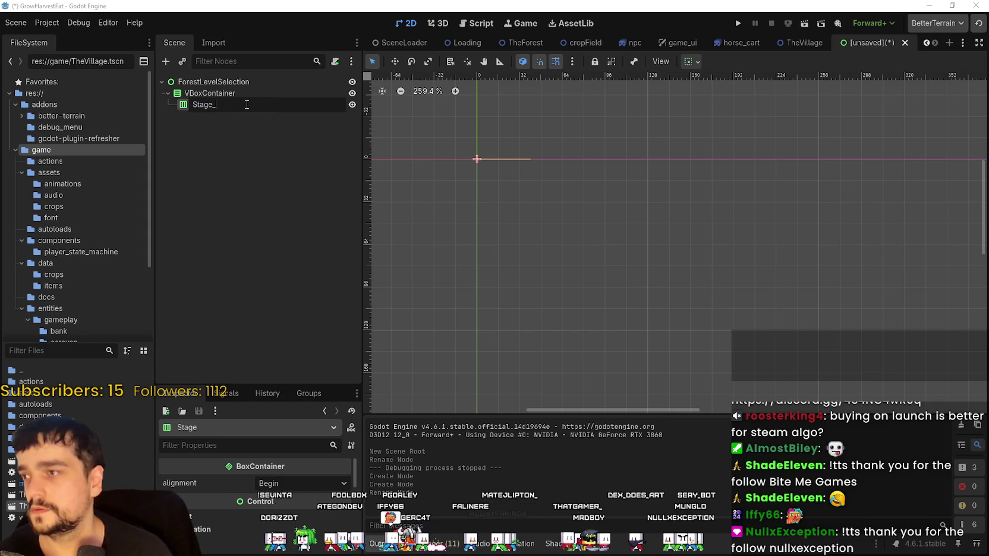
type("0")
key("Return")
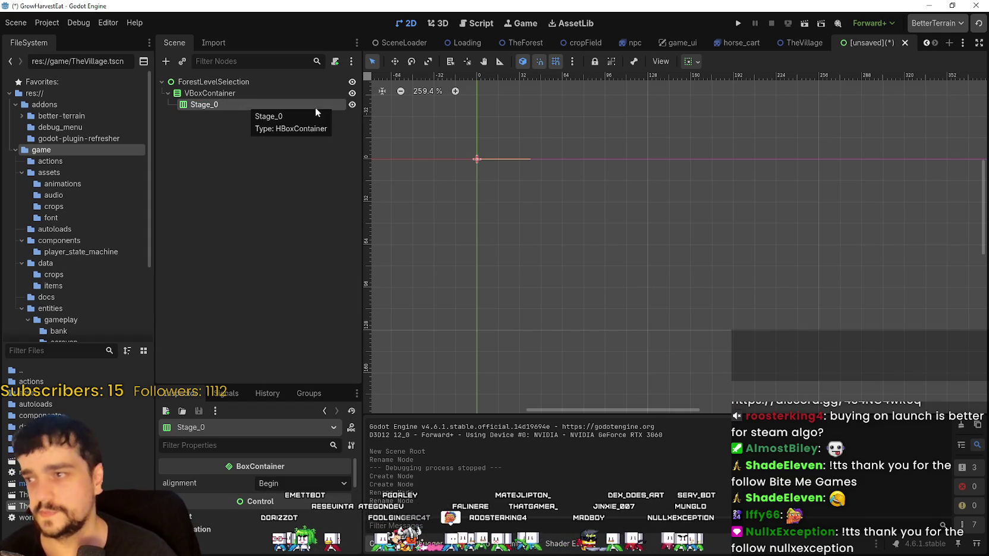
Open and dismiss the Stage_0 and VBoxContainer context menus, leaving Stage_0 selected
scroll(444, 130, "up", 2)
right_click(243, 105)
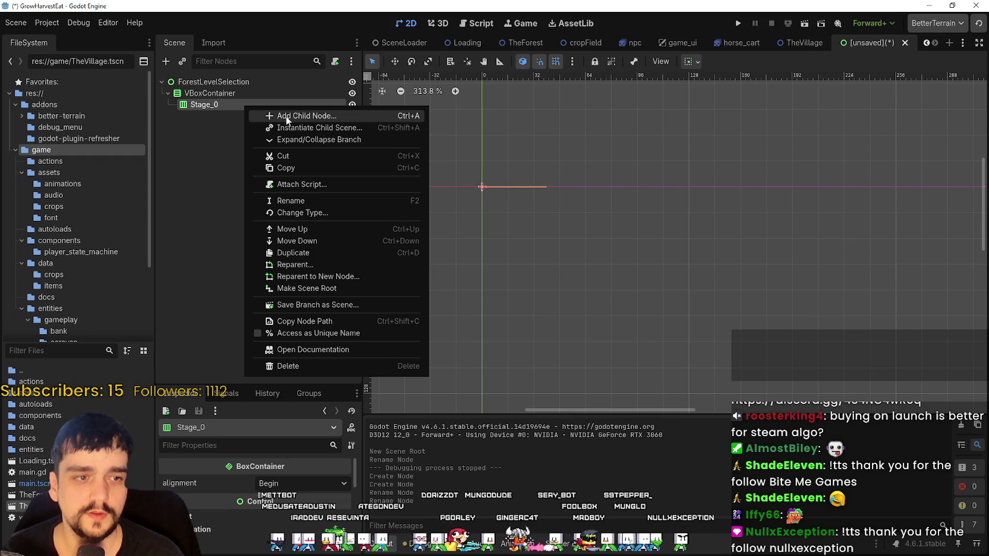
left_click(201, 236)
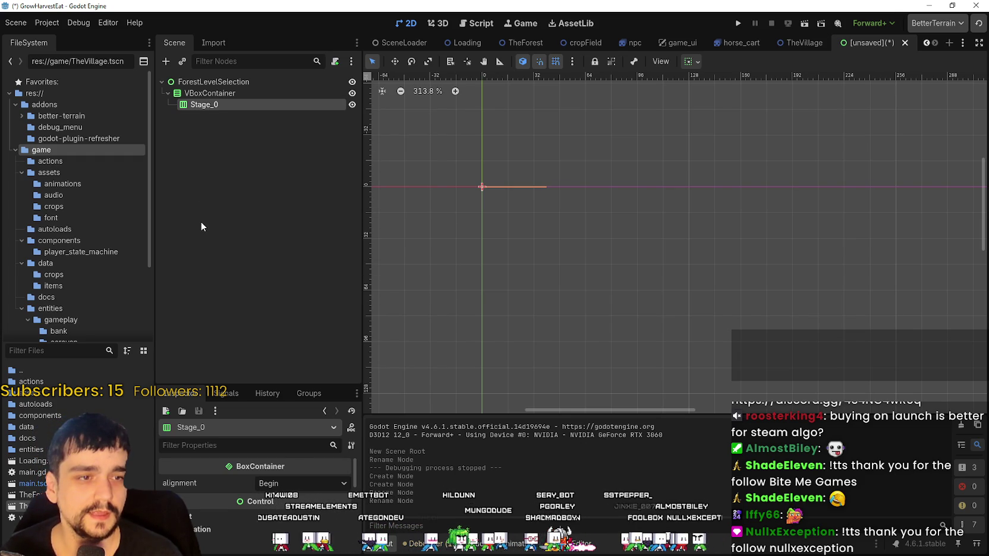
right_click(239, 105)
left_click(200, 185)
right_click(208, 104)
left_click(460, 197)
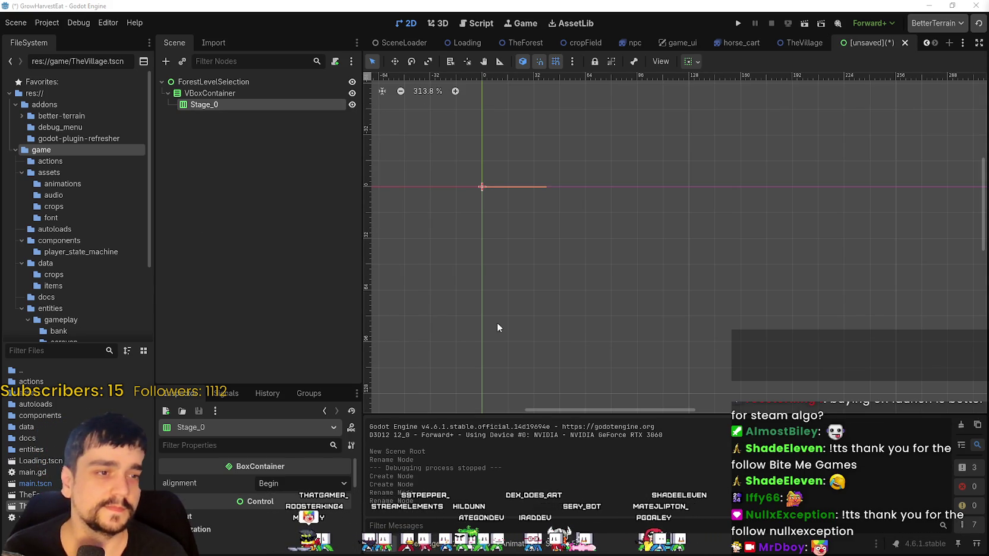
right_click(197, 106)
left_click(178, 224)
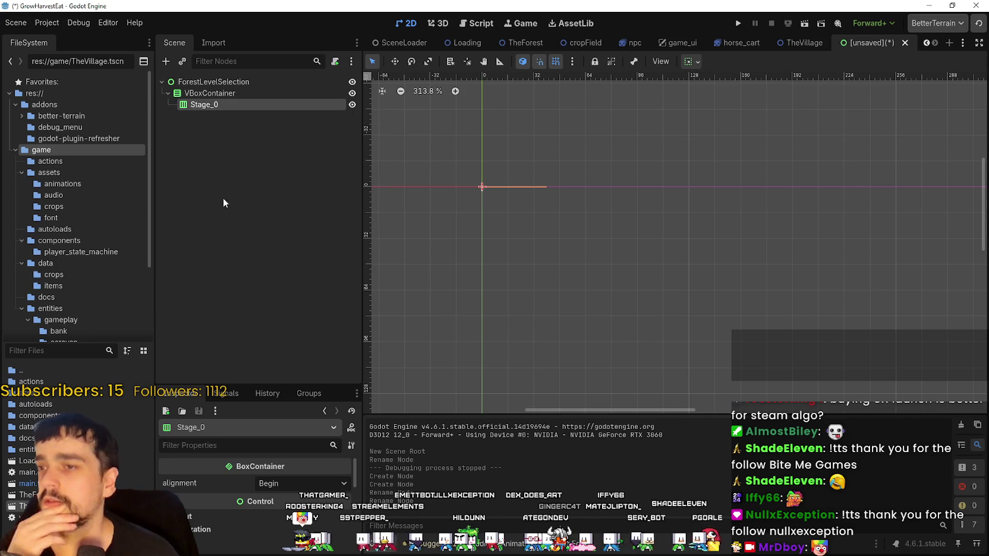
right_click(213, 95)
left_click(199, 103)
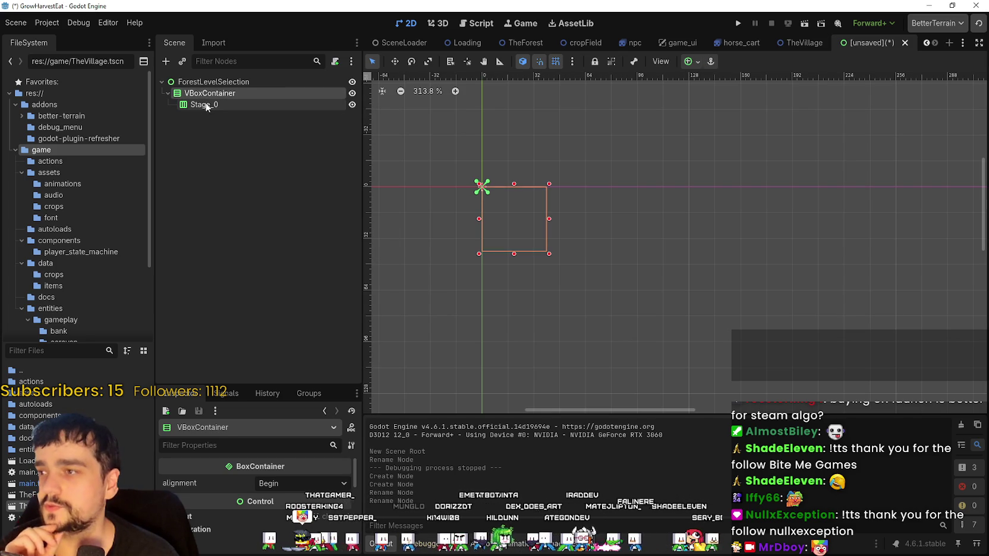
Add an HBoxContainer inside Stage_0 and start adding a child node to it
right_click(205, 102)
left_click(279, 114)
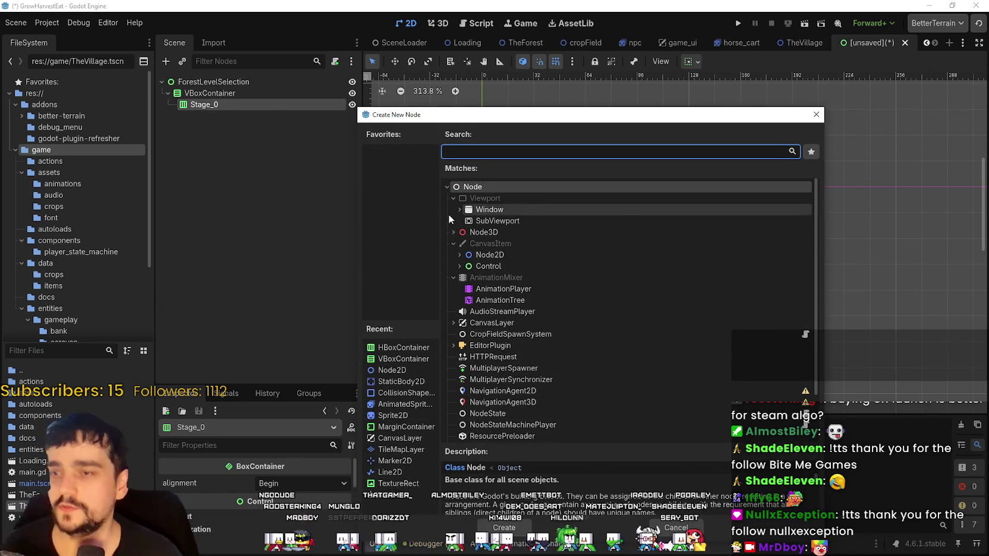
type("vbox")
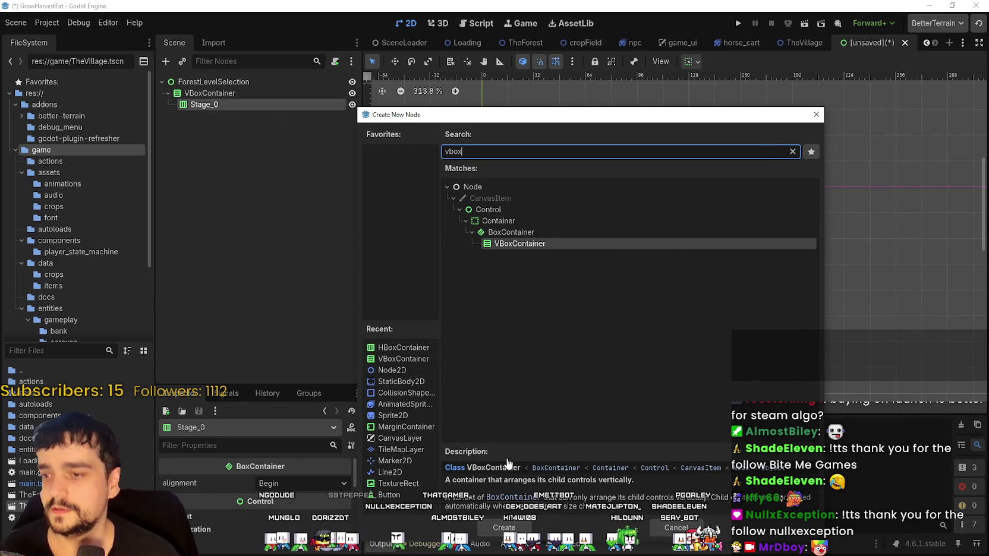
type("hbox")
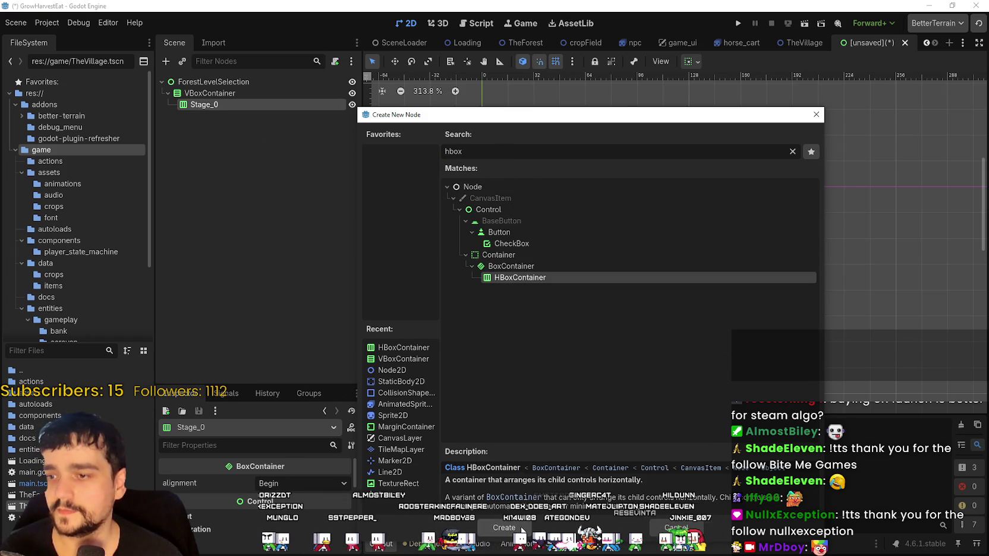
key("Return")
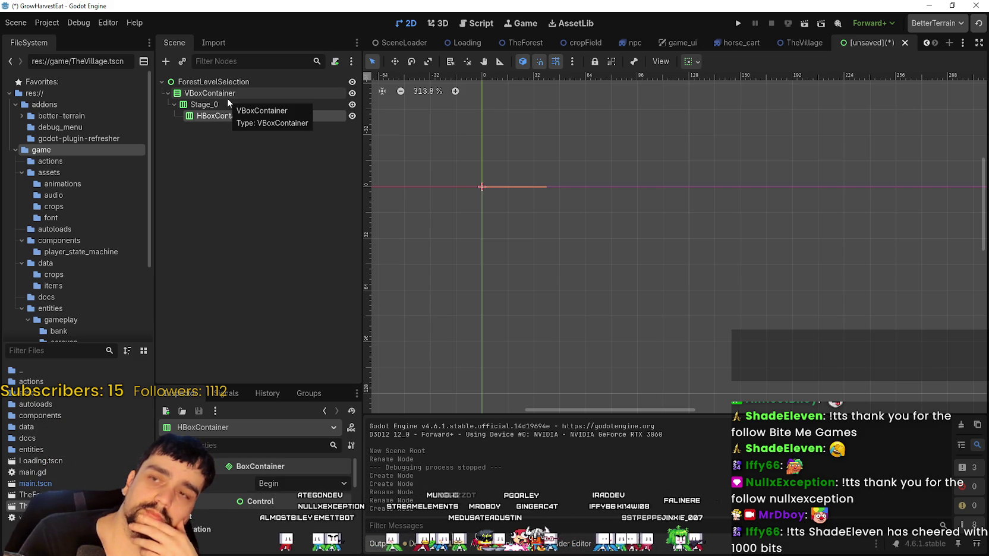
right_click(257, 116)
left_click(317, 124)
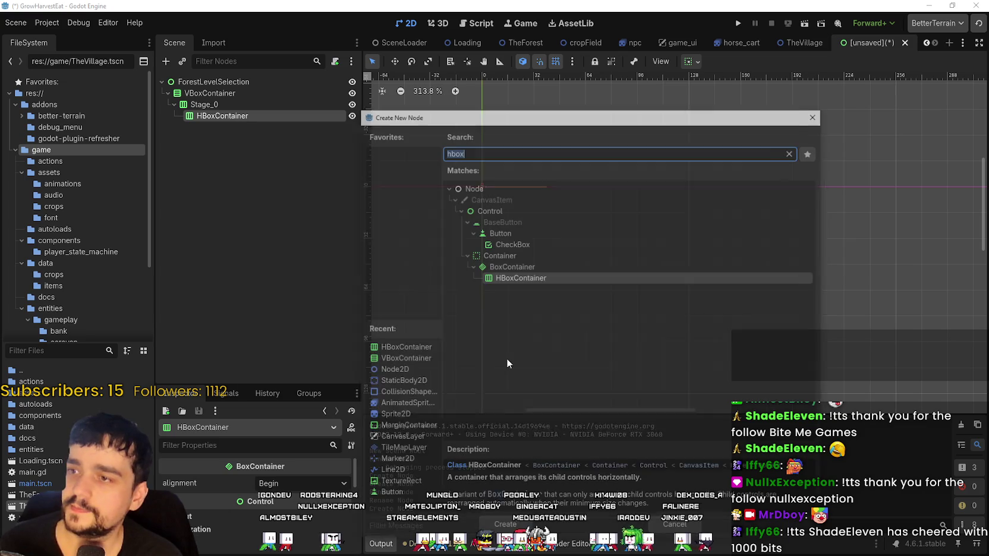
Create a TextureRect under the new HBoxContainer
type("text")
double_click(502, 312)
left_click(300, 313)
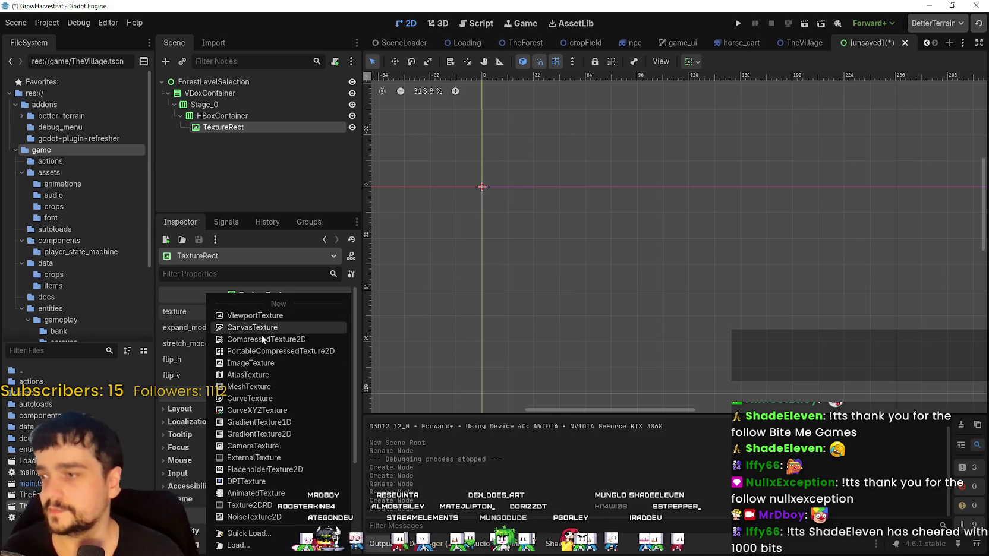
Give the TextureRect a new AtlasTexture using main_atlas.png and open its region editor
left_click(266, 374)
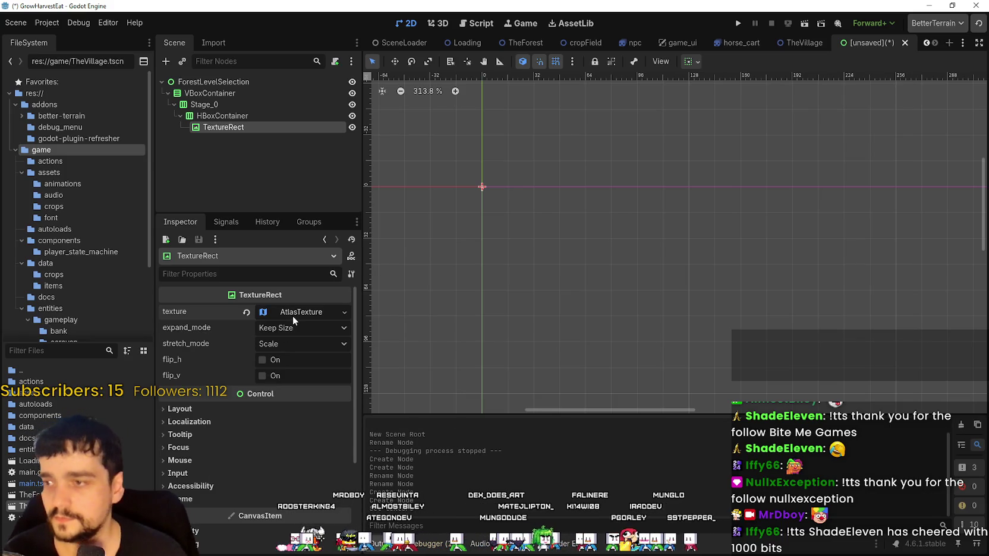
left_click(292, 315)
left_click(284, 462)
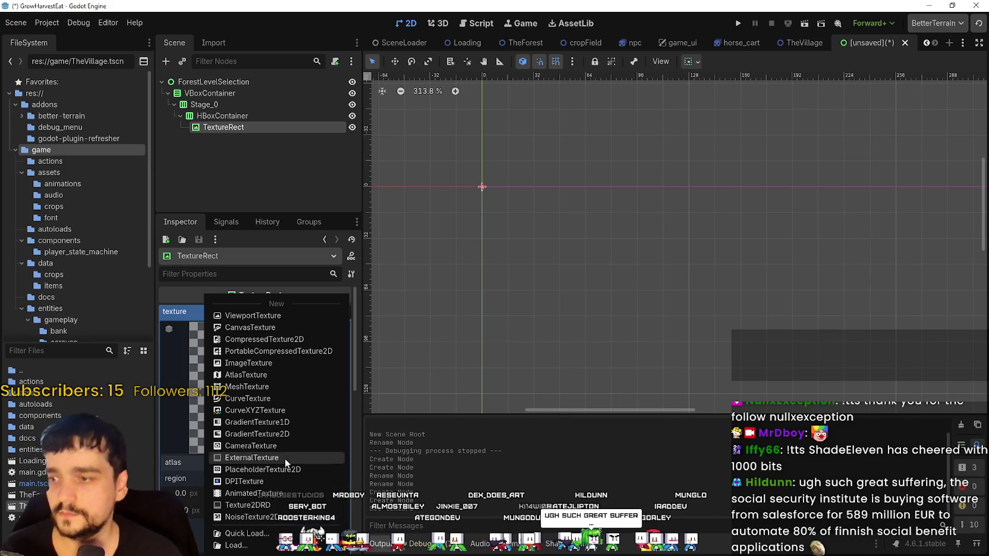
left_click(271, 531)
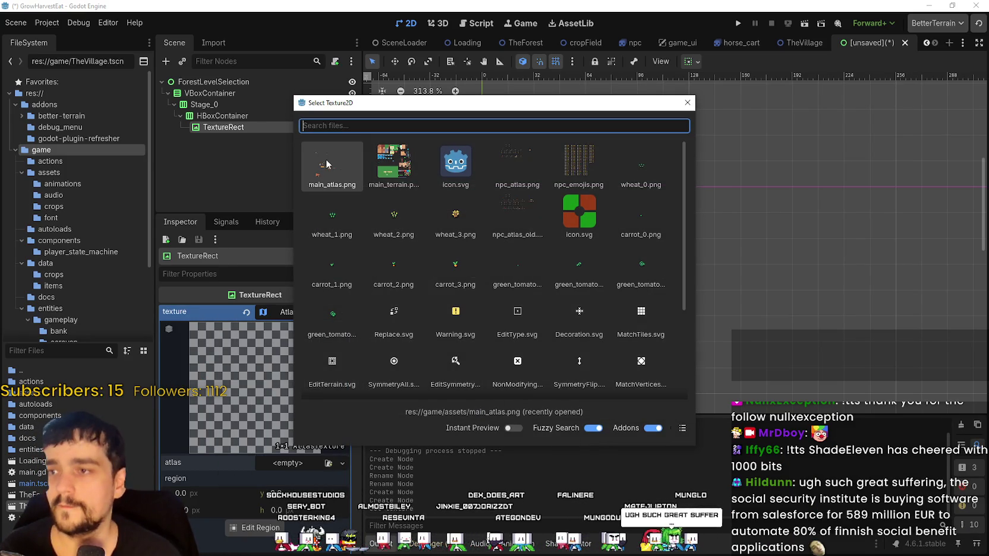
double_click(330, 172)
scroll(563, 282, "down", 1)
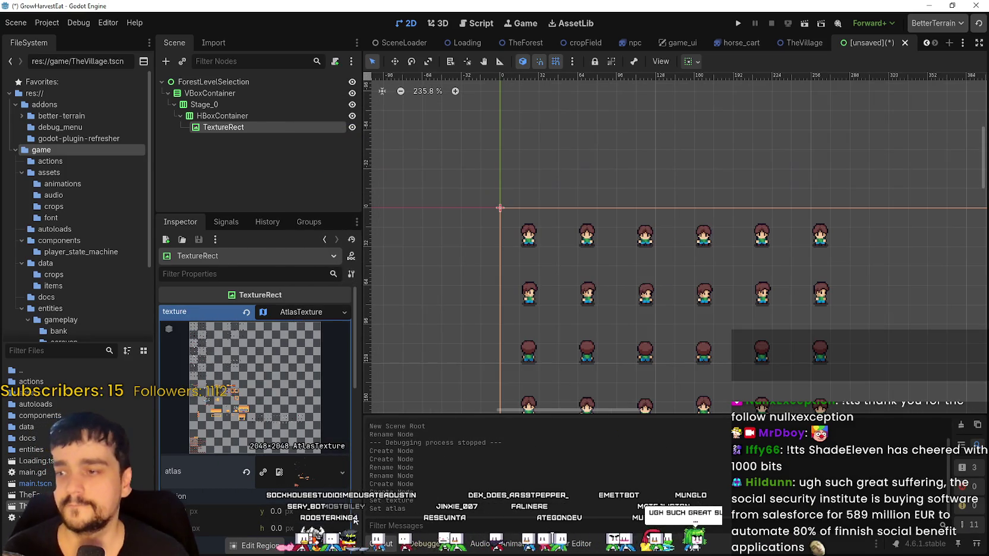
left_click(254, 546)
scroll(430, 317, "down", 2)
With Grid Snap, cut the 56×40 blue-roofed stall from main_atlas.png as the texture region
scroll(535, 268, "up", 4)
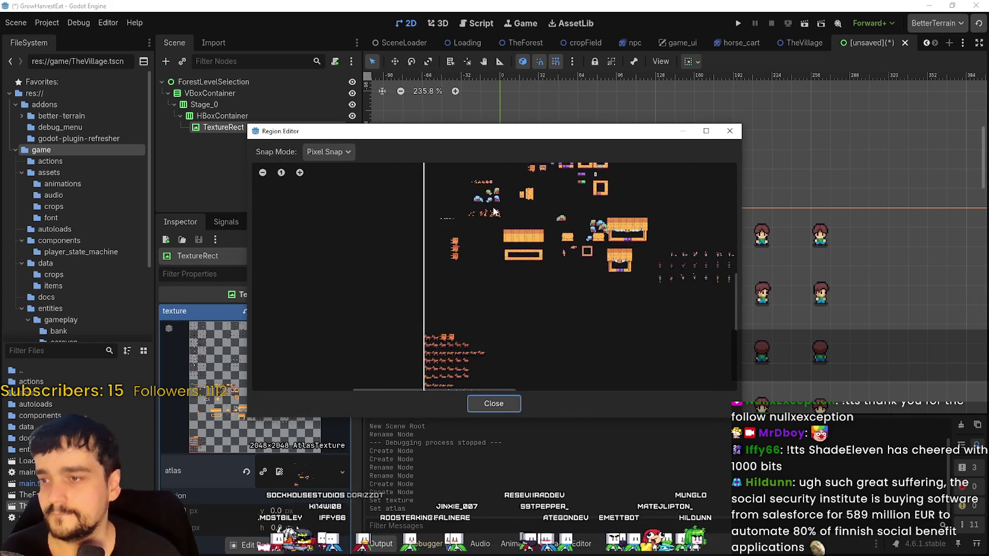
scroll(494, 309, "up", 6)
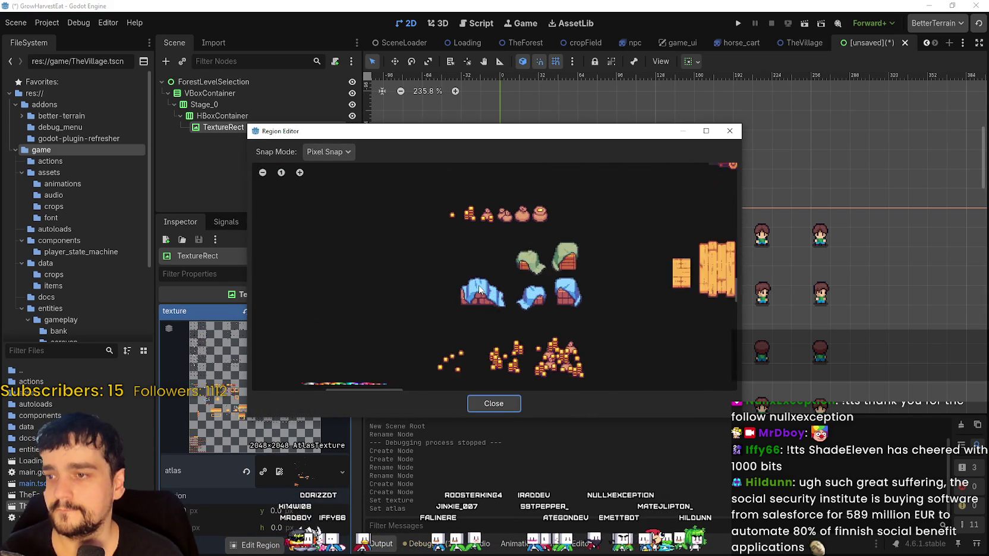
left_click(327, 151)
left_click(340, 197)
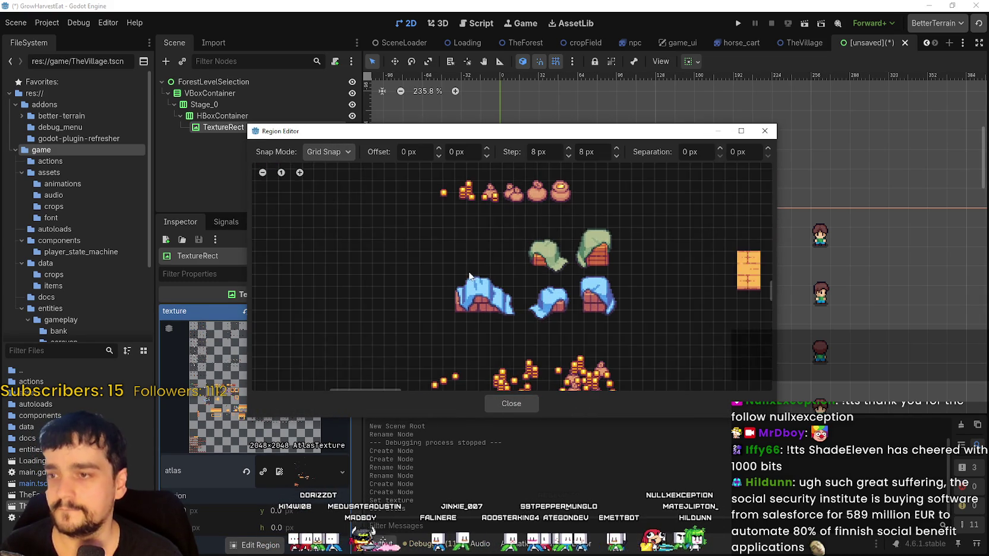
scroll(453, 306, "up", 2)
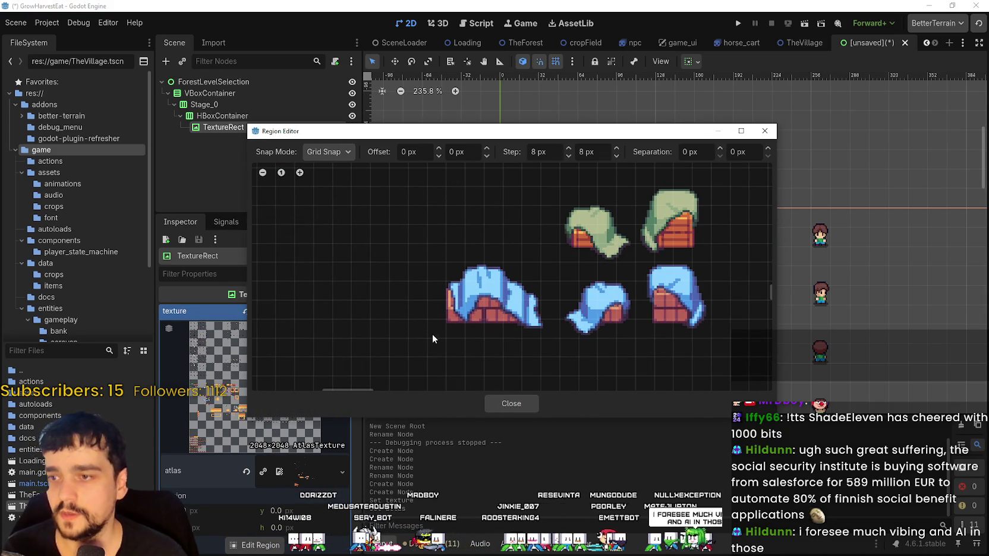
left_click_drag(431, 335, 553, 253)
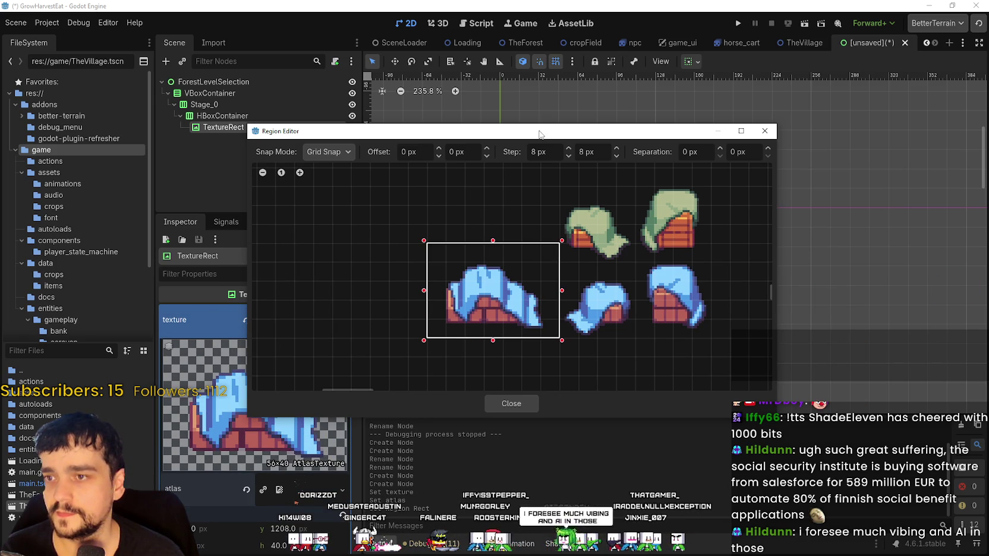
mouse_move(541, 132)
left_mouse_down()
mouse_move(560, 343)
mouse_move(549, 251)
left_mouse_up()
left_click(516, 446)
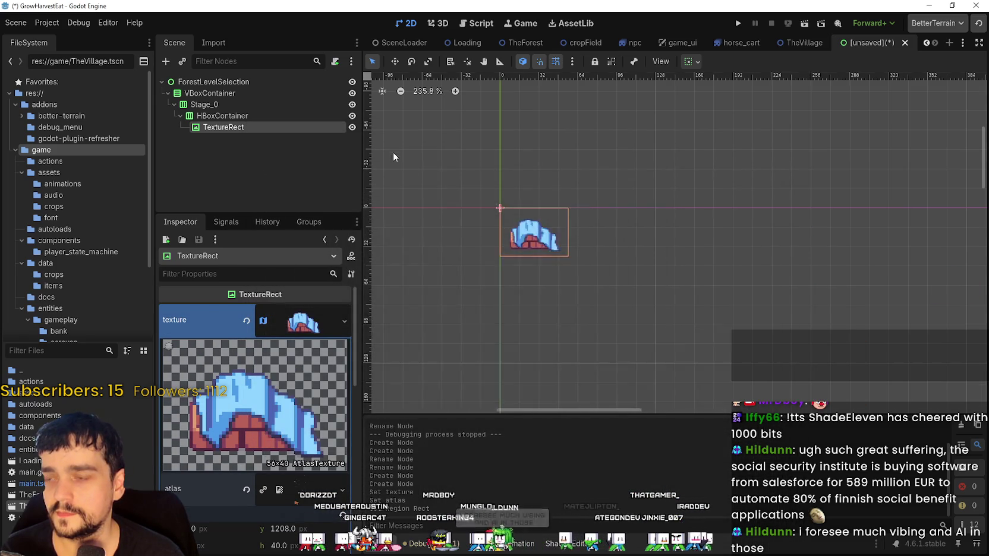
left_click(277, 114)
scroll(562, 225, "up", 2)
scroll(561, 225, "up", 1)
Add a Button child to the HBoxContainer next to the stall TextureRect
left_click(227, 128)
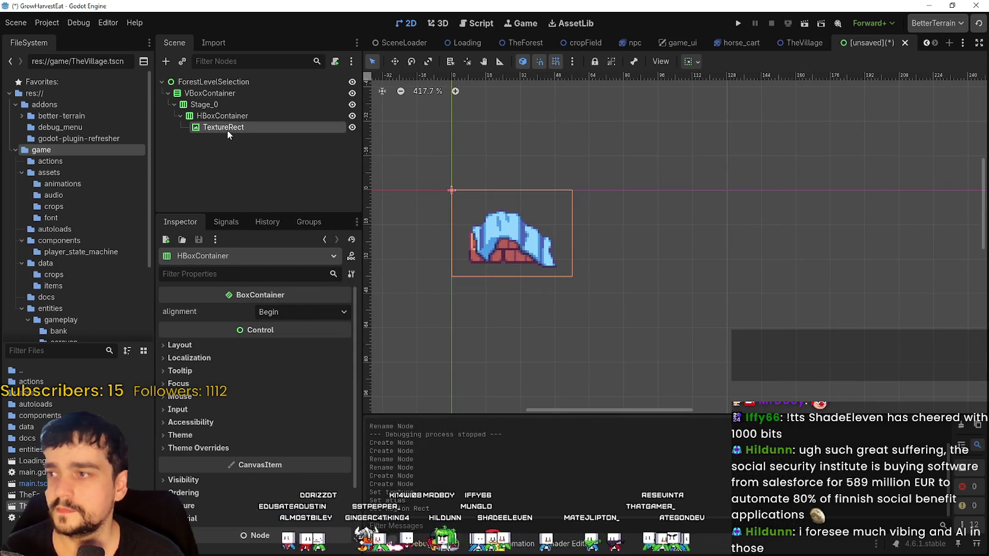
scroll(498, 233, "down", 2)
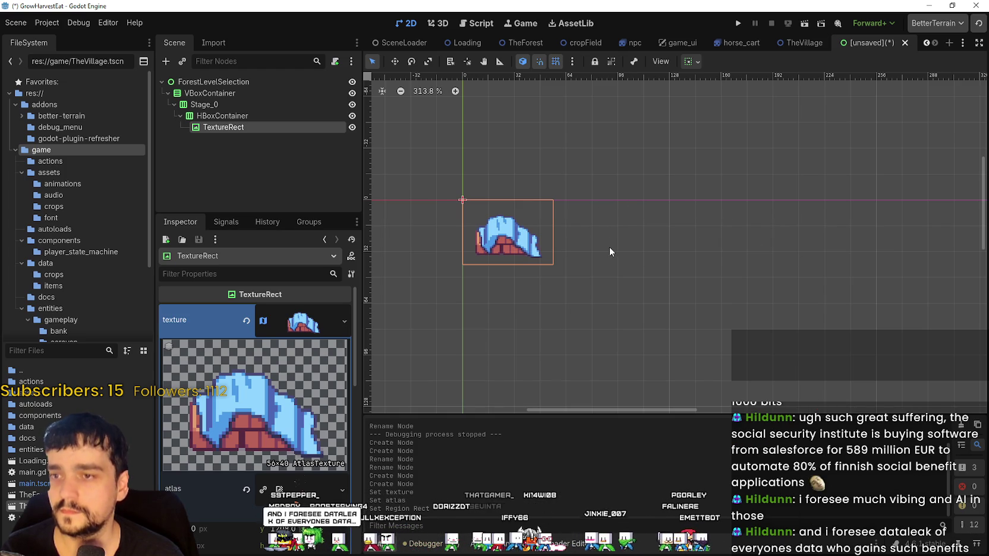
scroll(608, 247, "up", 1)
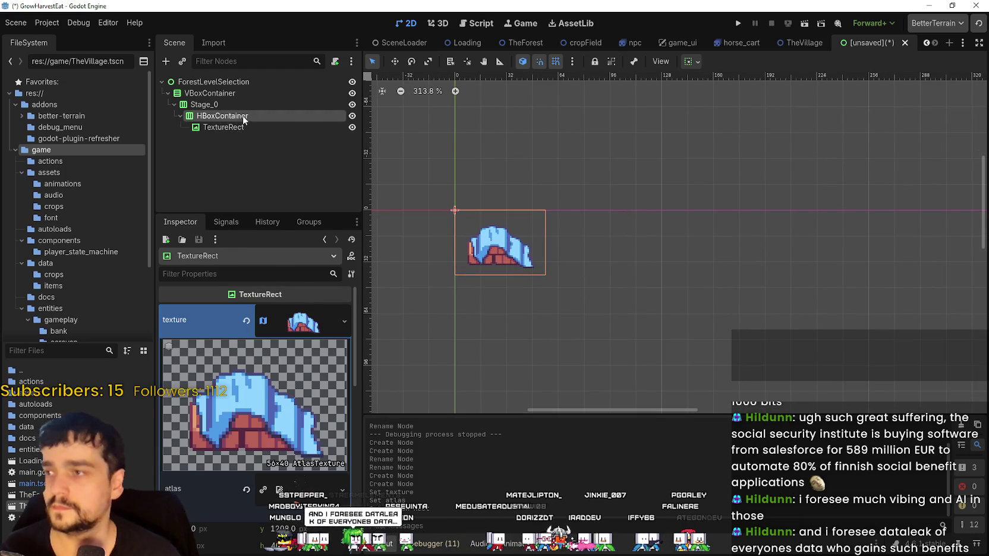
right_click(246, 116)
left_click(290, 125)
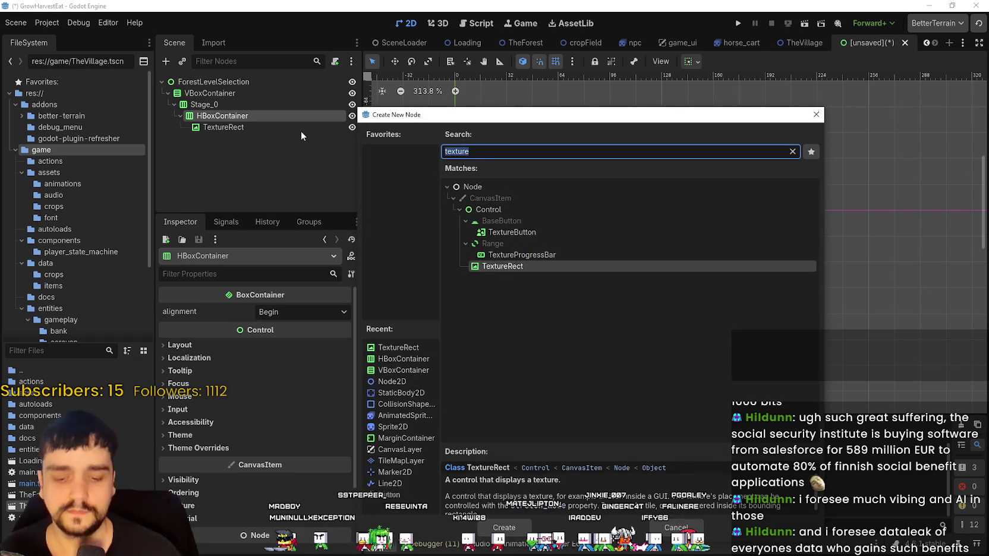
type("box")
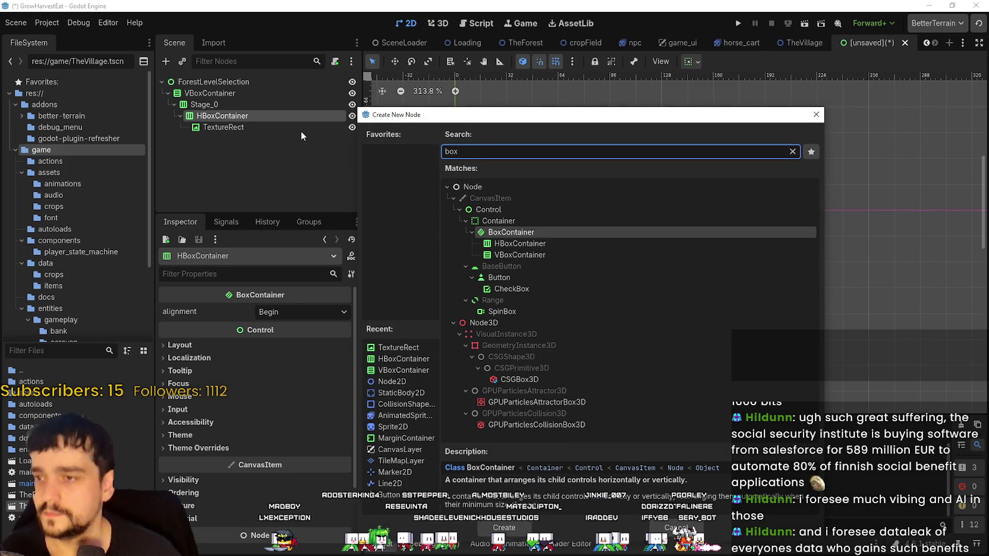
key("BackSpace")
key("BackSpace")
type("utton")
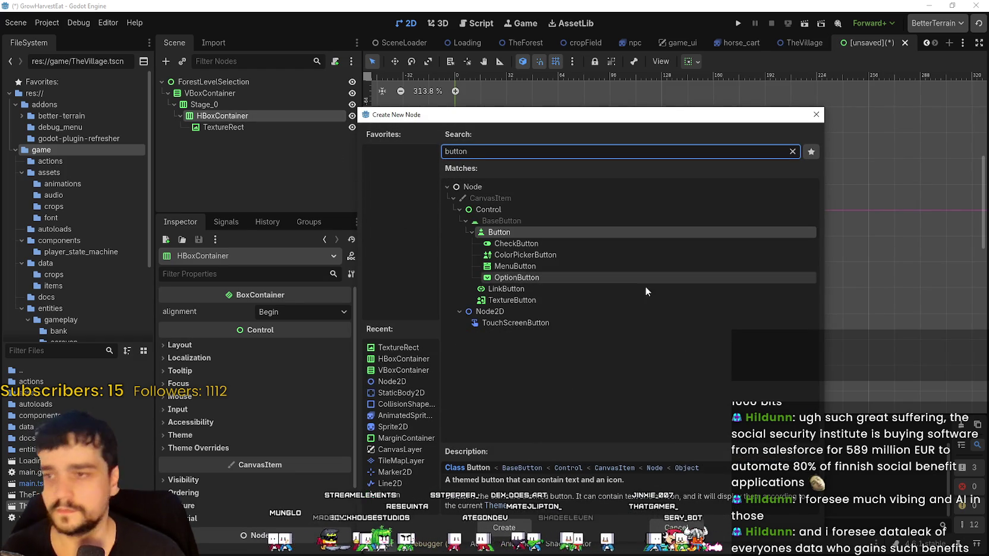
left_click(532, 525)
Create the Button and set its text to "Forest 0"
left_click(532, 525)
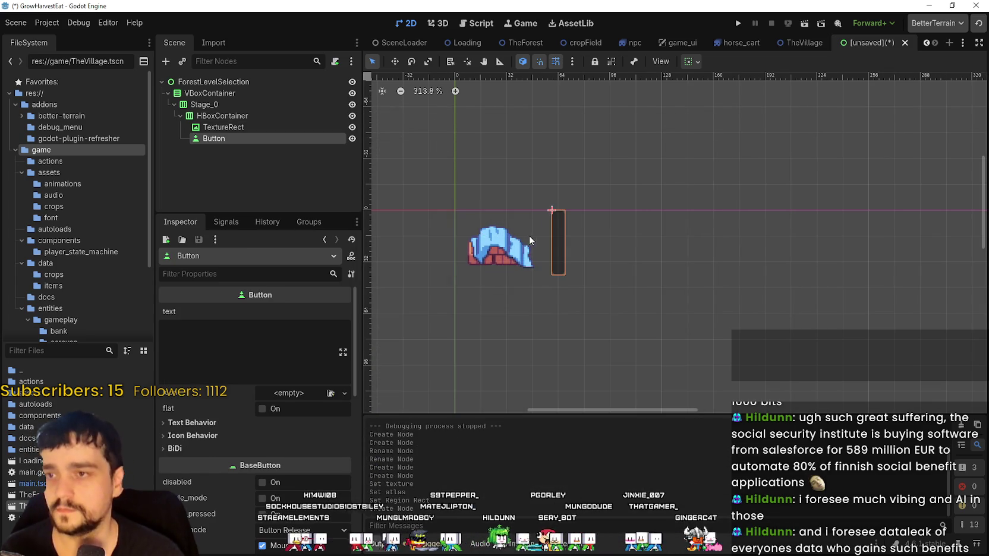
left_click(212, 342)
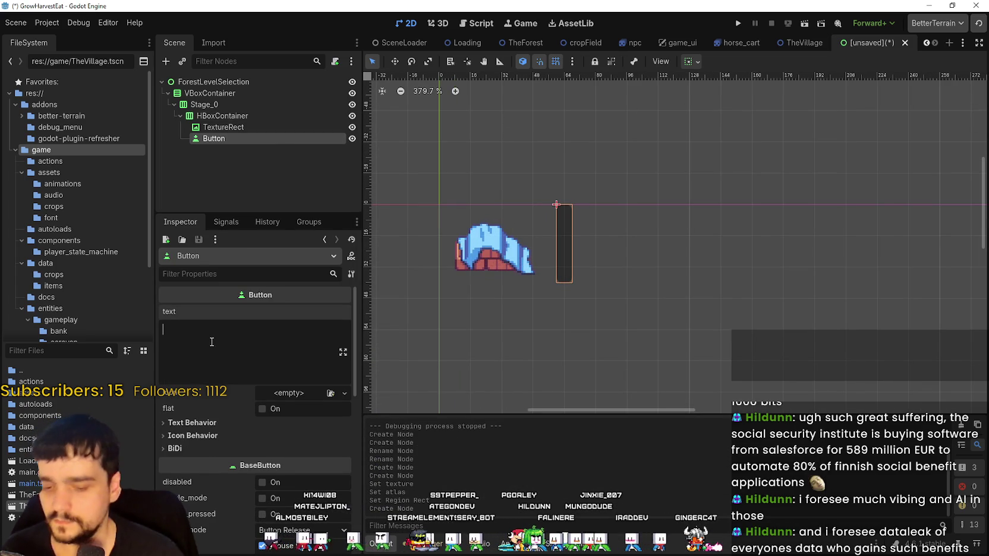
type("St")
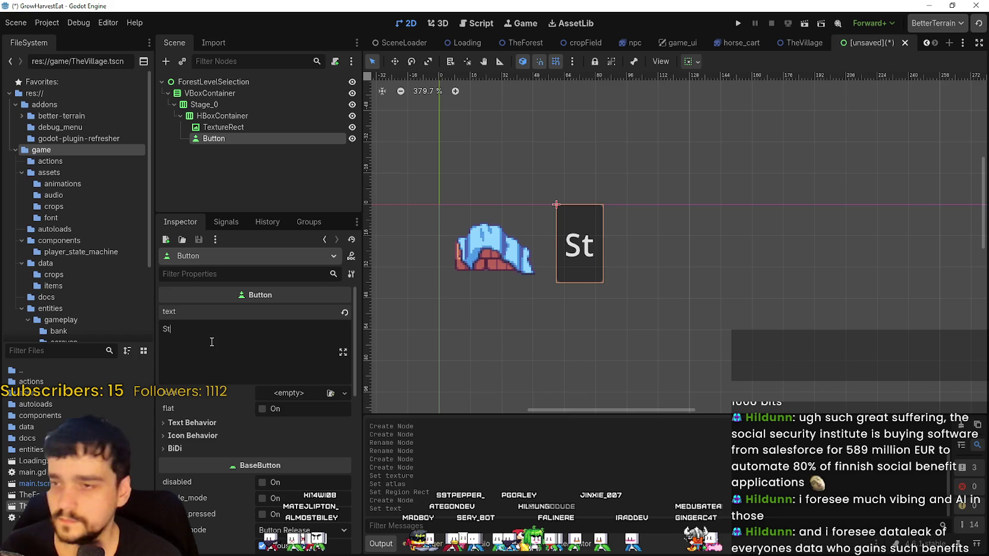
key("BackSpace")
key("BackSpace")
type("Forest_")
key("BackSpace")
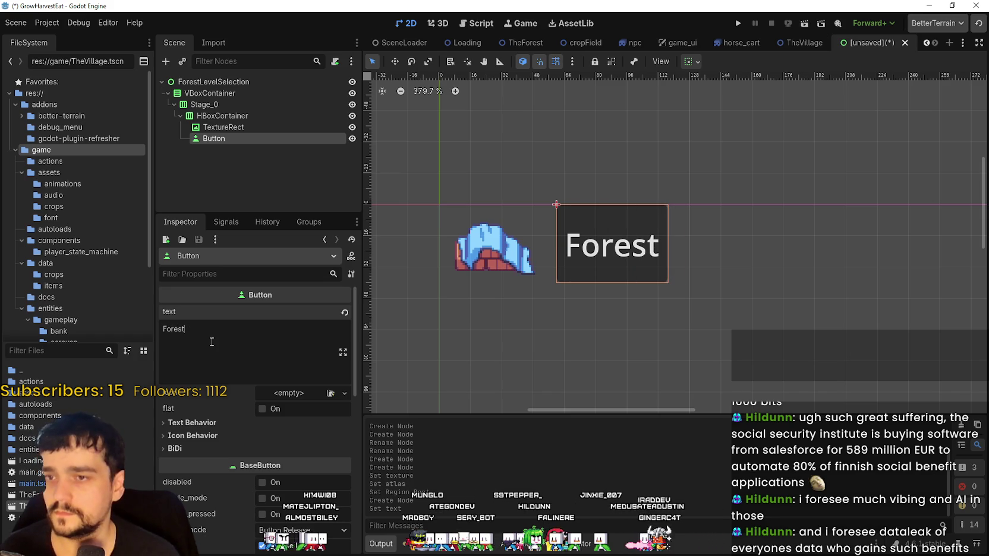
type(" 0")
scroll(622, 190, "down", 5)
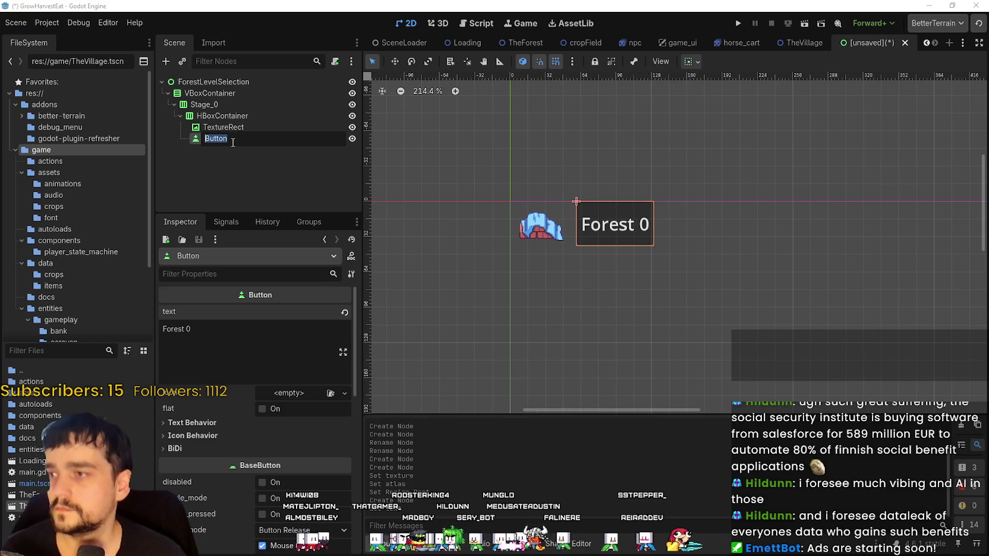
Duplicate the Forest 0 button twice to make the Forest 1 and Forest 2 buttons
key("ctrl+d")
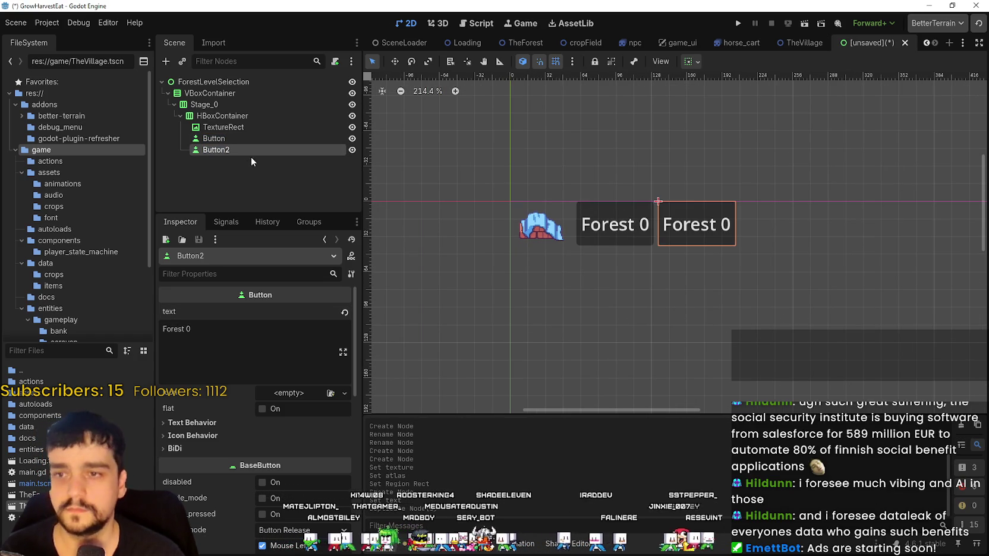
key("ctrl+d")
left_click(269, 151)
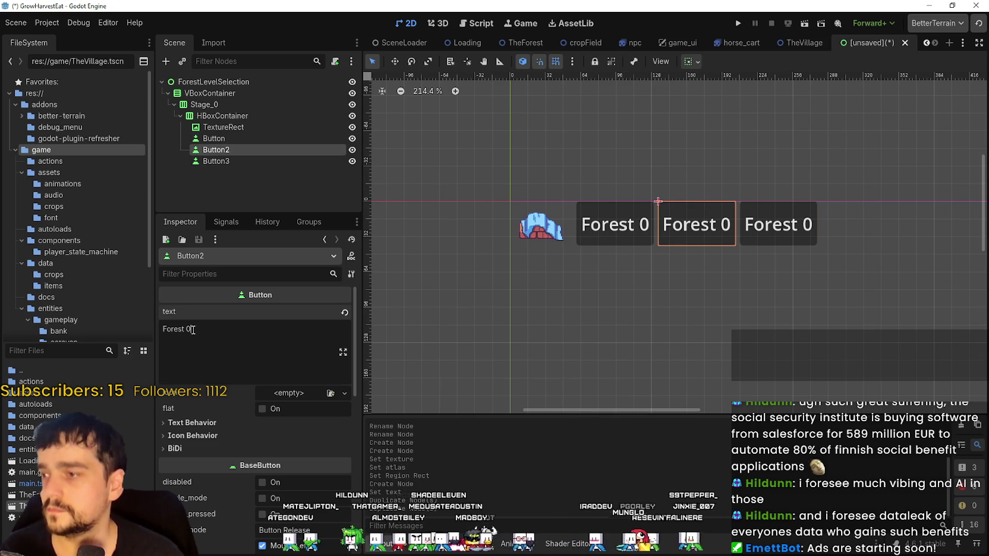
left_click(230, 163)
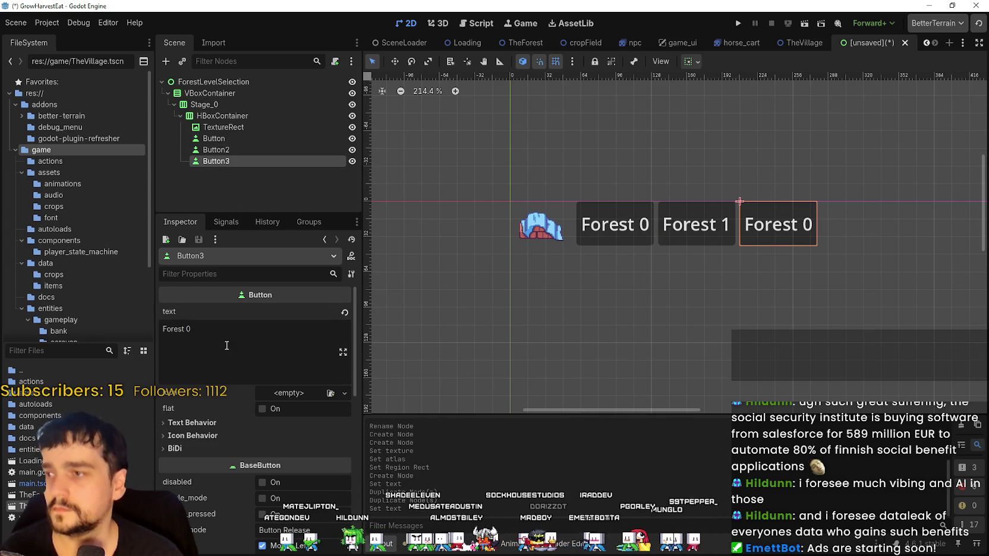
left_click(247, 136)
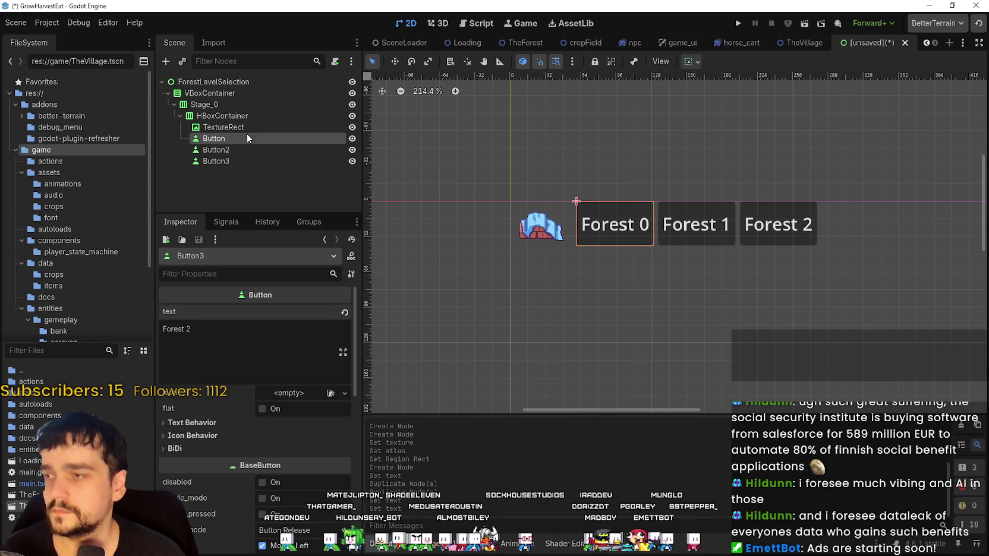
key("F2")
Rename the three button nodes to Forest_0, Forest_1 and Forest_2
type("Forest_09")
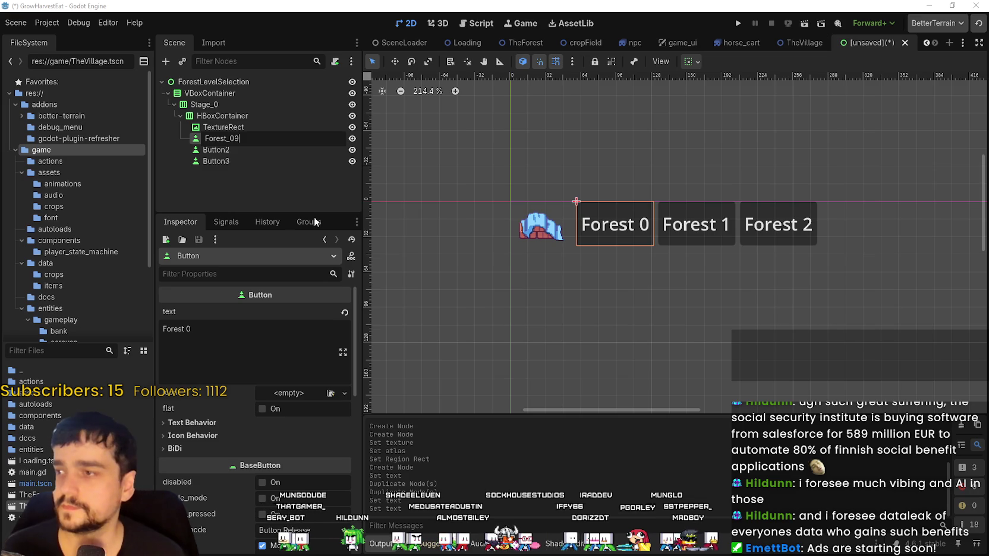
key("Return")
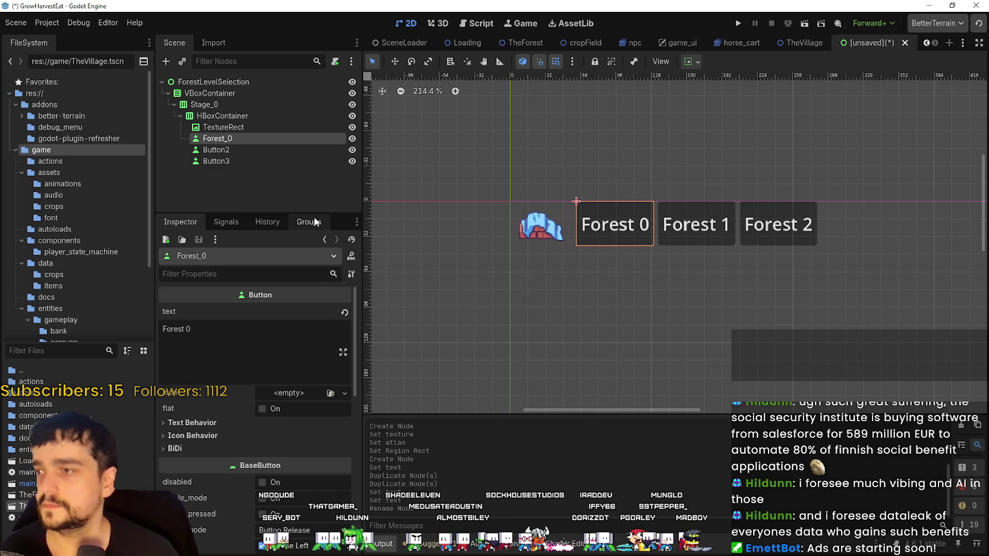
double_click(291, 140)
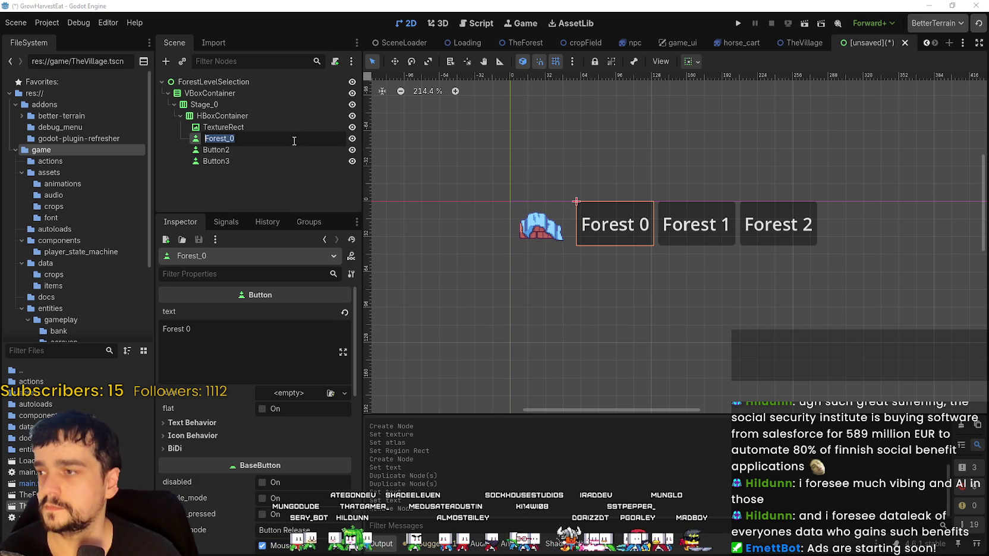
left_click(250, 152)
key("F2")
type("Forest_")
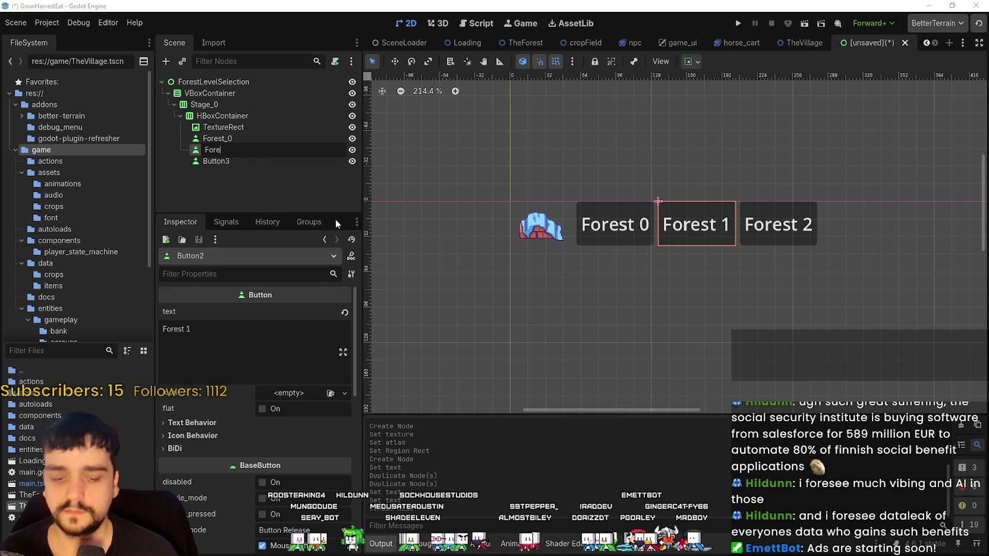
type("1")
key("Return")
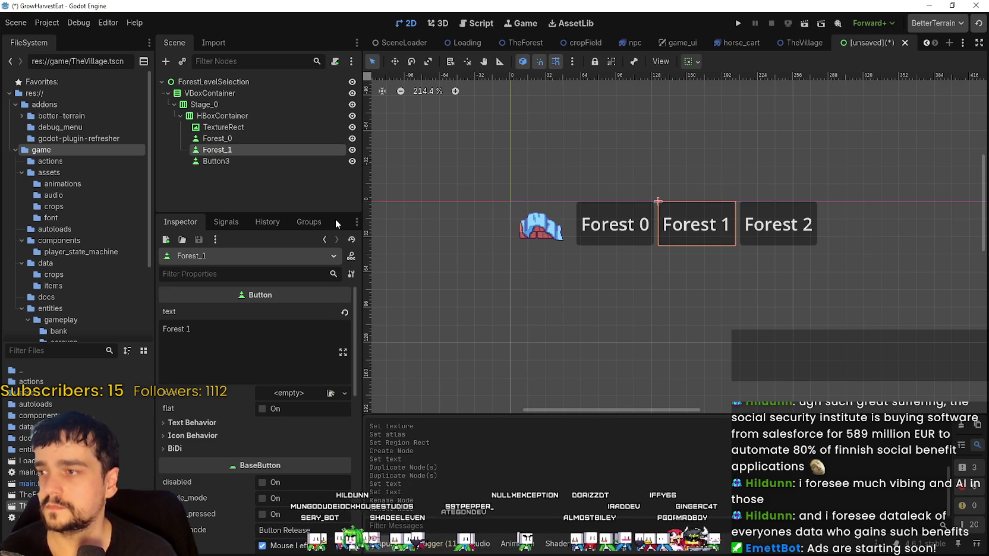
left_click(232, 160)
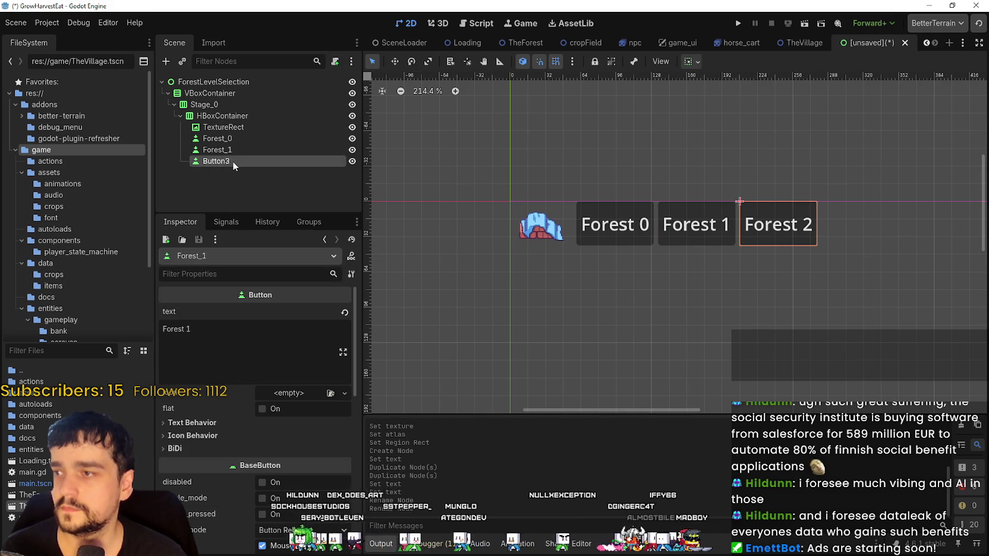
key("F2")
type("Forest_2")
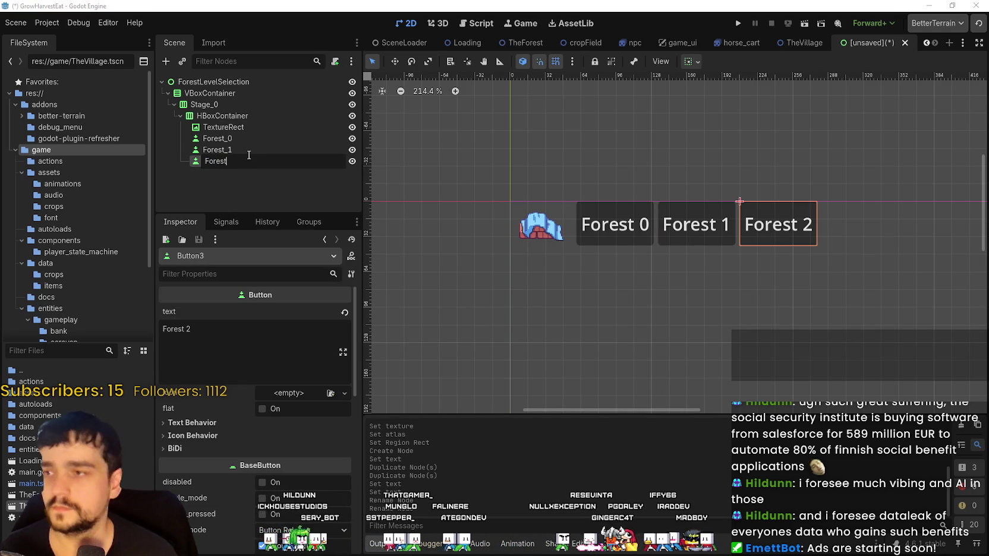
key("Return")
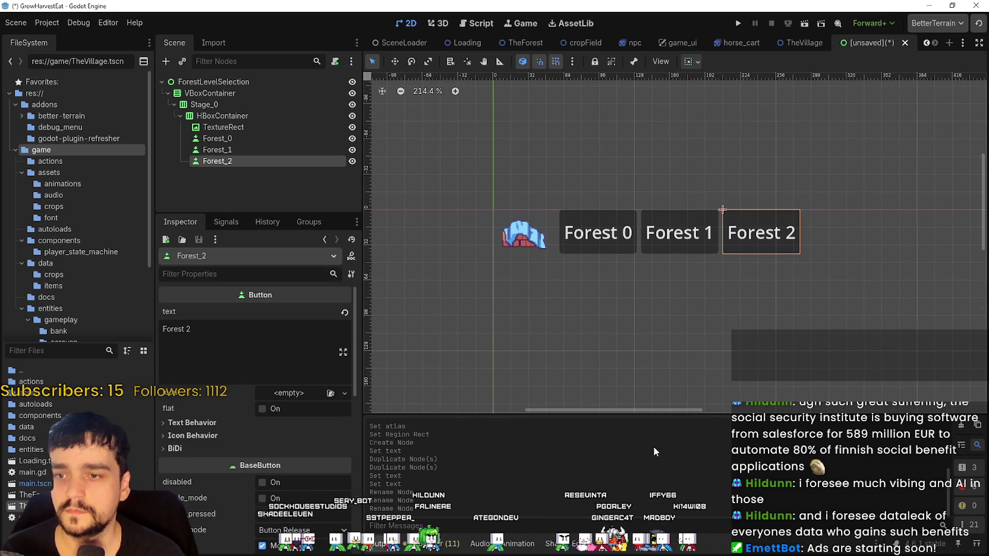
scroll(622, 266, "up", 1)
scroll(659, 280, "up", 2)
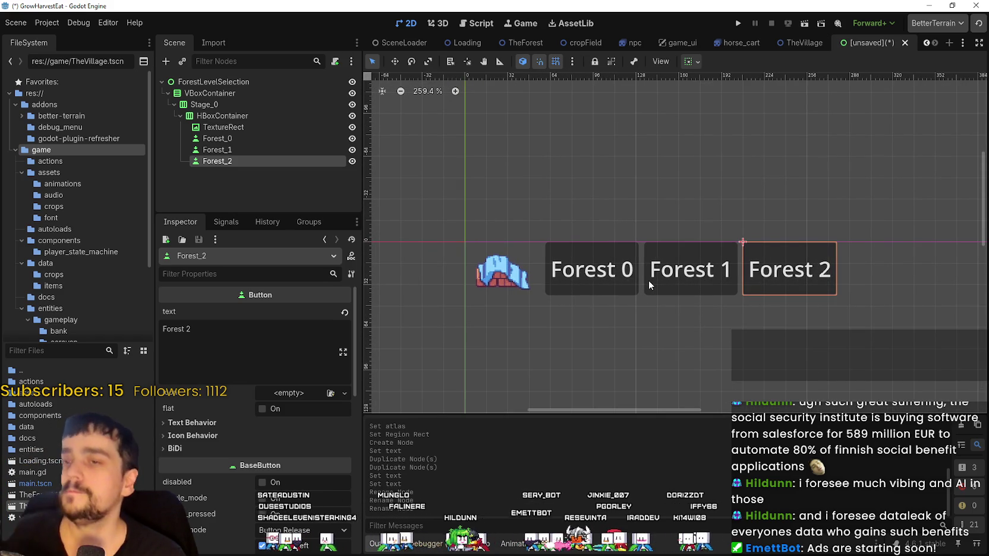
left_click(261, 149)
Select the TextureRect and cut a 128×56 region around the stall roof in the Region Editor
left_click(257, 137)
left_click(250, 126)
left_click(251, 116)
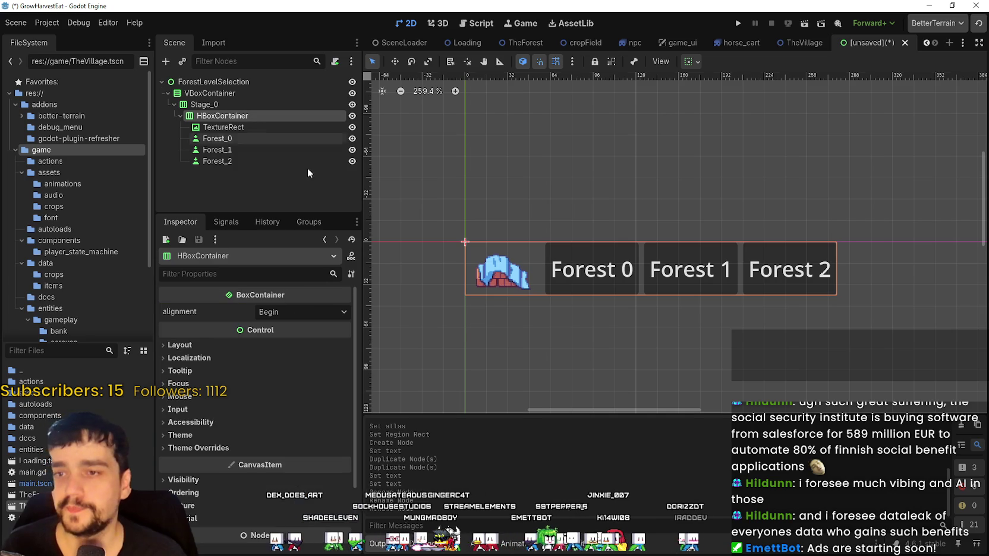
left_click(230, 139)
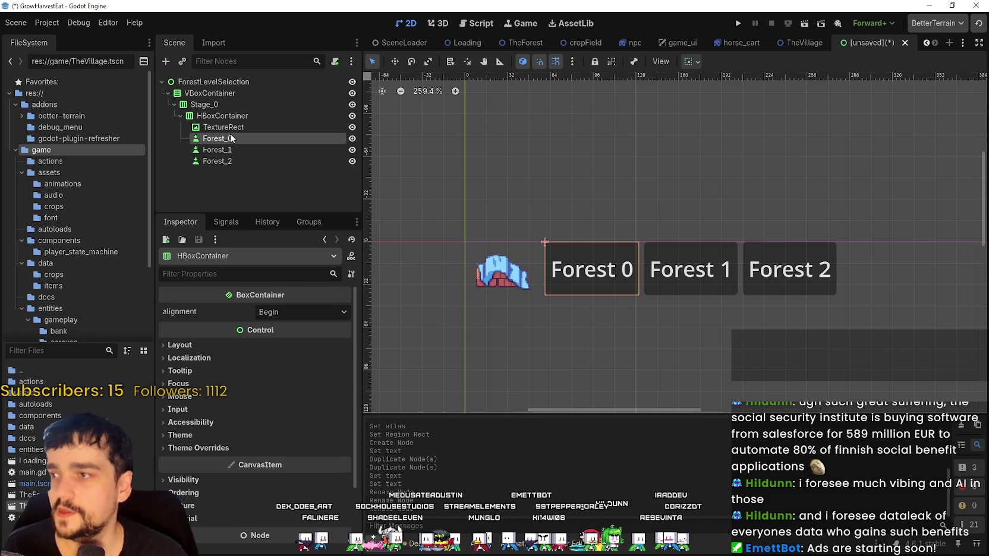
left_click(235, 127)
scroll(275, 464, "down", 3)
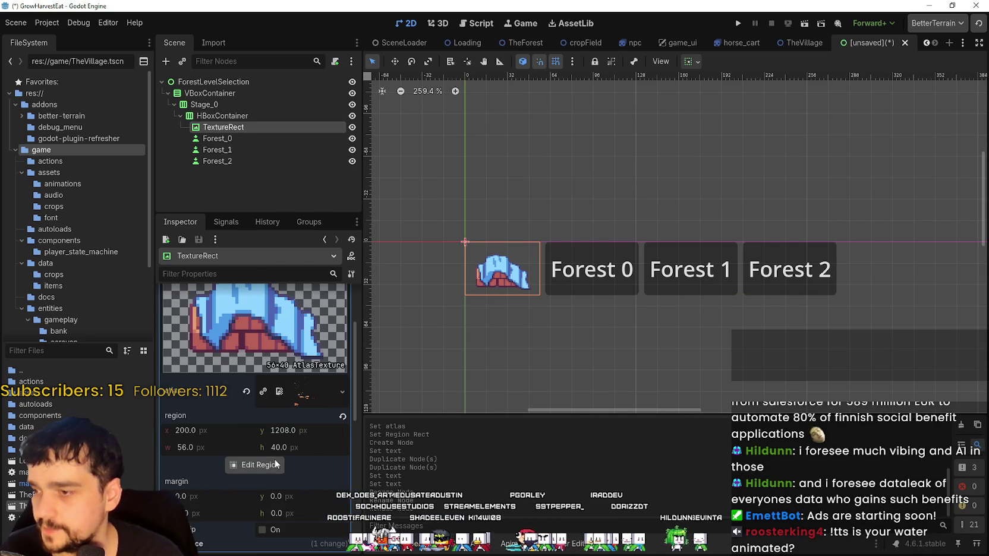
left_click(276, 464)
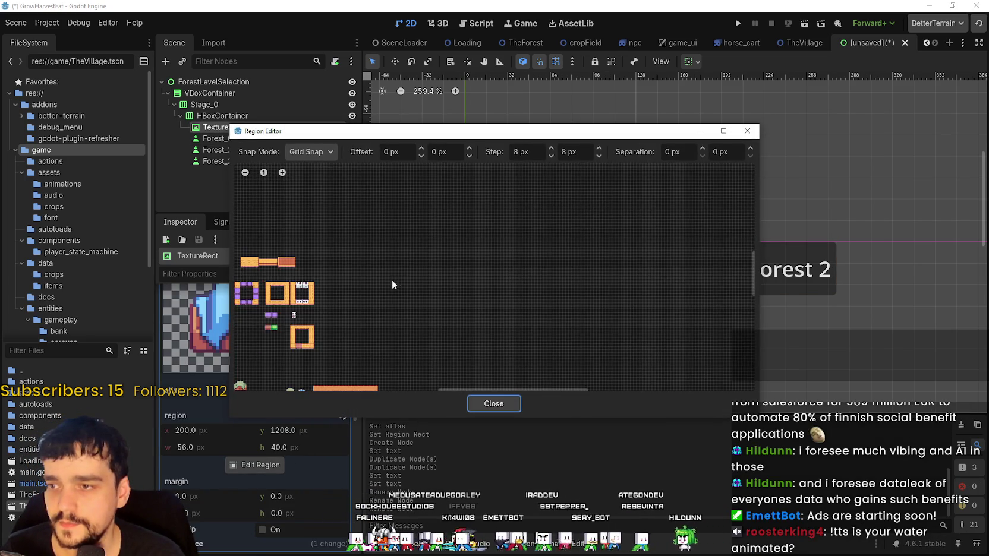
scroll(392, 280, "up", 3)
scroll(571, 238, "up", 3)
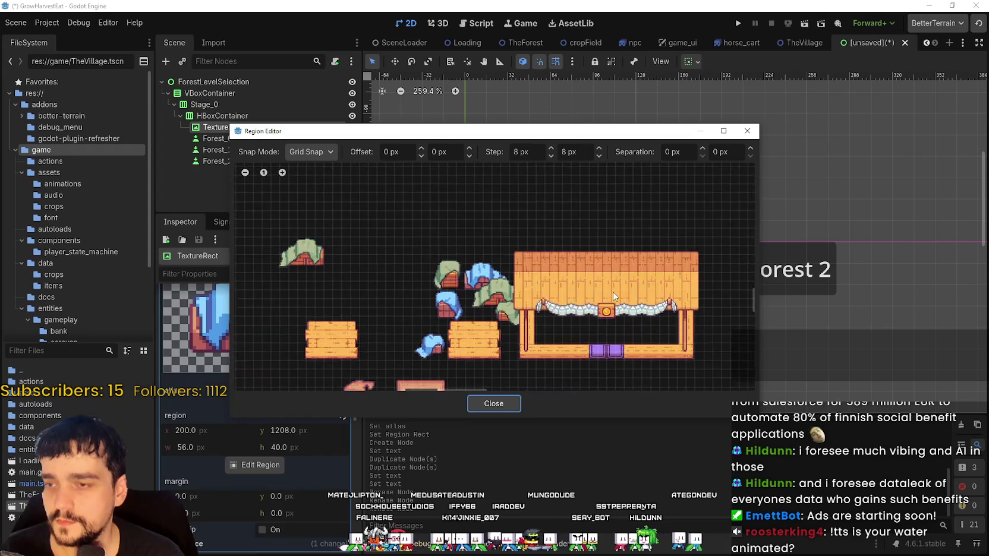
scroll(613, 295, "up", 2)
left_click_drag(481, 211, 700, 312)
left_click(493, 403)
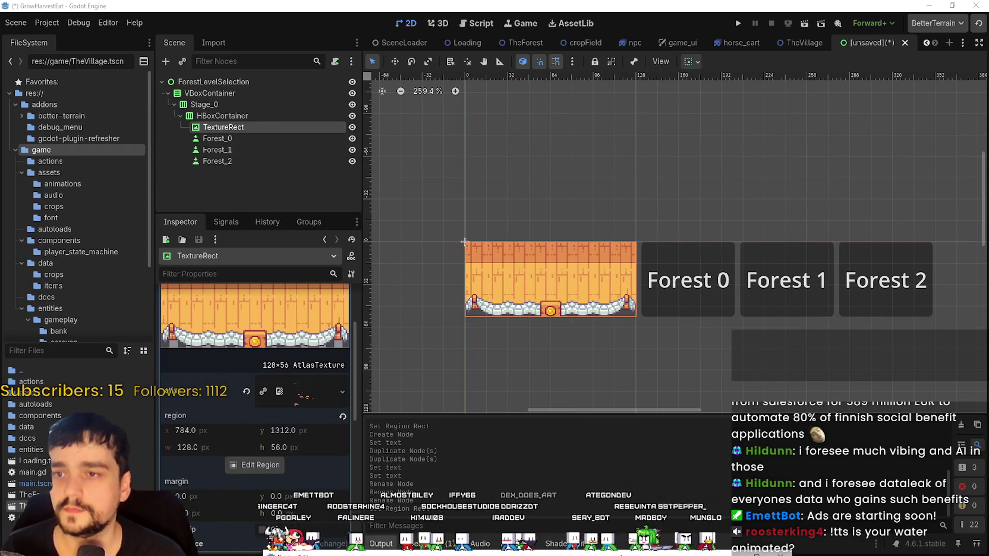
Reopen the Region Editor to verify the stall-roof region, then bring the stage row into view
left_click(254, 464)
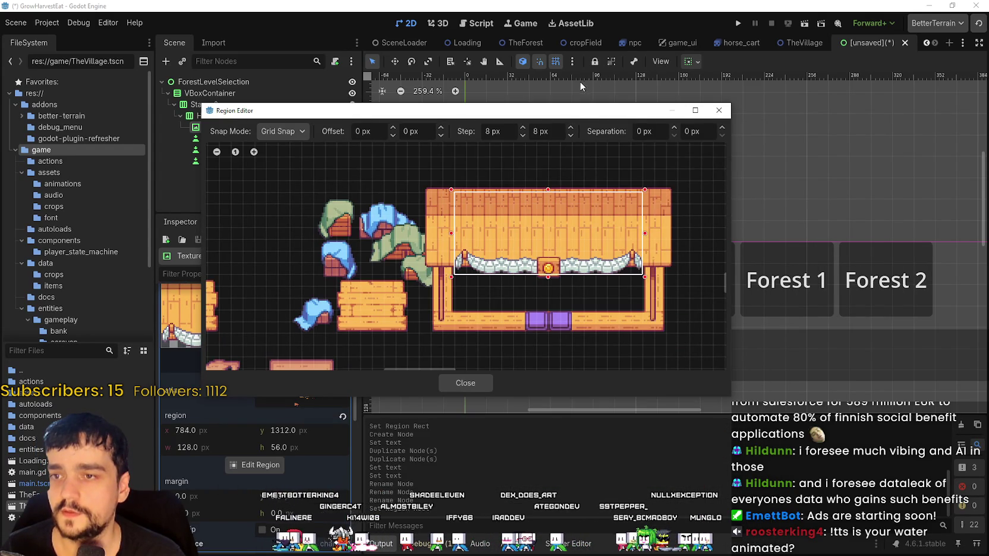
left_click_drag(581, 111, 576, 122)
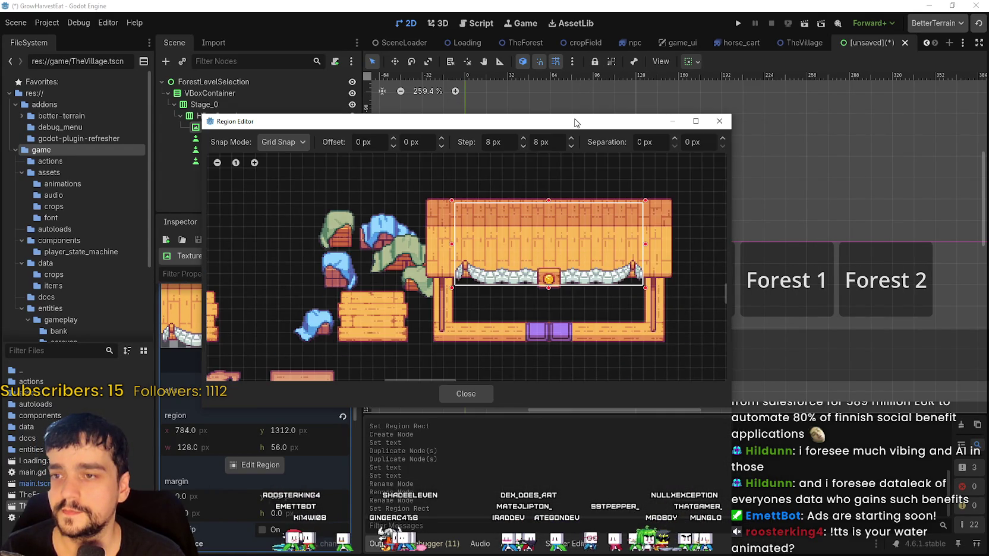
scroll(552, 274, "down", 2)
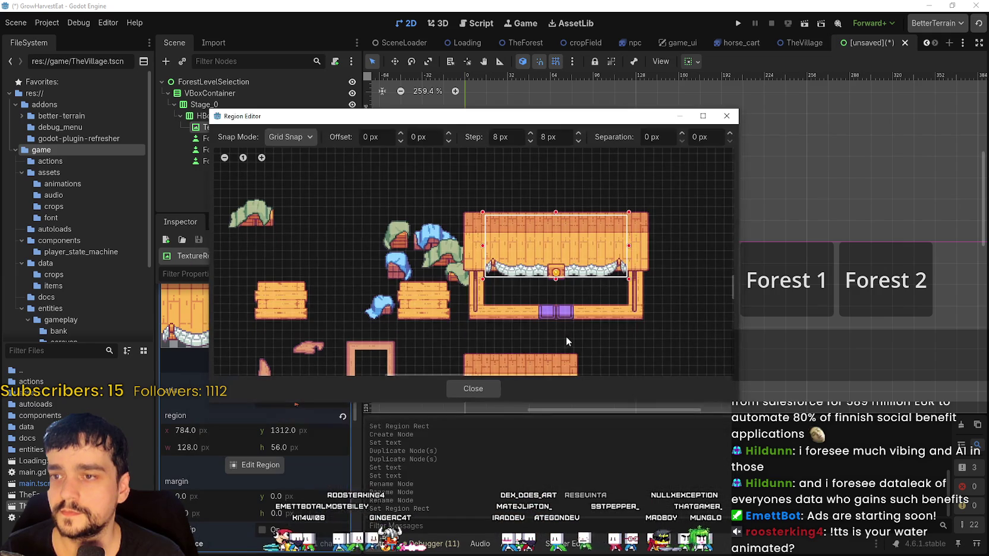
left_click(473, 388)
scroll(654, 303, "down", 3)
left_click_drag(657, 307, 517, 261)
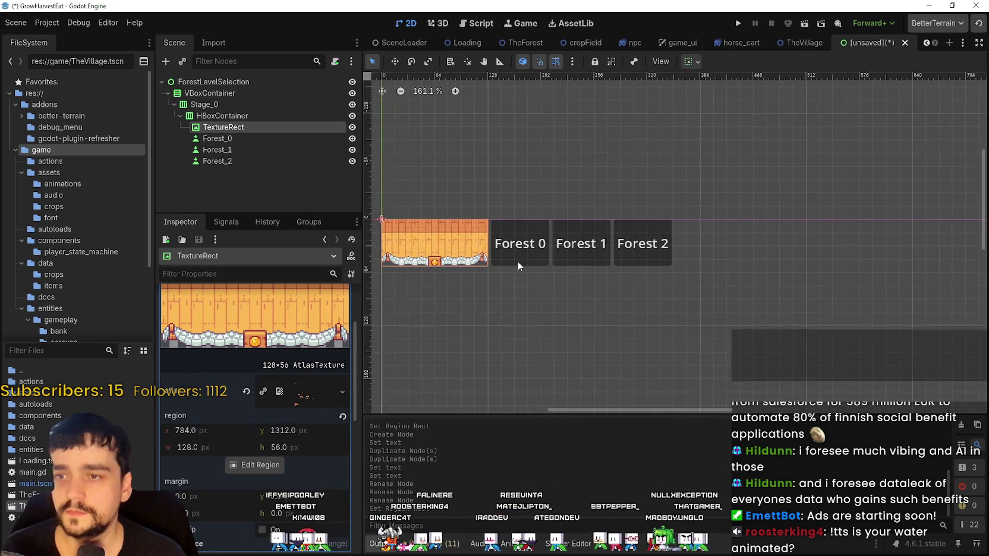
Save the scene as forest_level_selection.tscn under res://game/entities/ui, after cancelling a first attempt
key("ctrl+s")
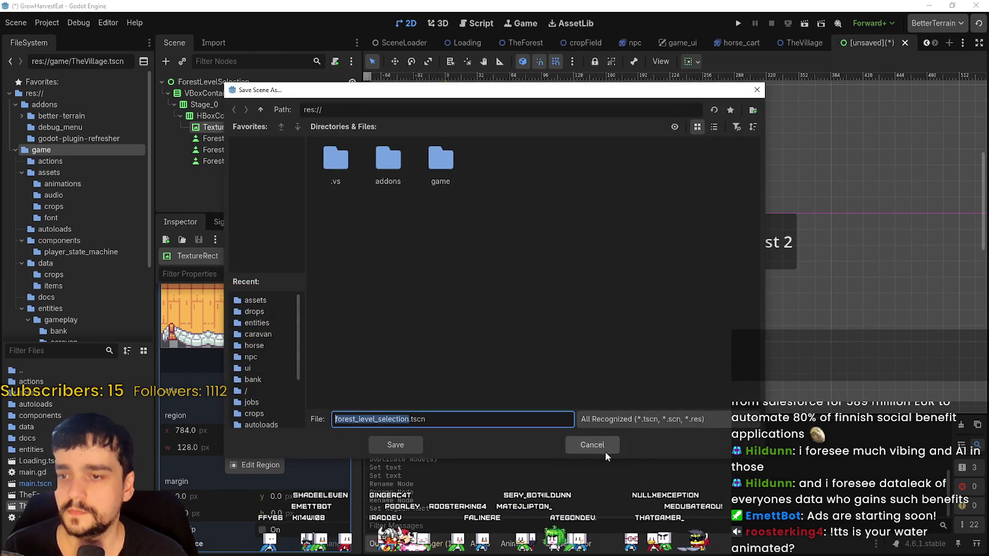
left_click(601, 445)
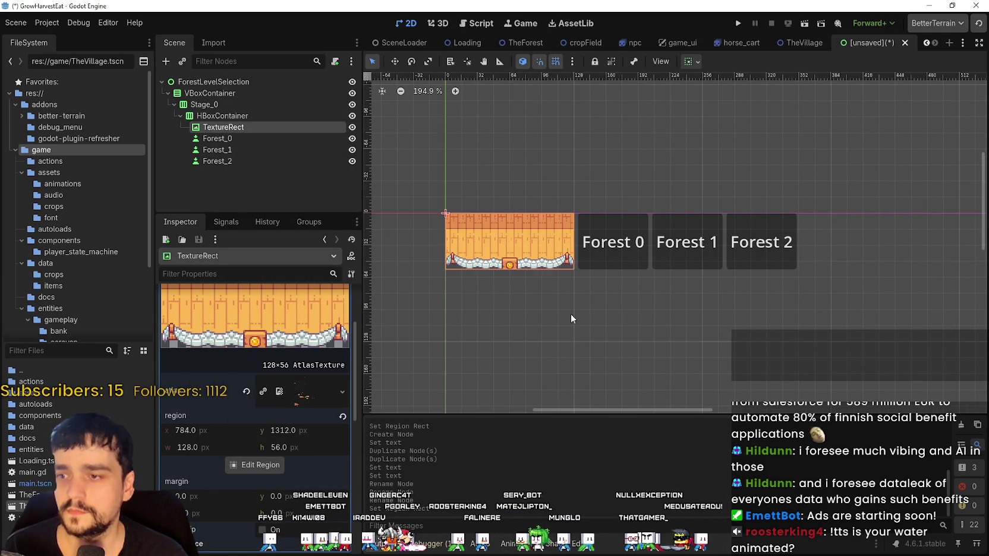
left_click(211, 136)
key("ctrl+s")
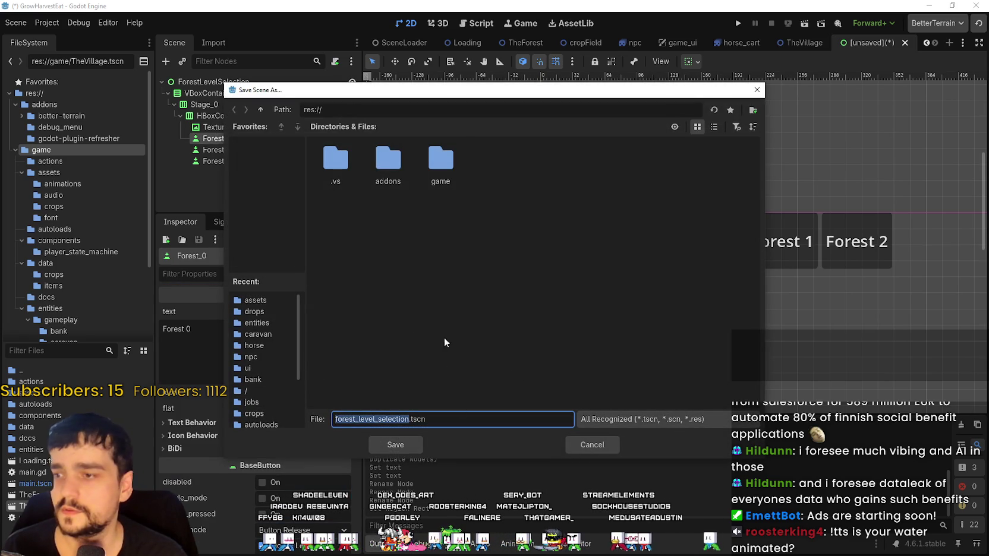
left_click(439, 177)
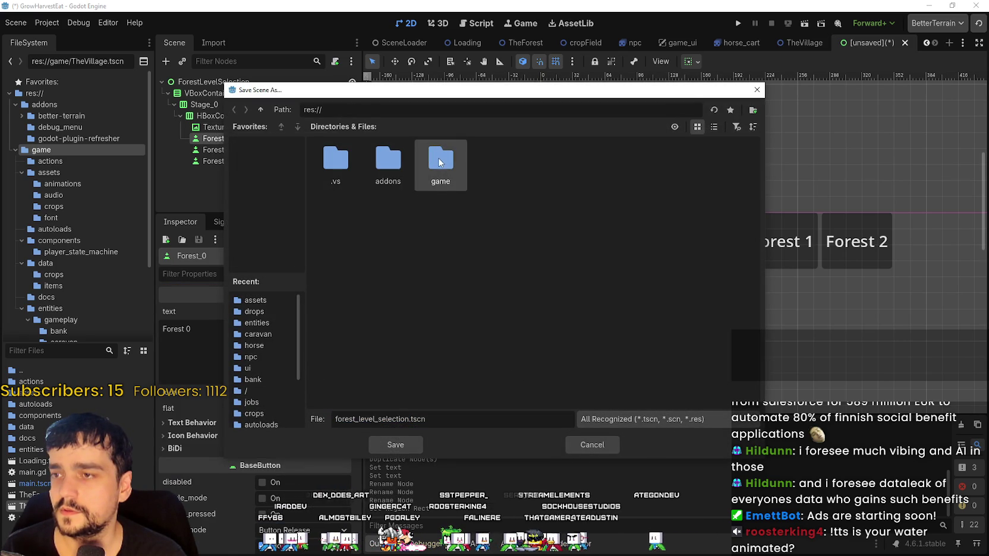
double_click(439, 177)
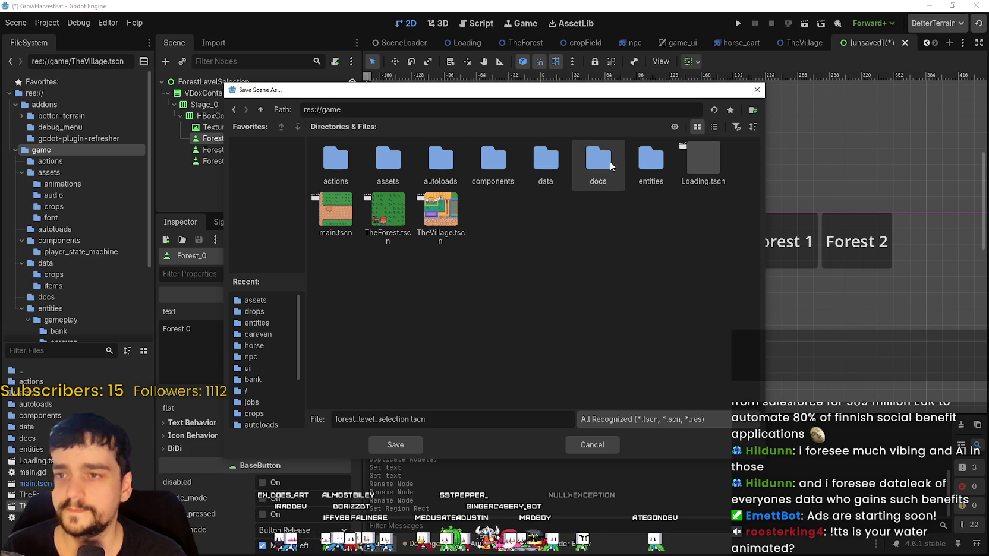
double_click(639, 164)
double_click(380, 161)
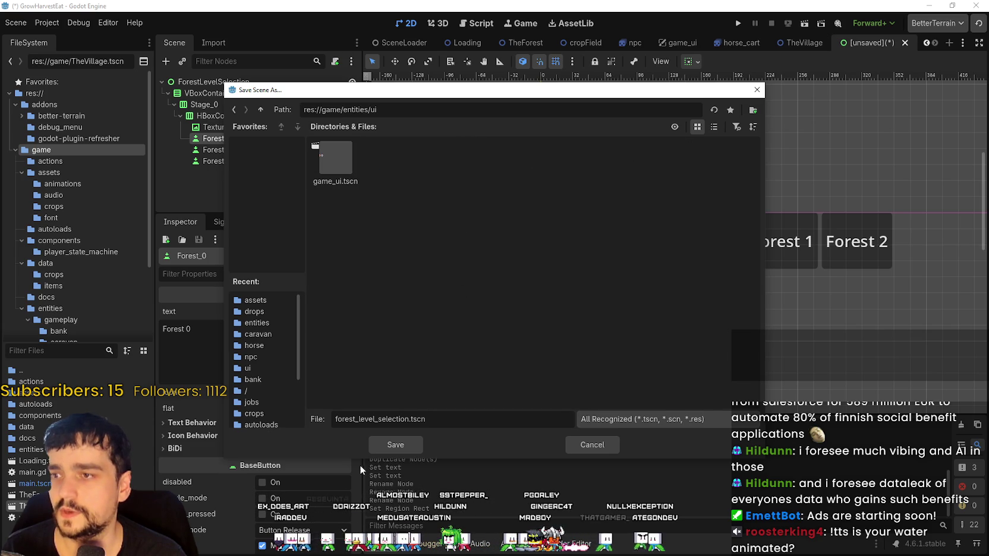
left_click(395, 445)
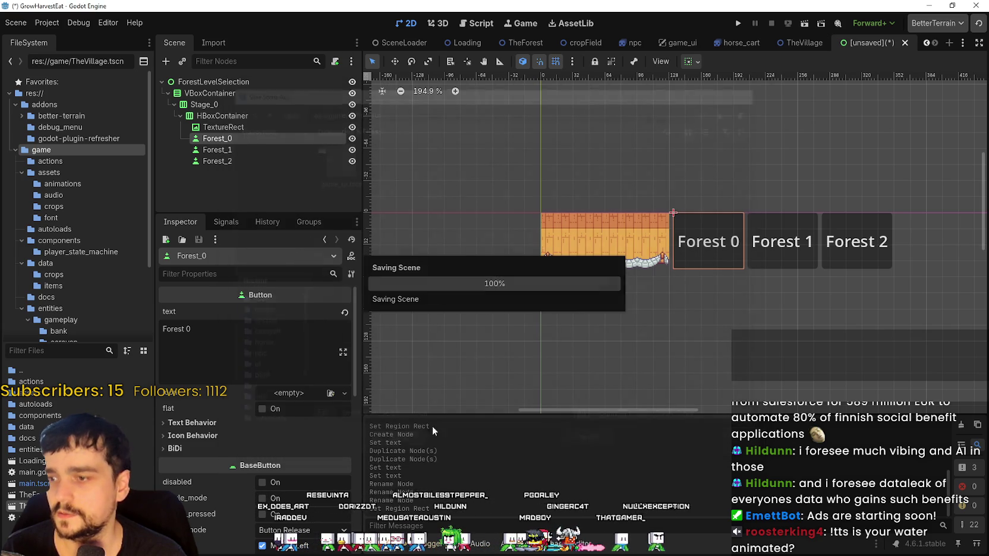
Review the row's TextureRect and Forest_0–Forest_2 buttons, centering the row in the viewport
left_click(231, 150)
left_click(232, 161)
left_click(238, 138)
left_click(226, 116)
left_click(214, 105)
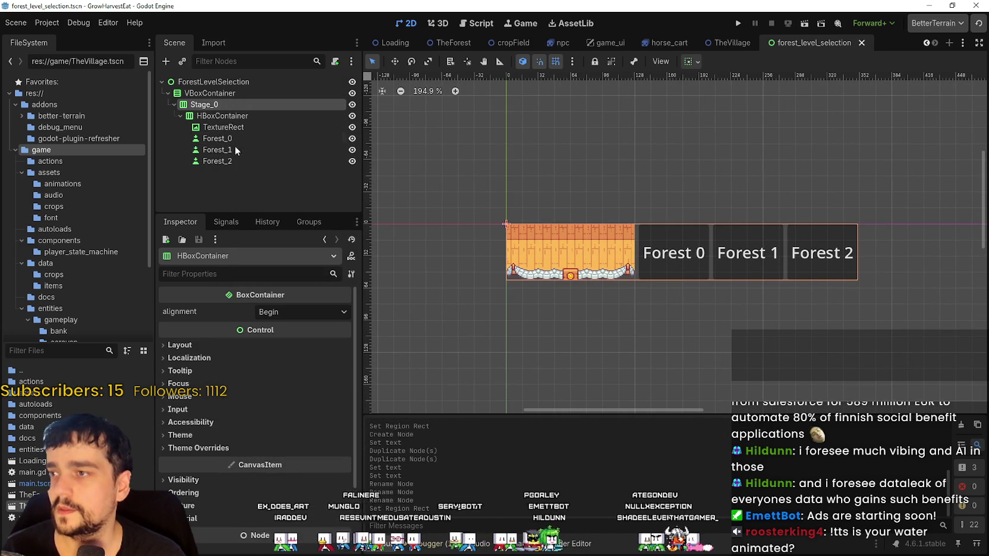
scroll(725, 305, "down", 1)
left_click_drag(725, 305, 590, 257)
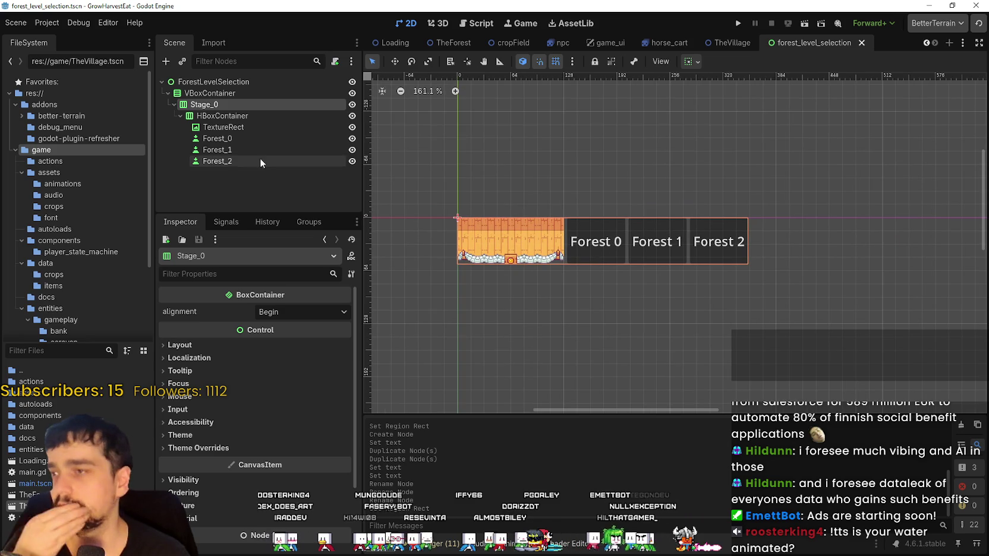
left_click(227, 116)
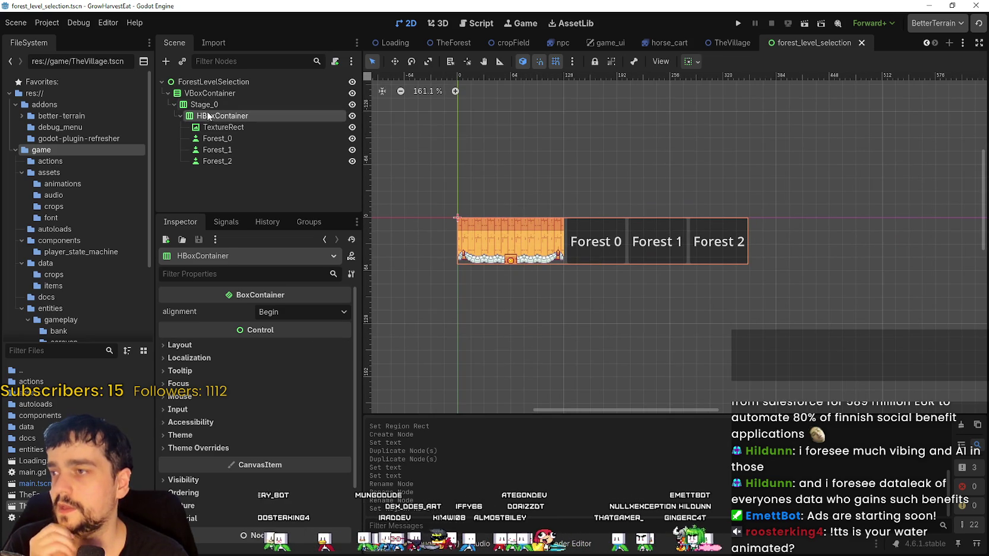
left_click(227, 128)
left_click(228, 150)
left_click(227, 162)
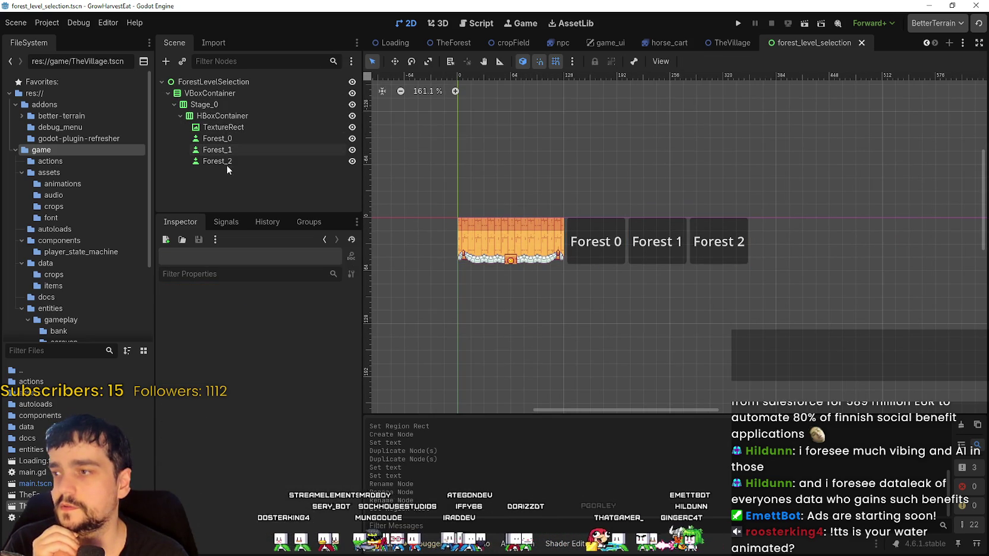
left_click(229, 139)
left_click(229, 127)
left_click(230, 117)
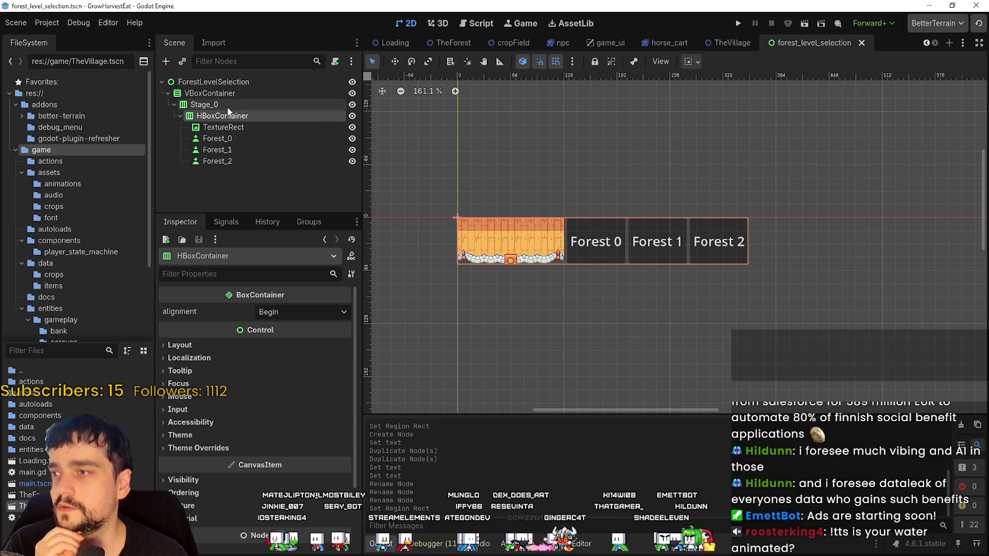
left_click(227, 107)
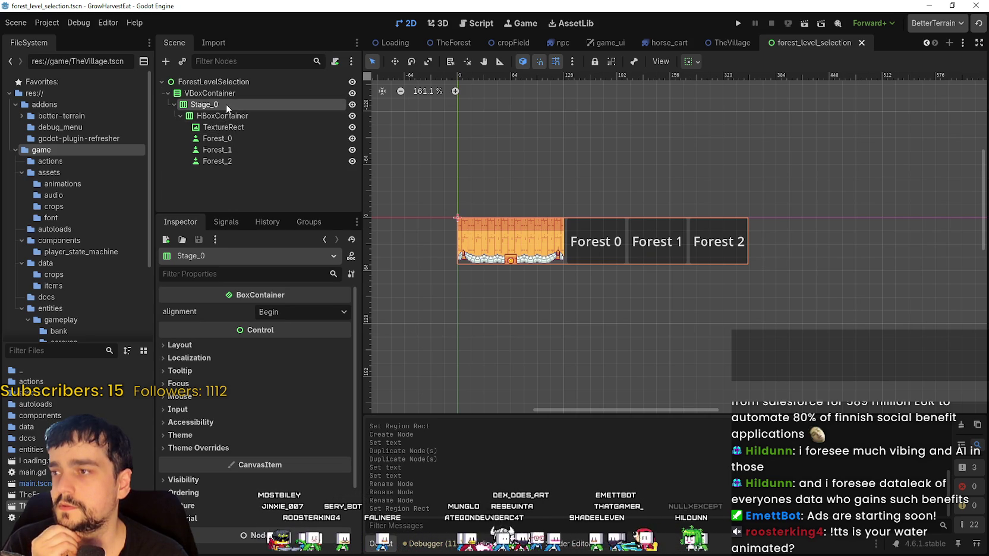
Rename the outer container to Stages and the nested HBoxContainer to Stage_0
left_click(226, 105)
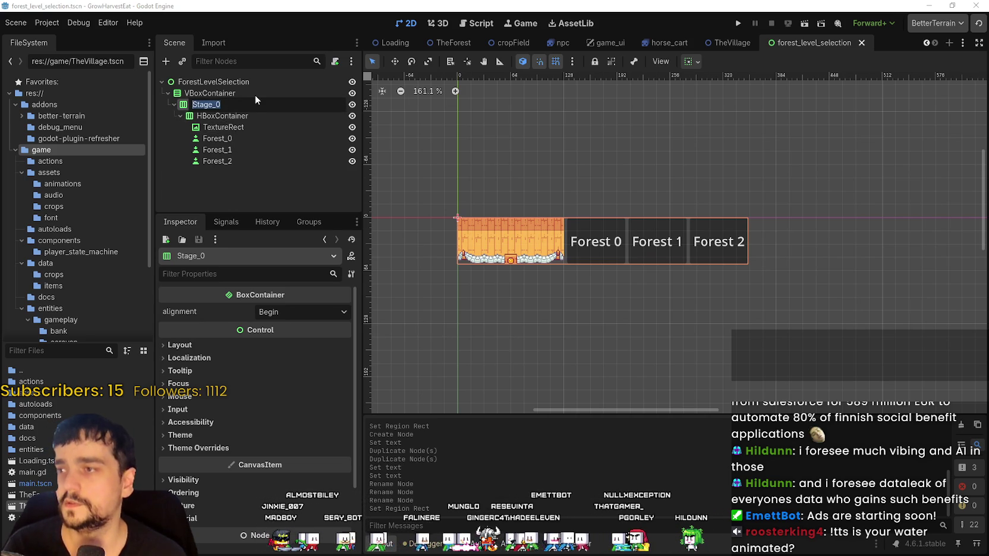
type("Stages")
key("Return")
left_click(250, 117)
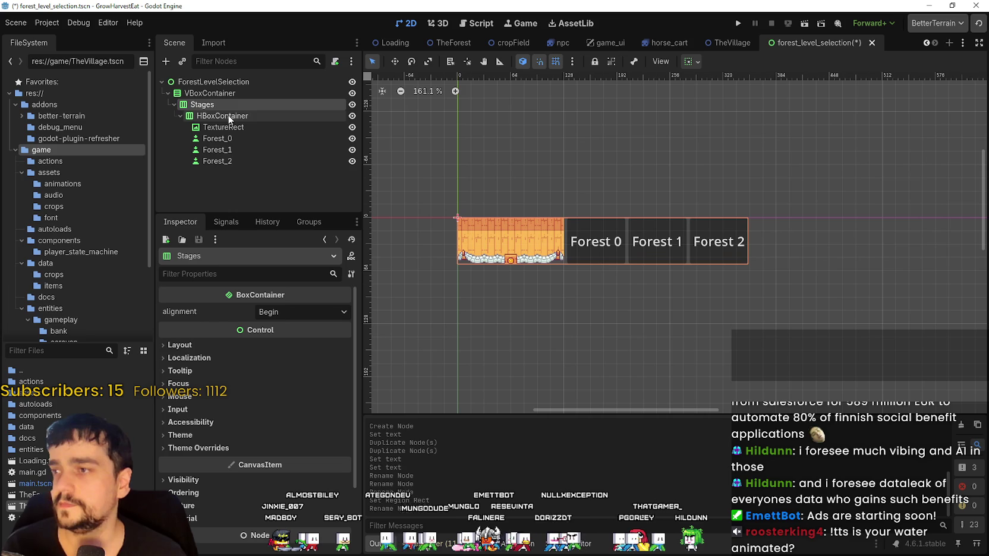
left_click(250, 117)
type("Stage_0")
key("Return")
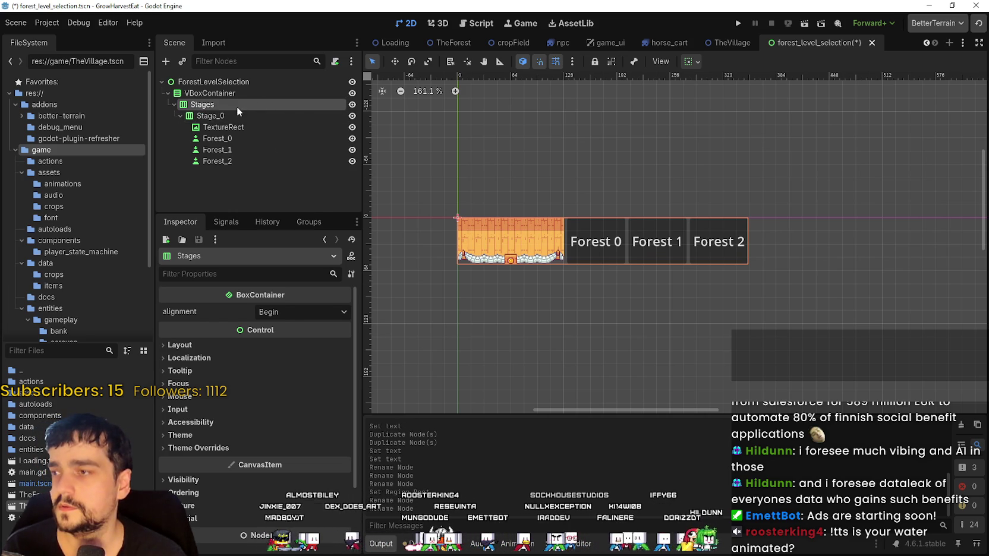
right_click(237, 106)
Add a Label child under Stages and move it ahead of Stage_0
left_click(303, 119)
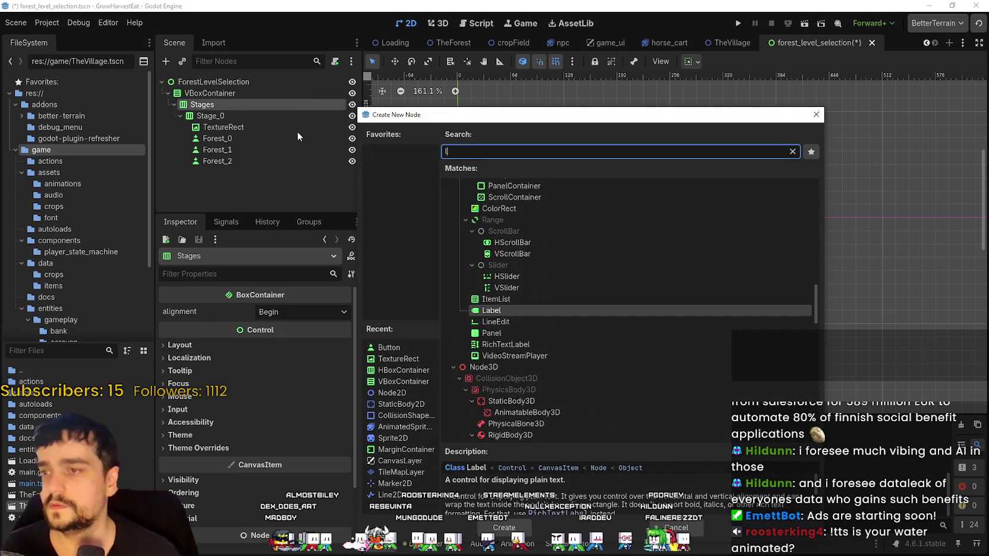
type("label")
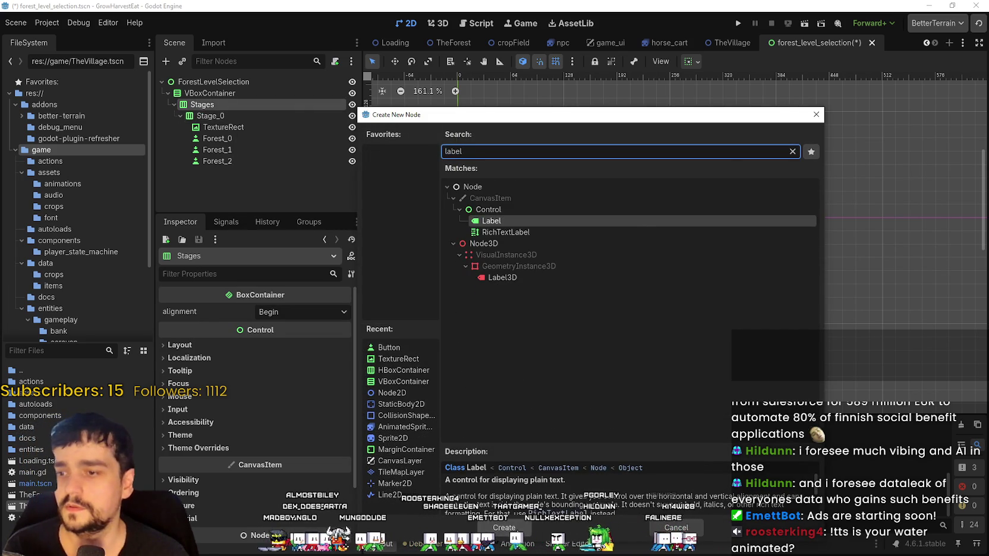
key("Return")
left_click_drag(206, 172, 235, 111)
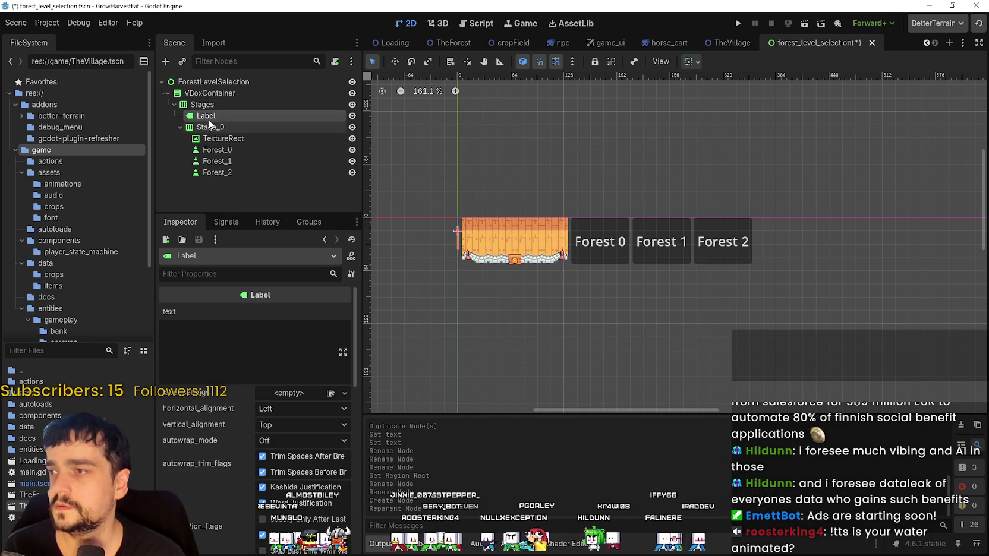
Set the Label's text to Stage_0 and check it among the Stages children
left_click(213, 368)
type("Stage")
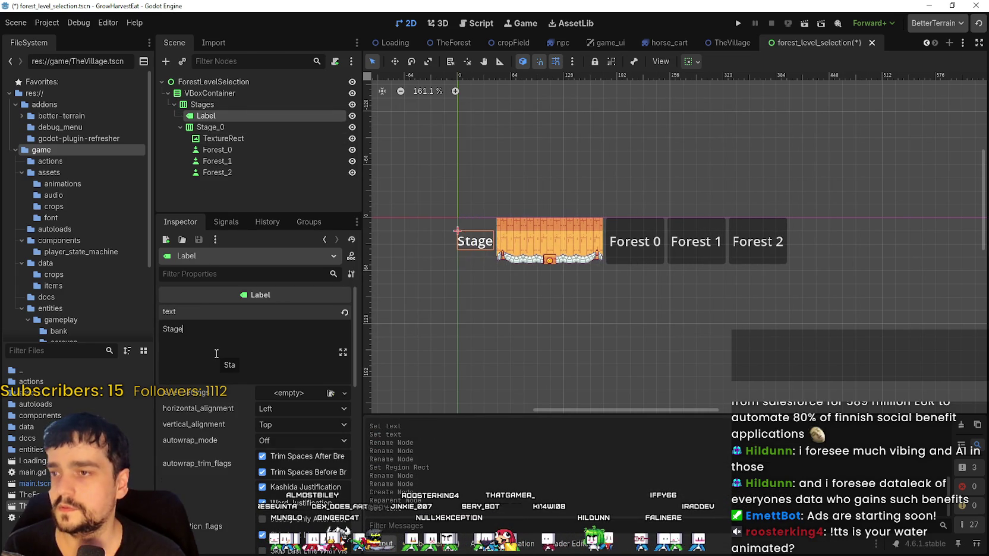
type("_")
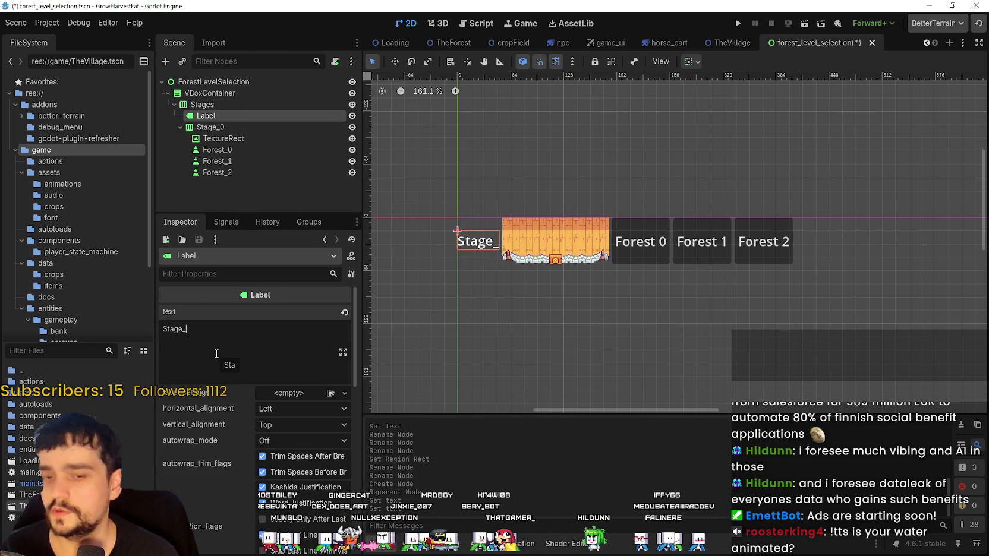
type("0")
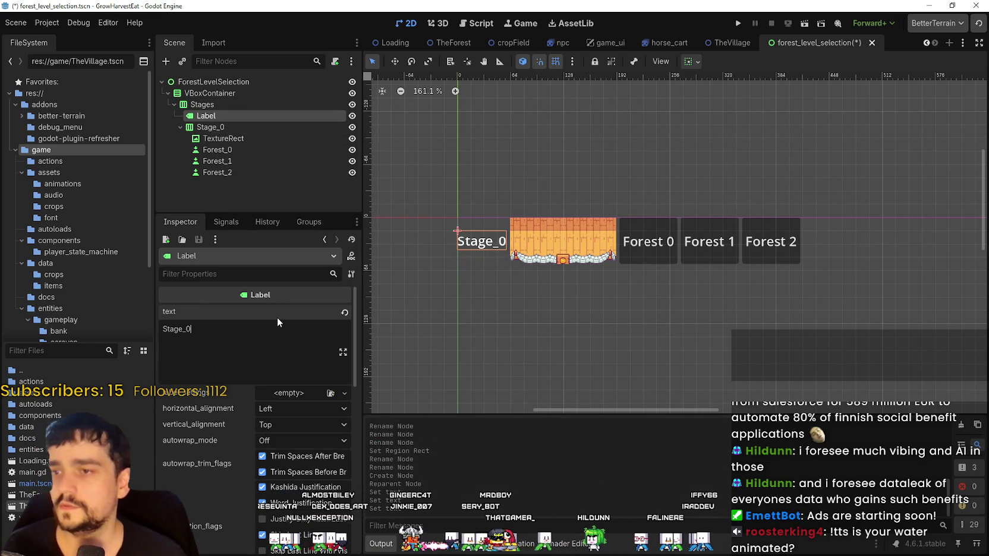
left_click(206, 116)
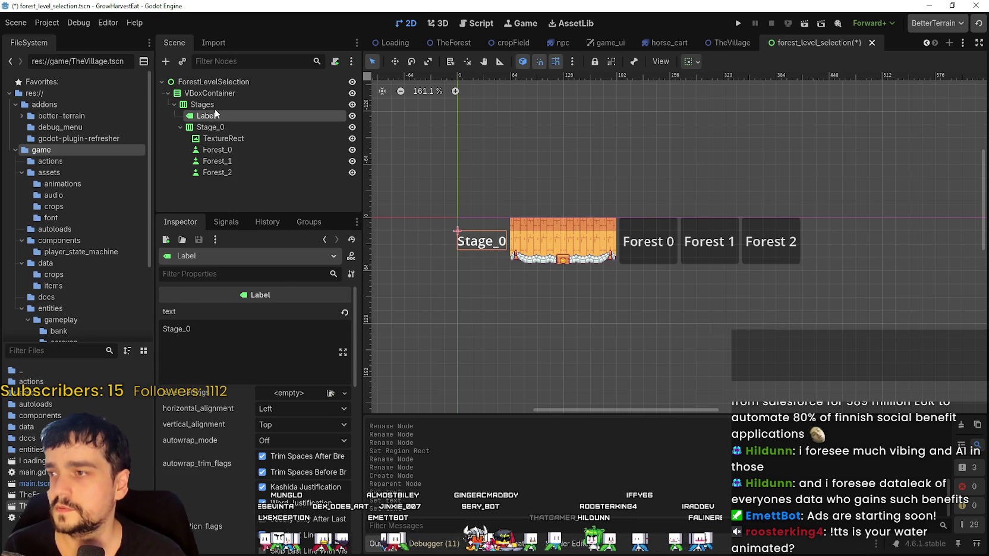
left_click(205, 127)
left_click(205, 116)
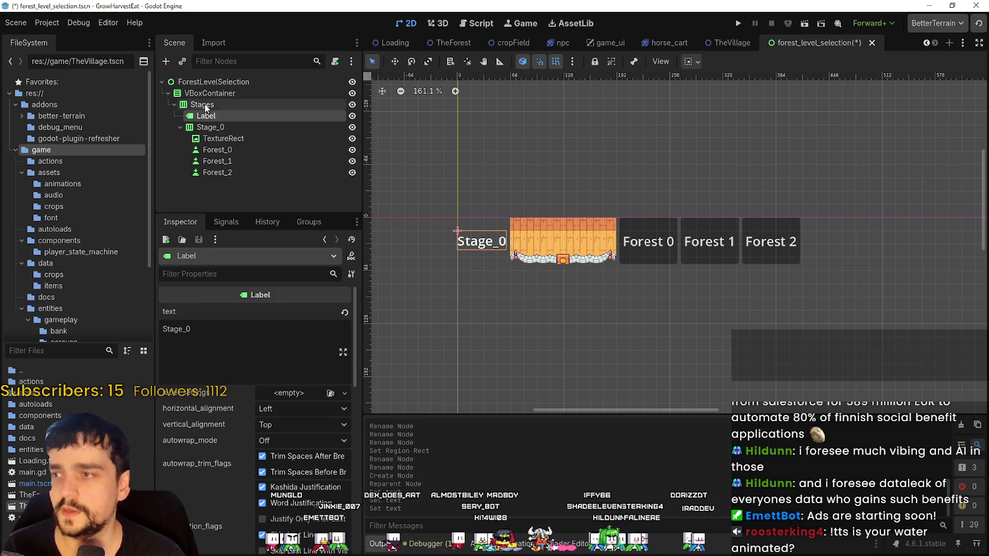
left_click(208, 105)
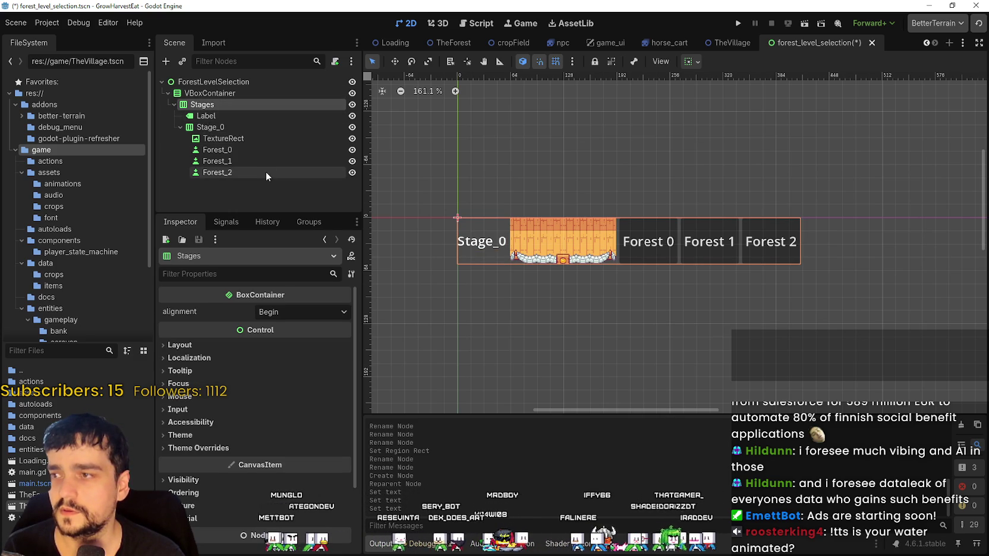
scroll(500, 280, "down", 2)
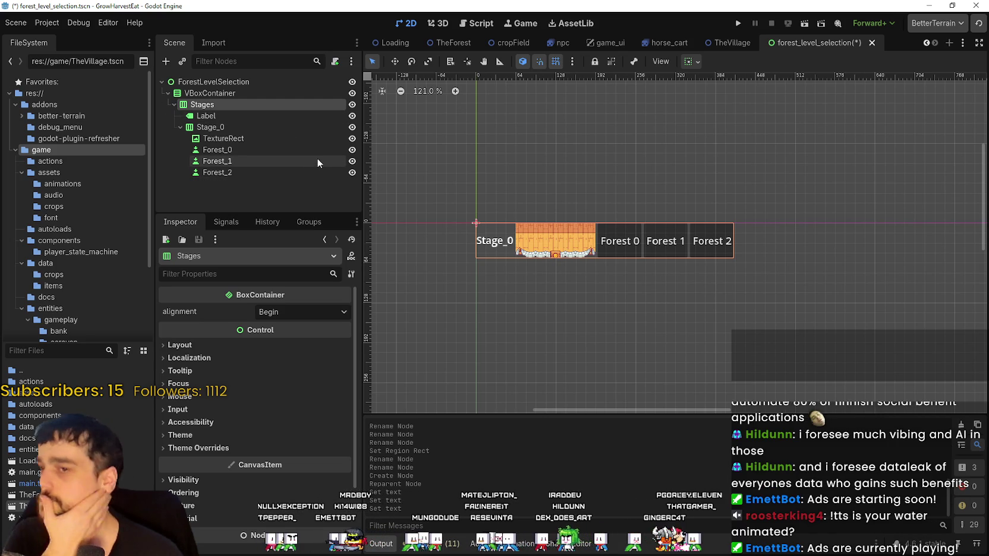
scroll(478, 187, "up", 2)
Move the Stage_0 label above the Stages row
left_click_drag(193, 116, 205, 101)
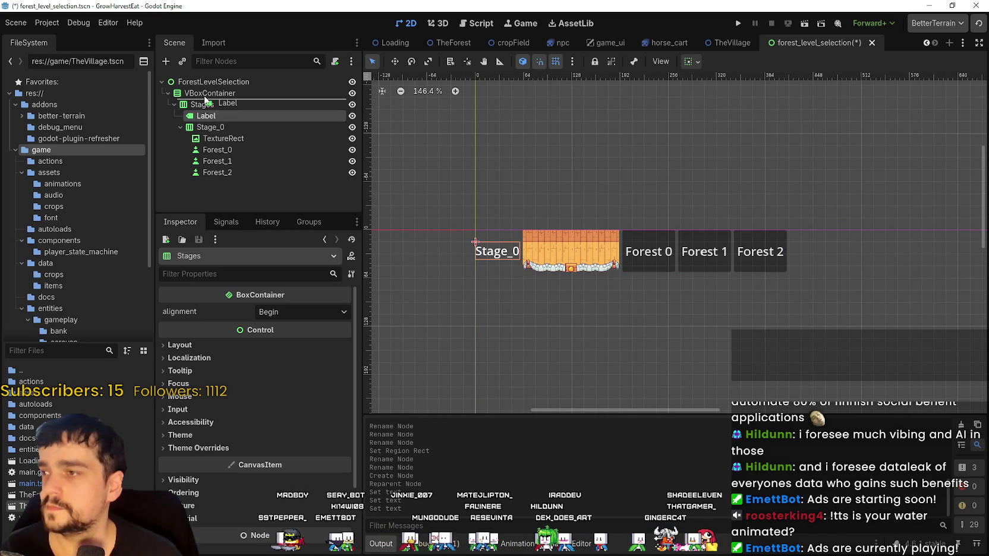
left_click_drag(237, 149, 205, 101)
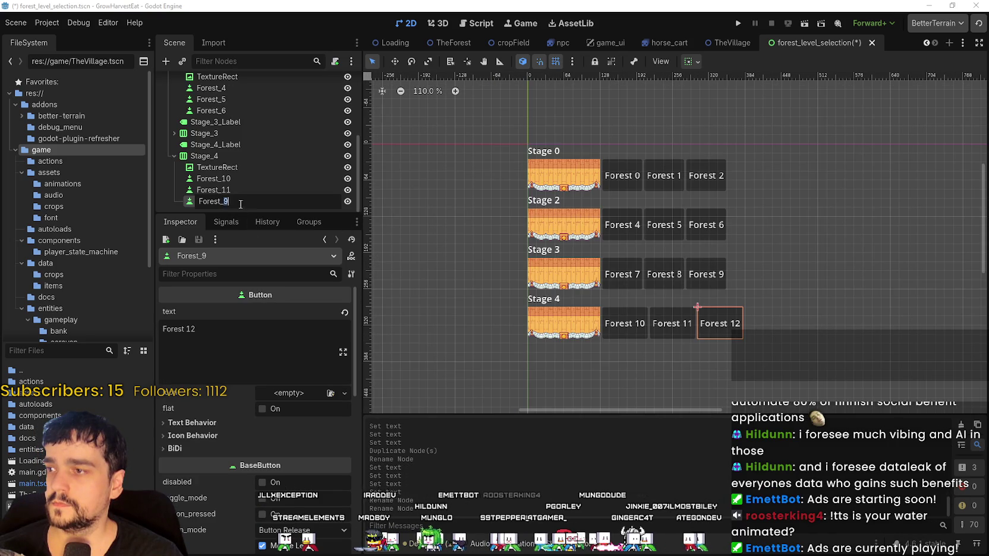
scroll(693, 212, "down", 2)
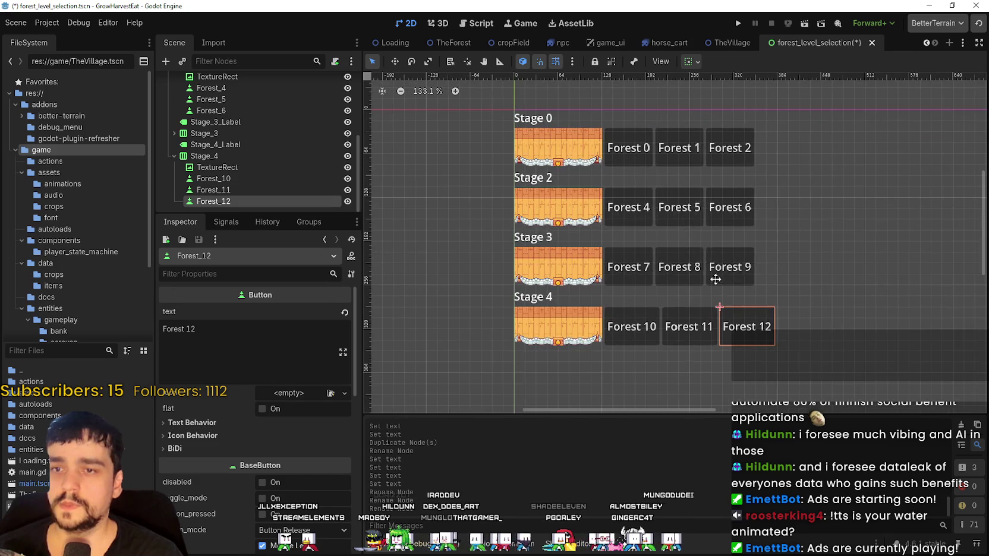
scroll(682, 191, "up", 3)
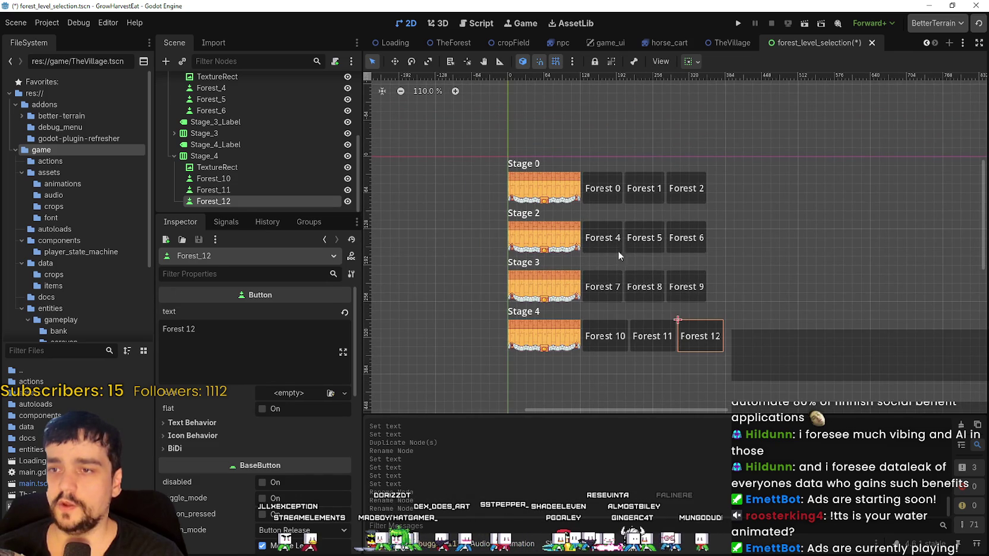
Collapse the Stage_1, Stage_2 and Stage_4 branches and select the first label and row together
left_click(174, 155)
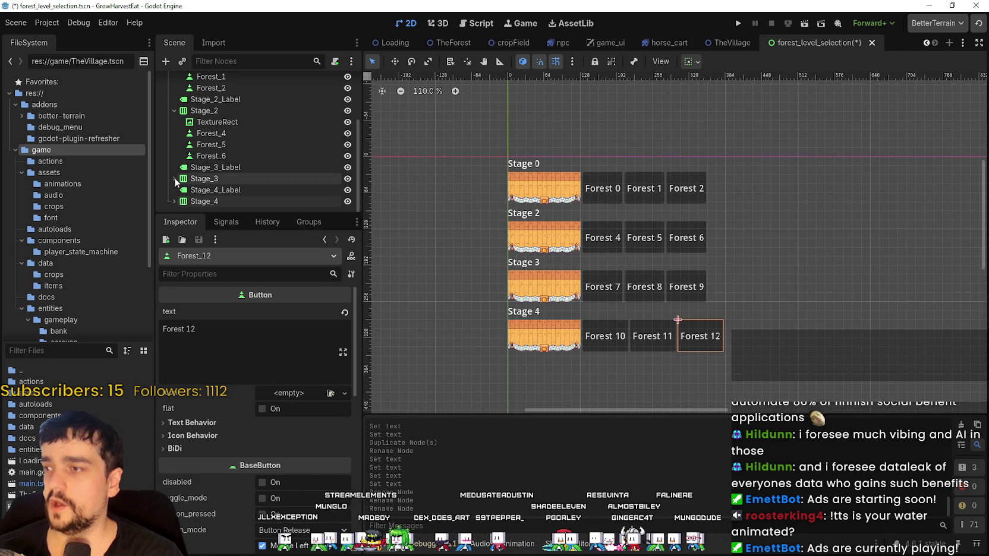
left_click(173, 110)
left_click(174, 88)
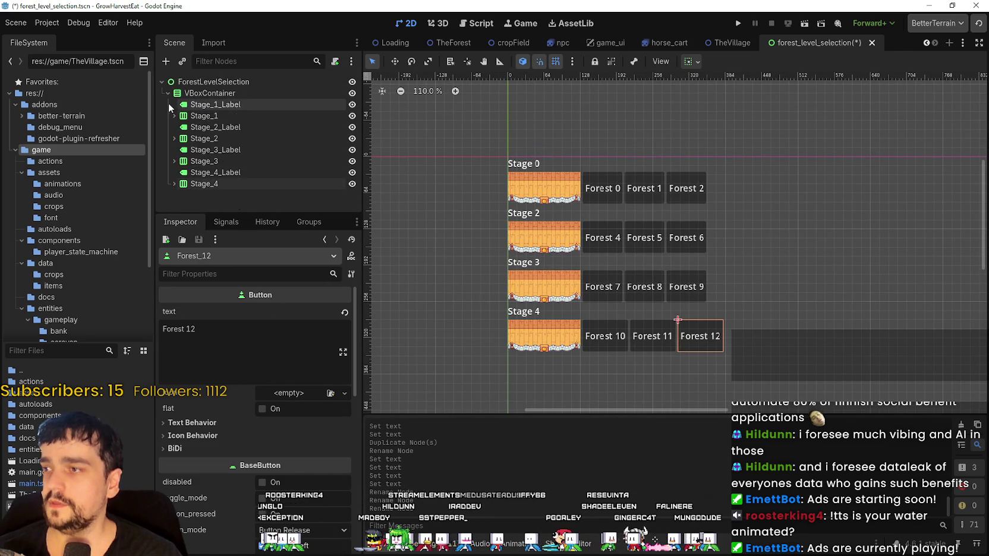
left_click(198, 105)
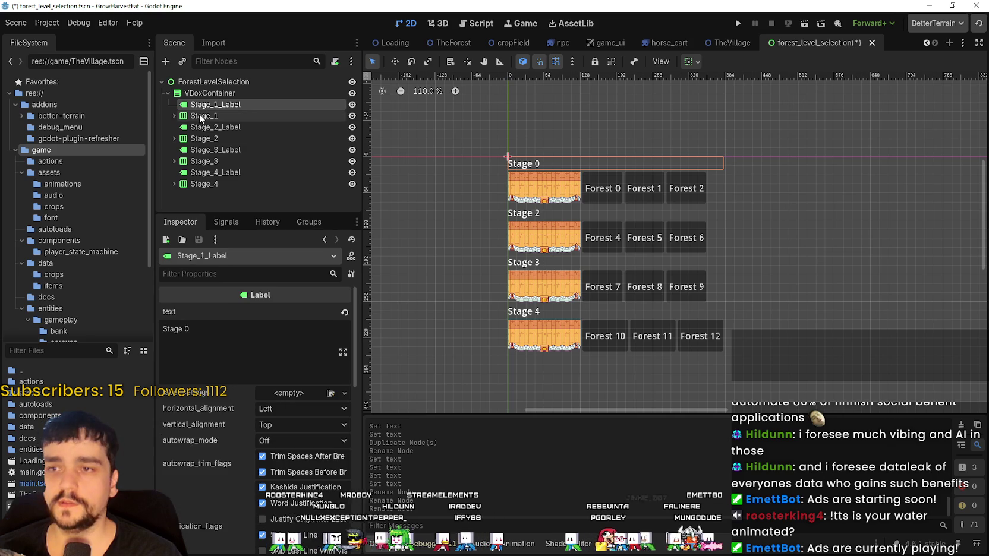
left_click(199, 114, "shift")
scroll(667, 188, "up", 3)
scroll(593, 205, "down", 2)
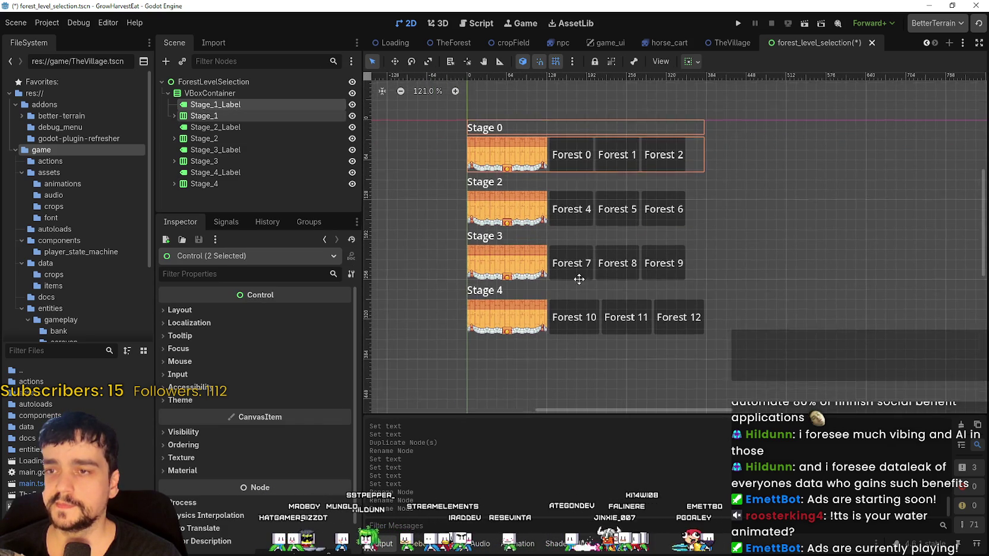
scroll(559, 292, "right", 2)
scroll(558, 291, "up", 1)
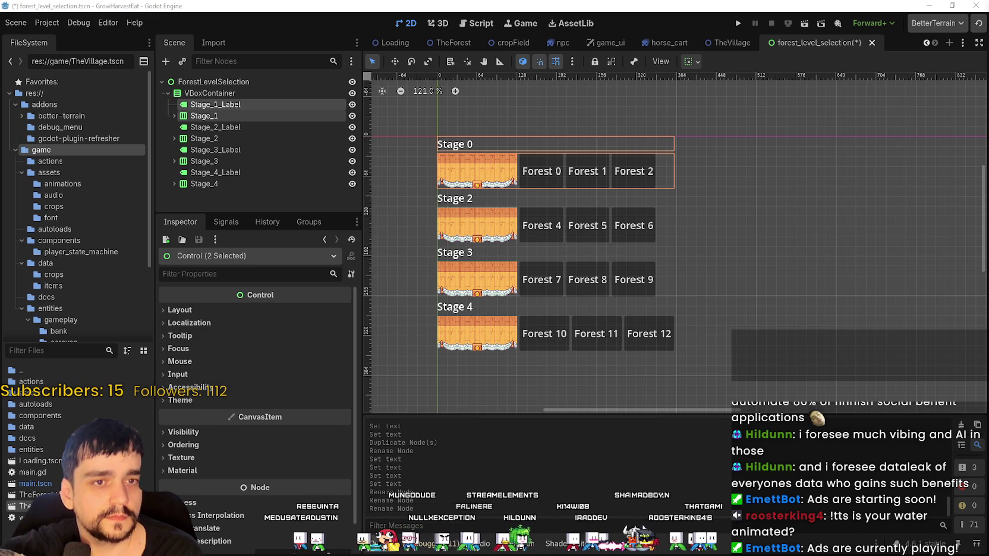
scroll(609, 222, "down", 1)
scroll(714, 204, "left", 2)
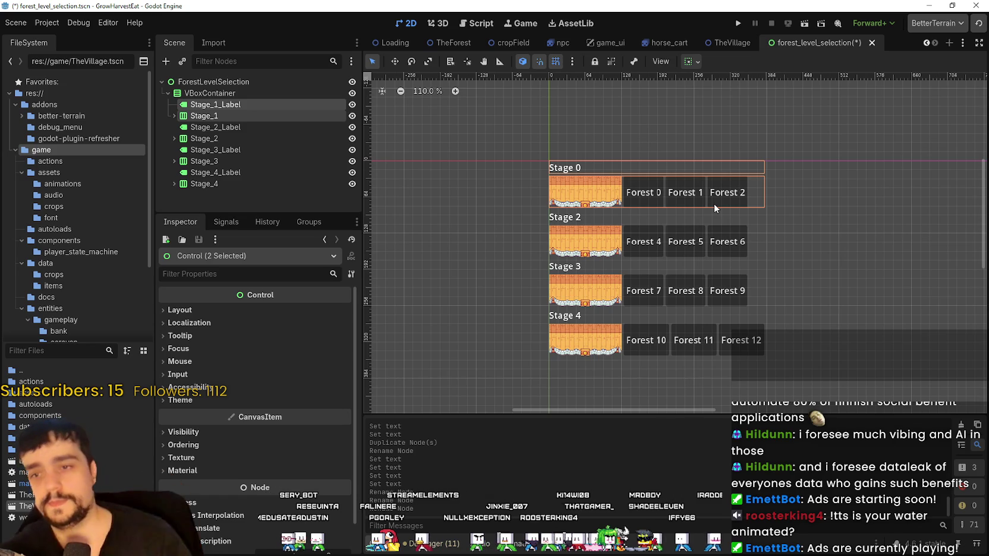
scroll(695, 288, "down", 3)
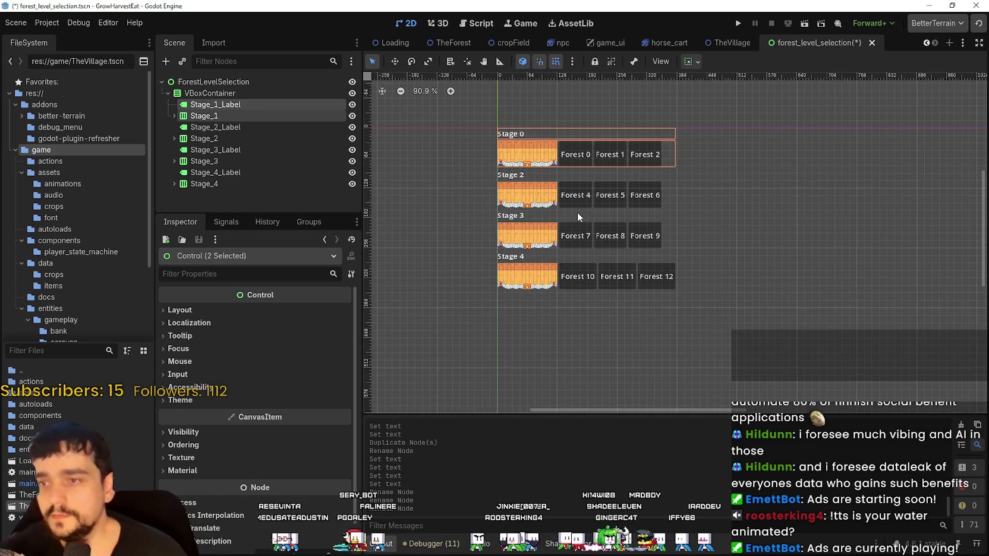
scroll(599, 271, "up", 1)
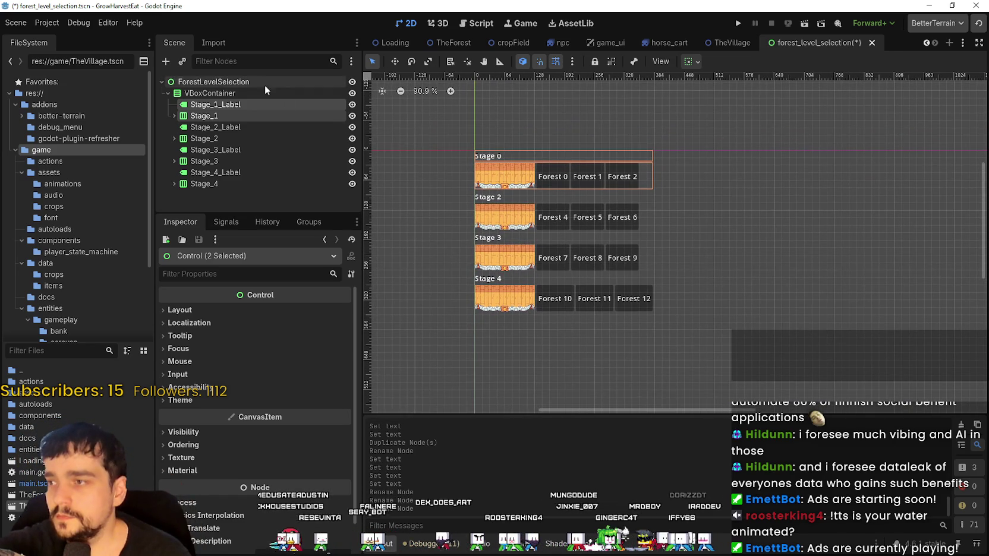
Add a PanelContainer as a child of ForestLevelSelection
left_click(211, 93)
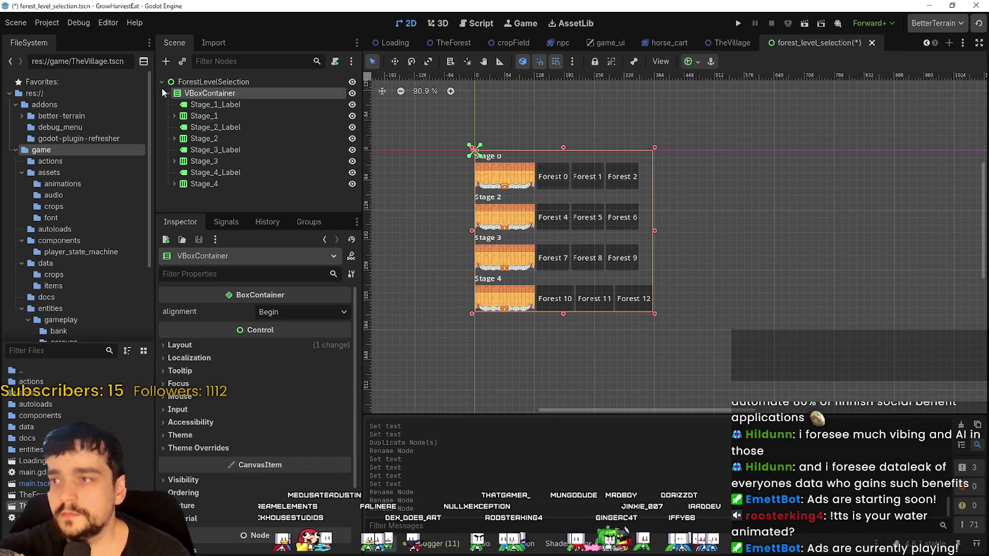
left_click(167, 94)
right_click(212, 85)
left_click(260, 95)
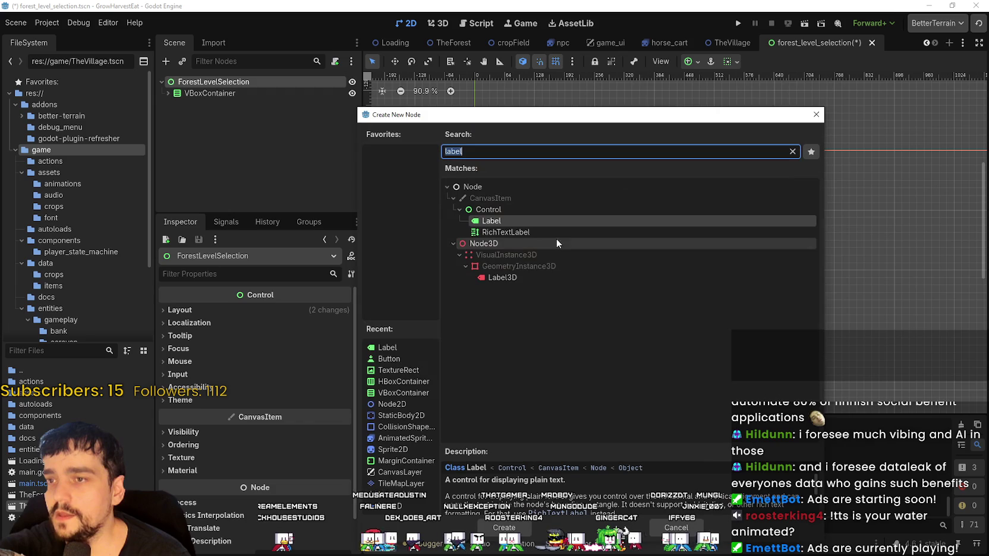
type("Panel")
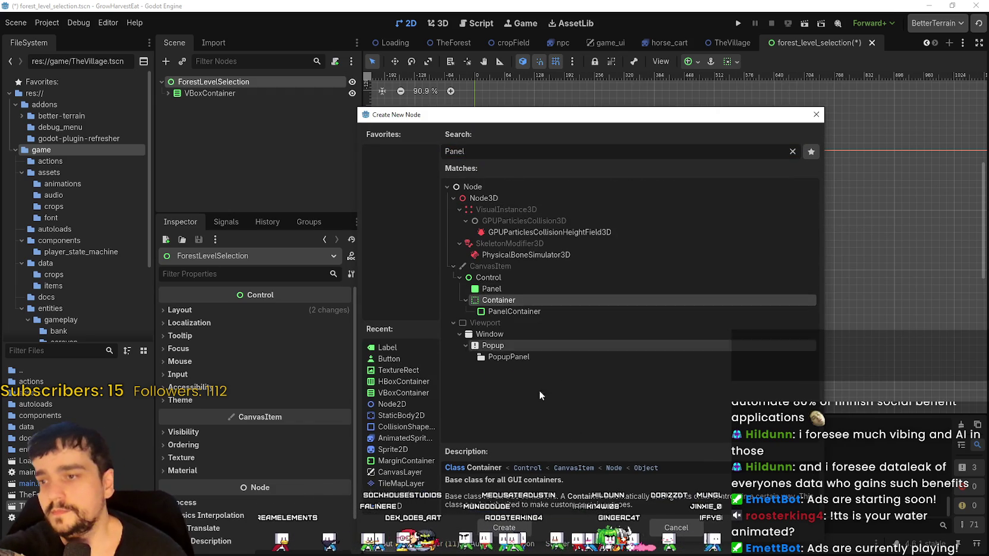
double_click(520, 309)
scroll(630, 214, "down", 3)
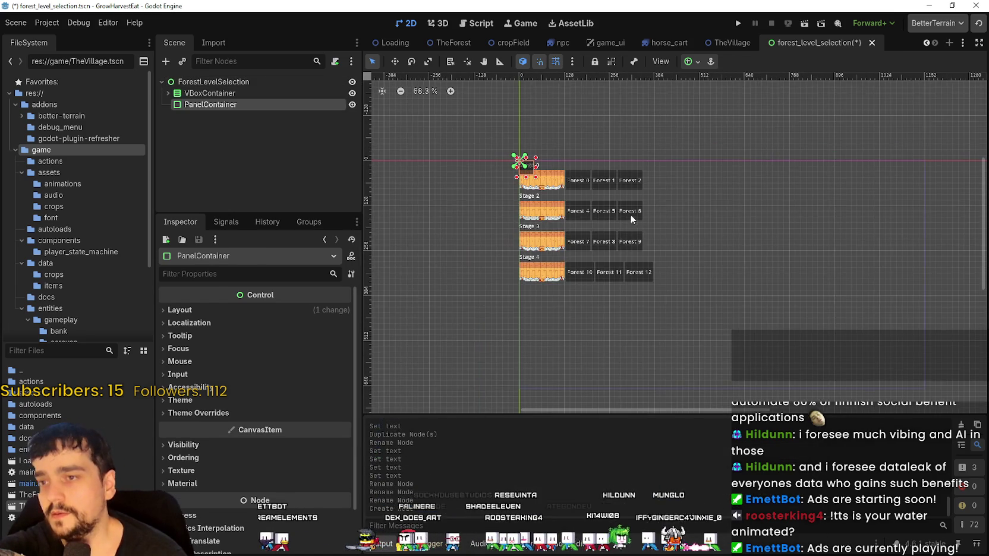
Move the PanelContainer above VBoxContainer and nest the VBoxContainer inside it
left_click_drag(217, 104, 219, 83)
scroll(588, 204, "down", 5)
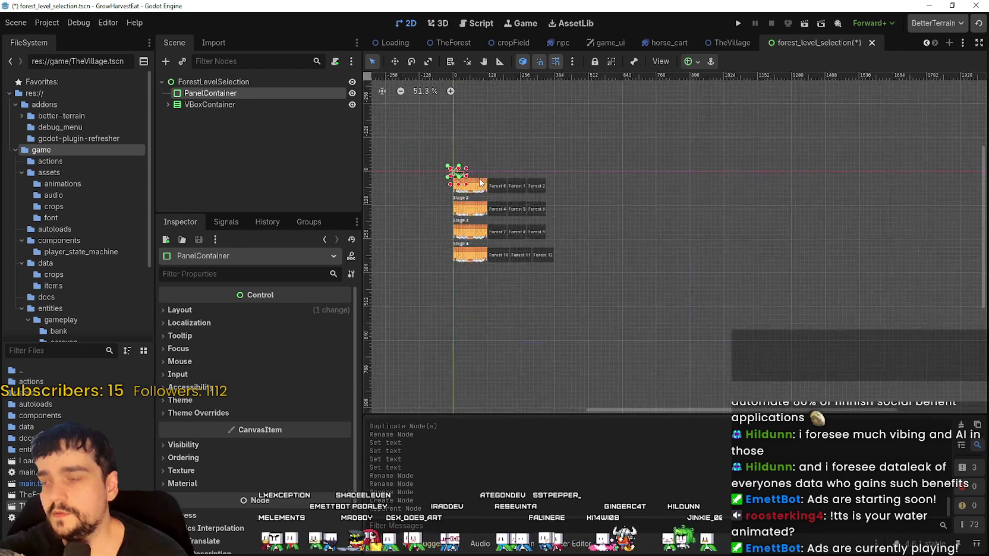
scroll(459, 164, "up", 2)
left_click_drag(260, 105, 213, 96)
scroll(562, 244, "up", 3)
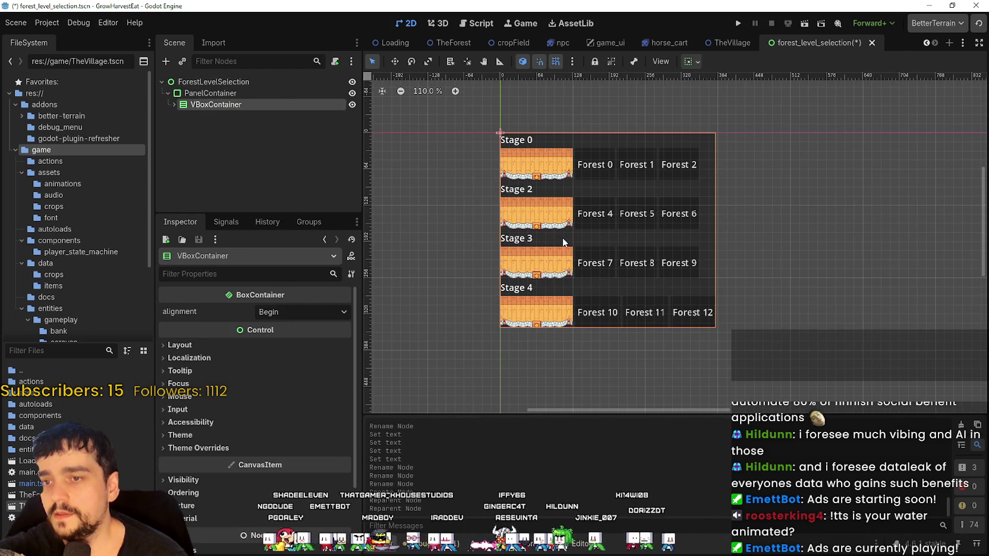
Add a MarginContainer under PanelContainer, move VBoxContainer into it, and select the MarginContainer
right_click(223, 93)
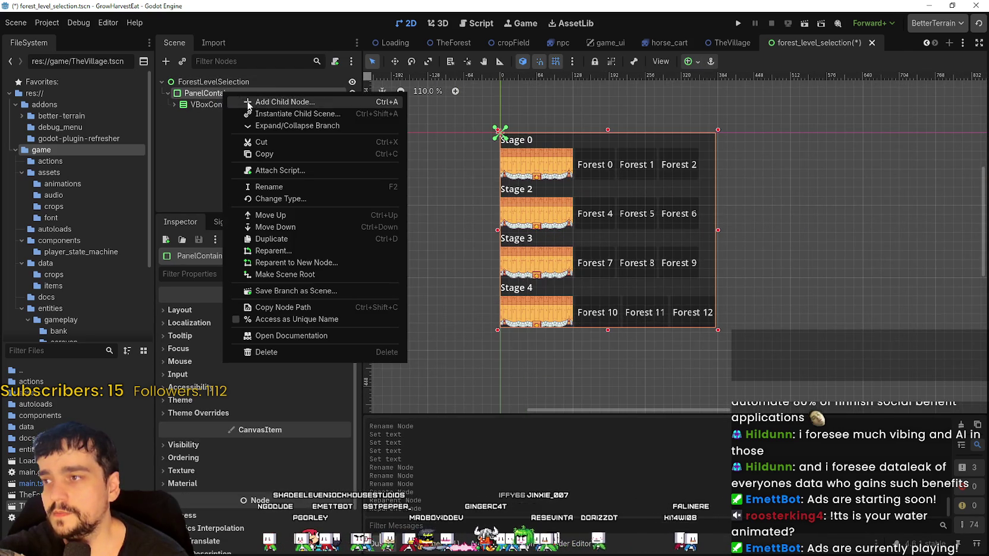
left_click(308, 99)
type("Marg")
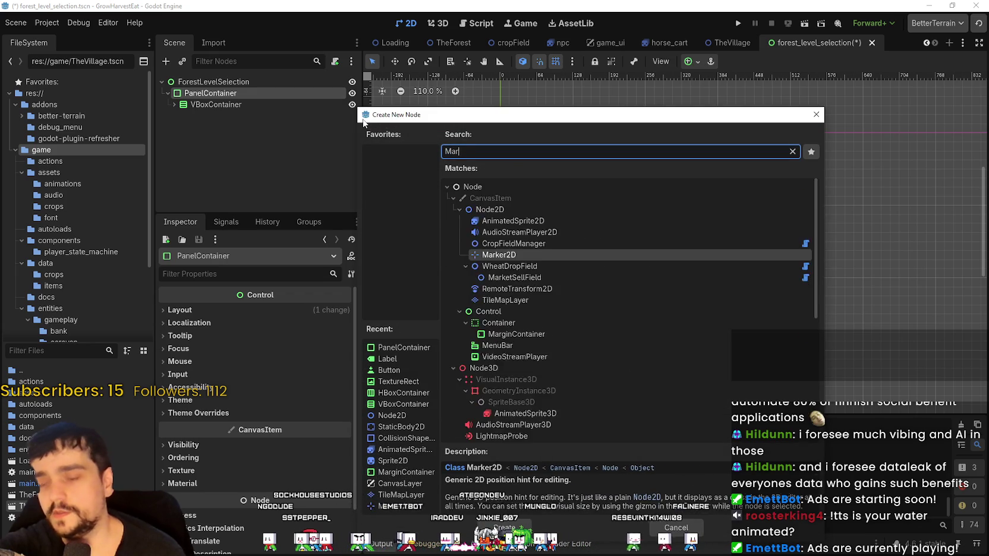
key("Return")
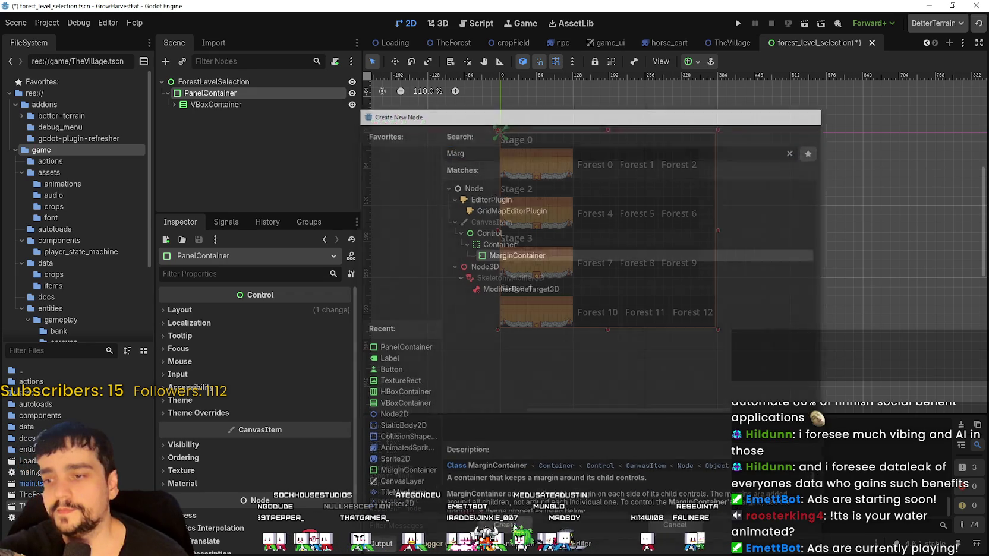
left_click_drag(248, 103, 261, 105)
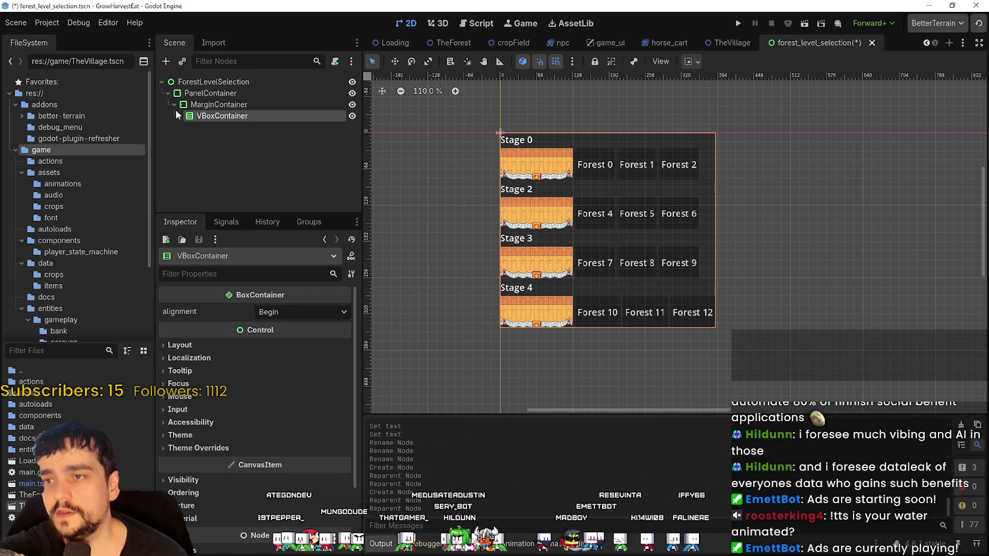
left_click(226, 105)
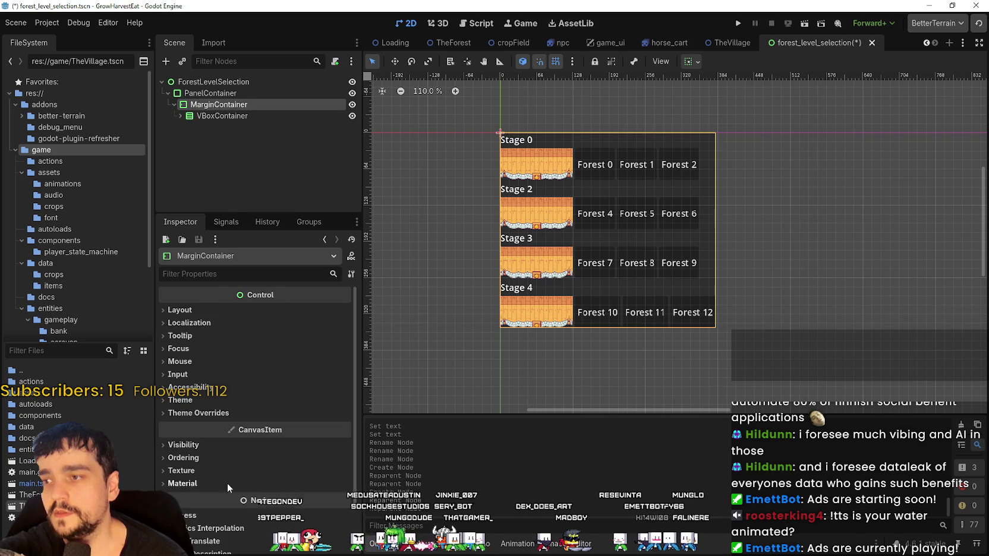
Enable the margin_left theme constant override on the MarginContainer and set it to 6
left_click(196, 401)
left_click(208, 444)
left_click(268, 456)
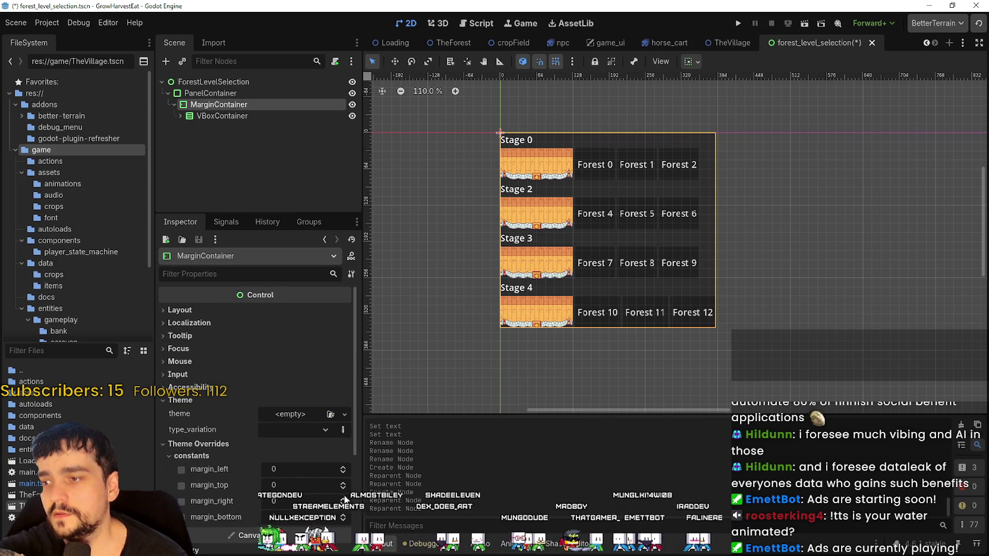
left_click(343, 467)
left_click(343, 467)
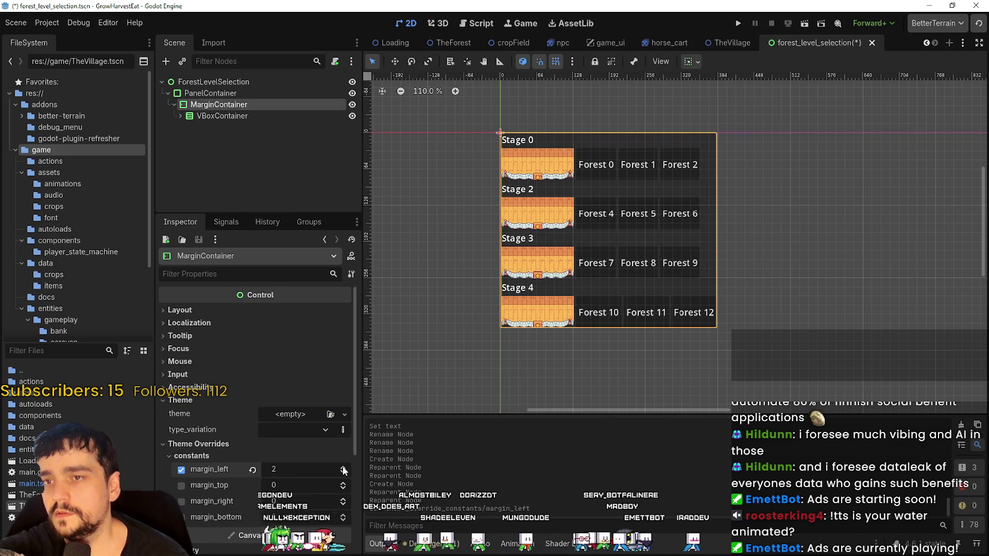
left_click(343, 468)
left_click(343, 468)
scroll(519, 160, "up", 1)
scroll(519, 159, "up", 15)
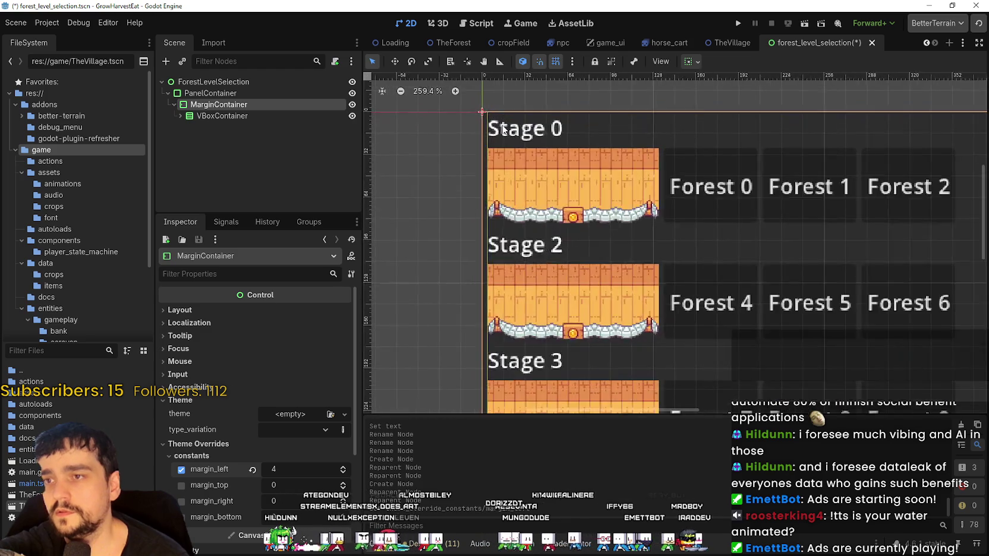
left_click(343, 467)
left_click(343, 467)
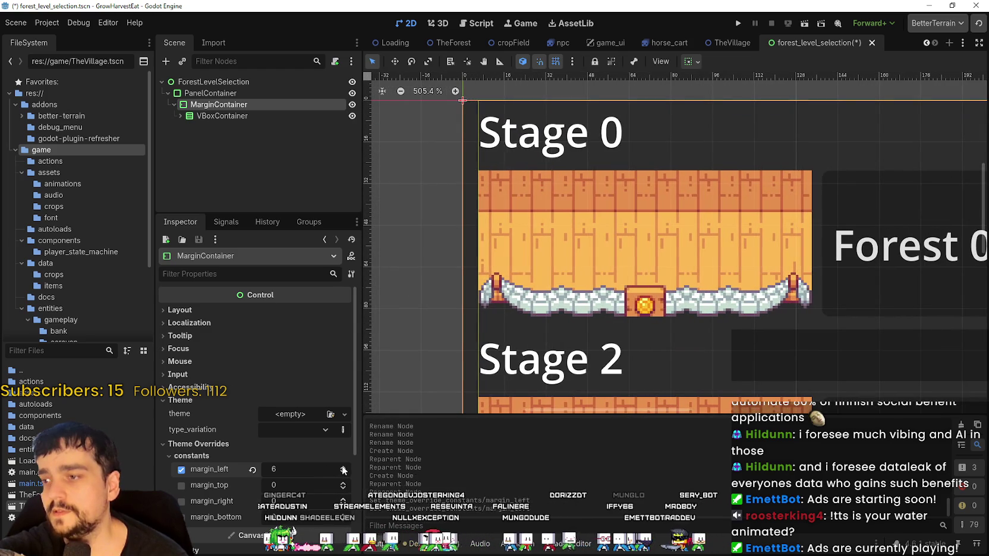
Set margin_top to 6 and enable the margin_right and margin_bottom overrides
left_click(343, 483)
left_click(343, 483)
left_click(343, 483)
left_click(343, 482)
left_click(343, 483)
left_click(343, 483)
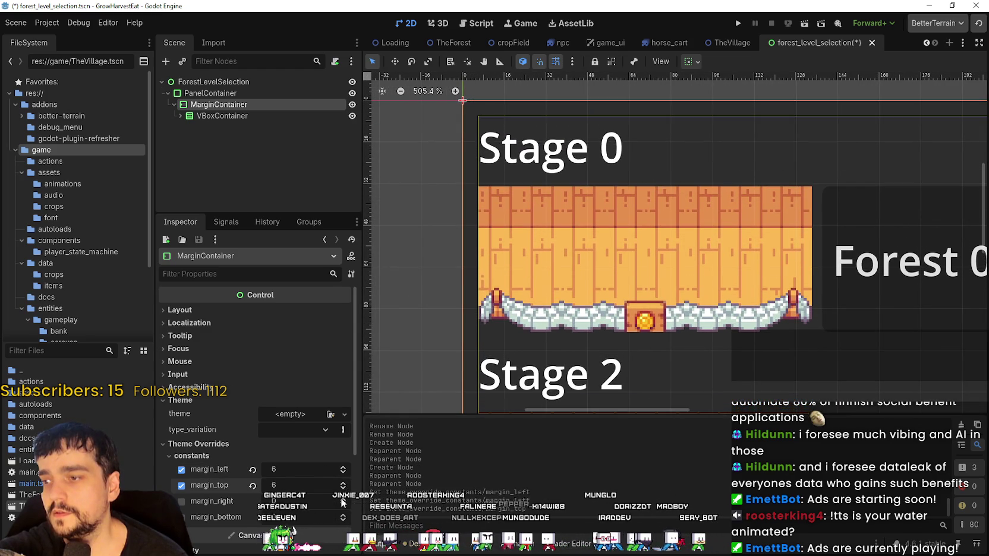
left_click(343, 499)
left_click(343, 500)
left_click(343, 499)
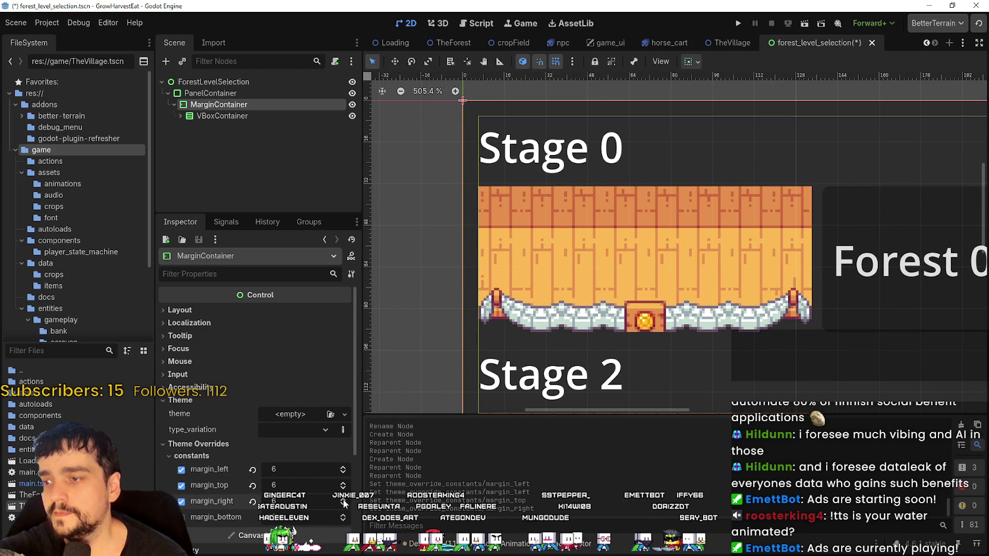
left_click(343, 516)
left_click(343, 516)
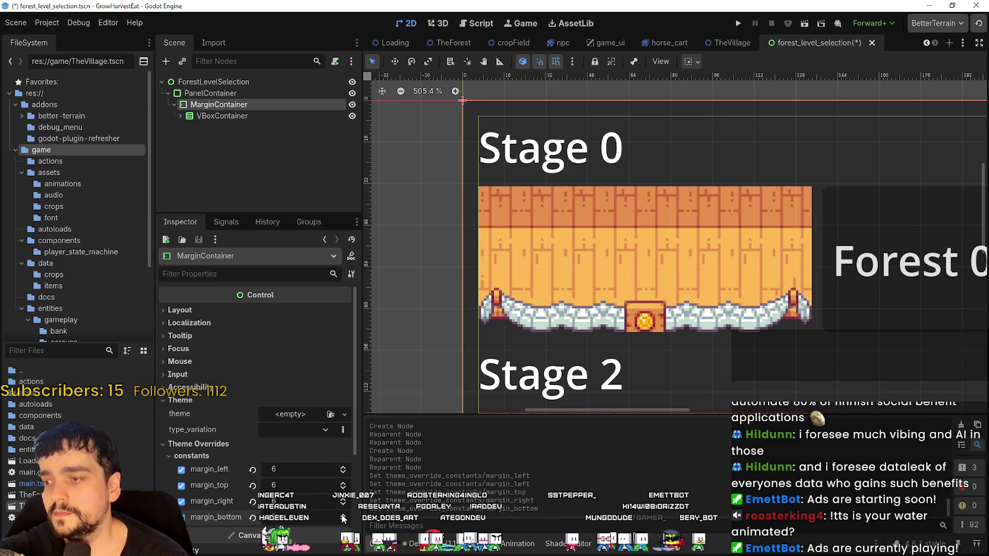
Check the inset level-selection panel in the viewport and save the scene
scroll(668, 202, "down", 8)
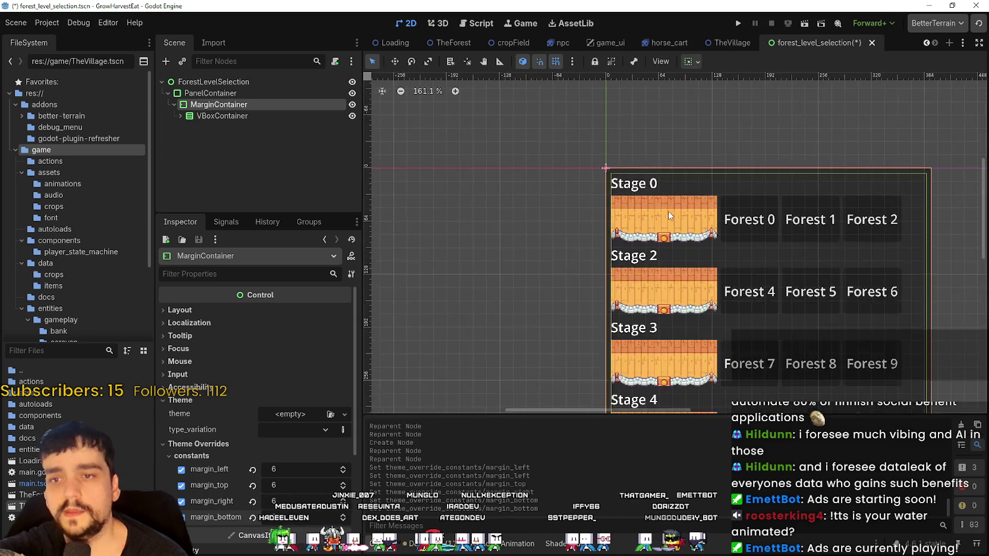
mouse_move(733, 354)
left_mouse_down()
mouse_move(719, 313)
mouse_move(620, 203)
mouse_move(619, 268)
mouse_move(655, 251)
left_mouse_up()
scroll(622, 269, "up", 2)
scroll(660, 232, "down", 2)
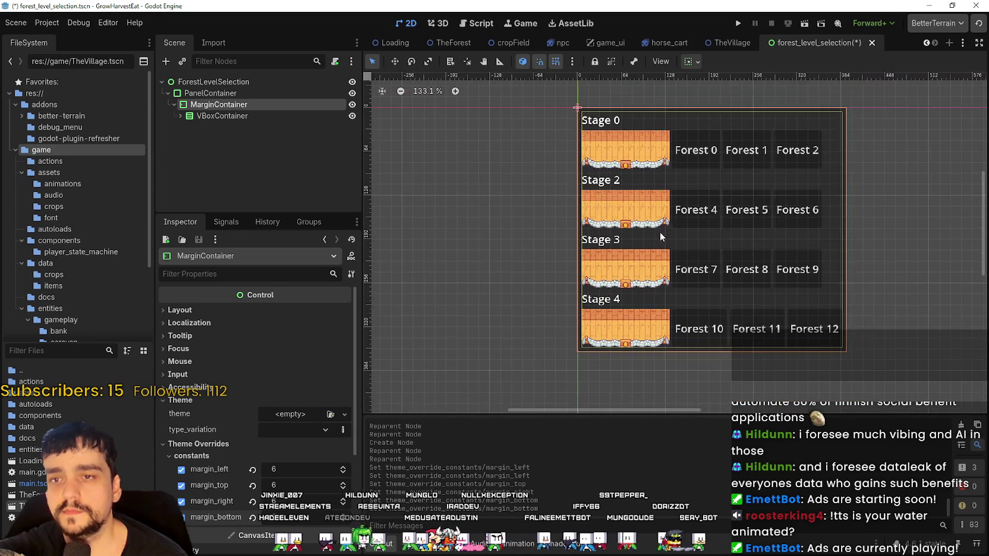
scroll(617, 214, "up", 1)
scroll(617, 214, "down", 2)
scroll(613, 201, "up", 1)
mouse_move(612, 201)
left_mouse_down()
mouse_move(623, 217)
mouse_move(697, 232)
left_mouse_up()
key("ctrl+s")
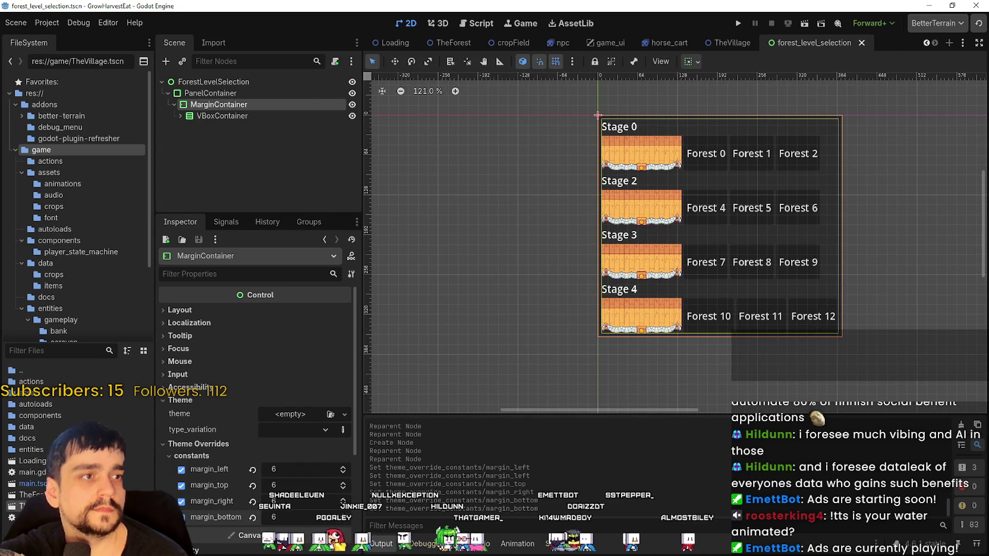
Zoom in and out on the saved panel to inspect the stage rows' margins
scroll(707, 249, "up", 2)
scroll(707, 241, "down", 1)
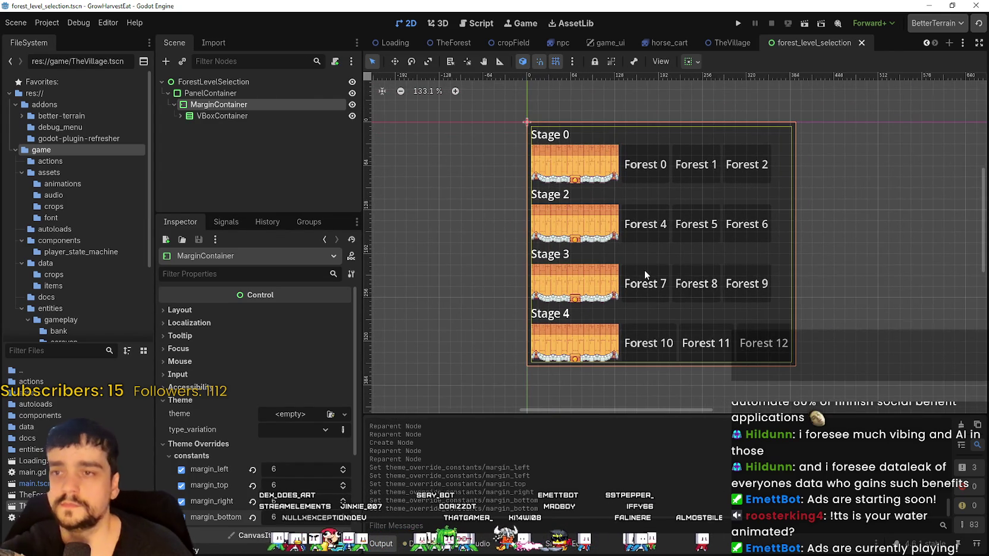
scroll(645, 270, "down", 2)
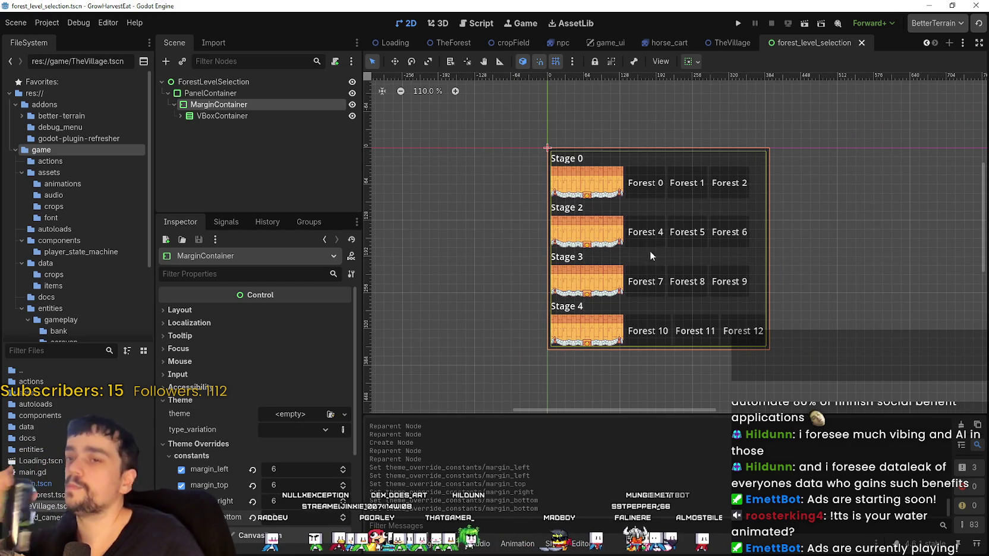
scroll(664, 238, "up", 2)
scroll(659, 244, "up", 2)
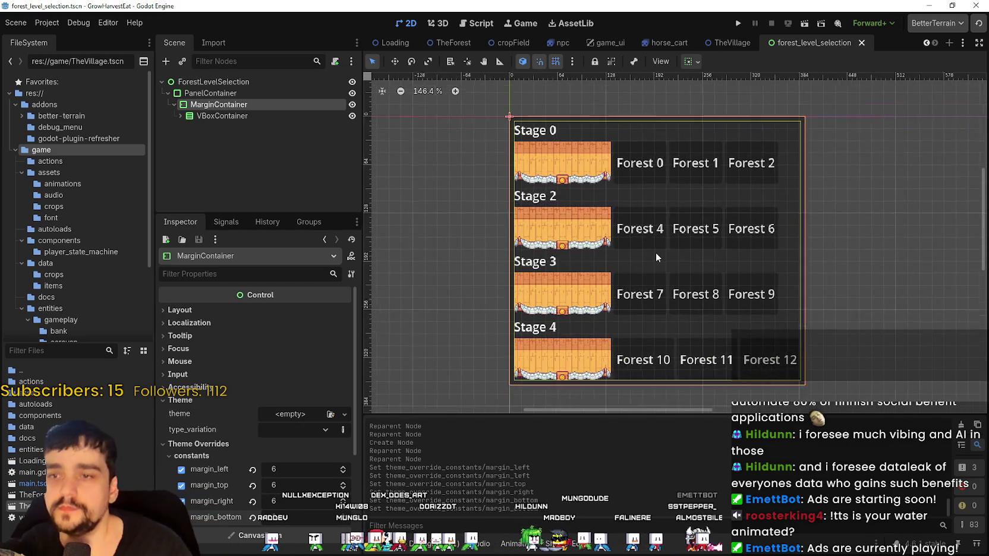
scroll(654, 214, "down", 2)
scroll(664, 215, "down", 4)
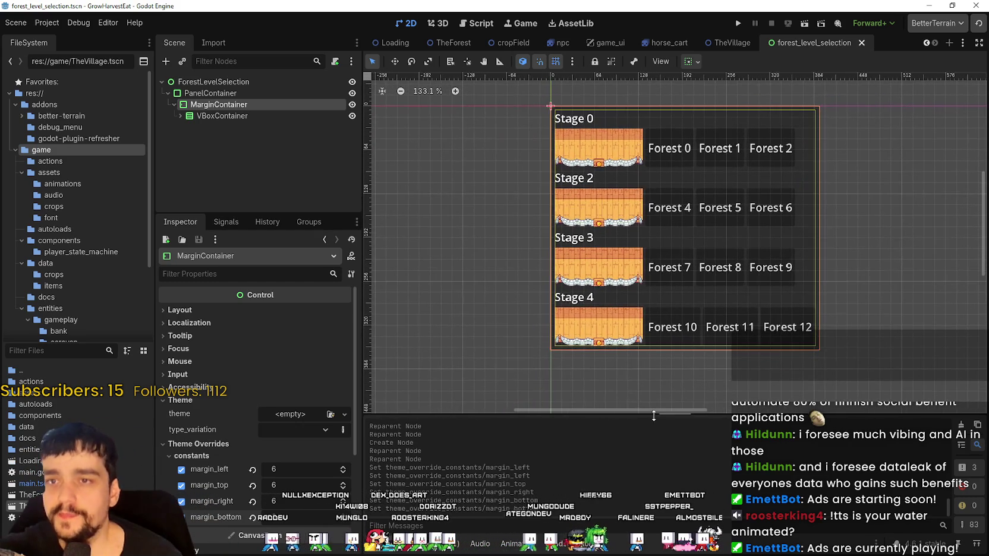
scroll(682, 249, "up", 4)
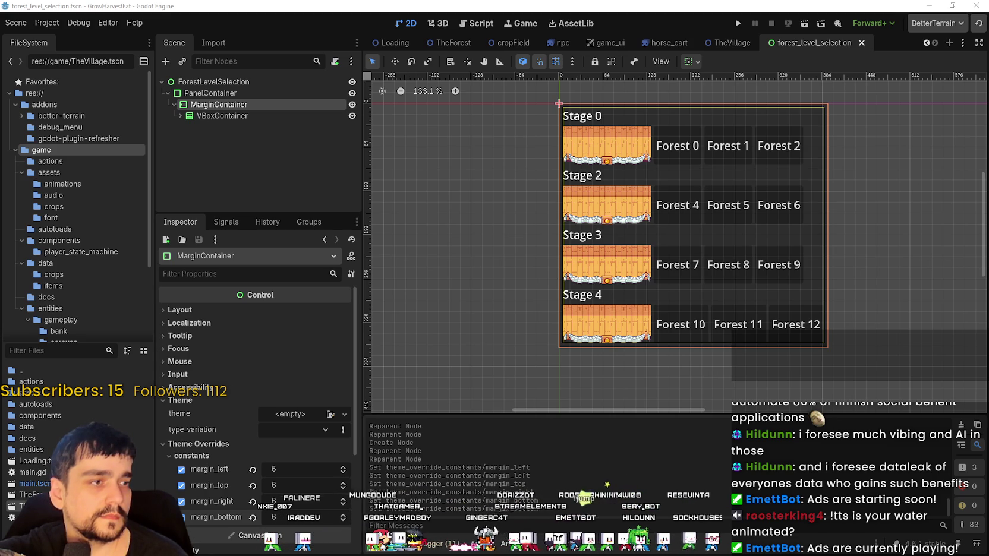
Expand the VBoxContainer, check the MarginContainer's margins, then collapse the Stage children again
scroll(690, 204, "down", 3)
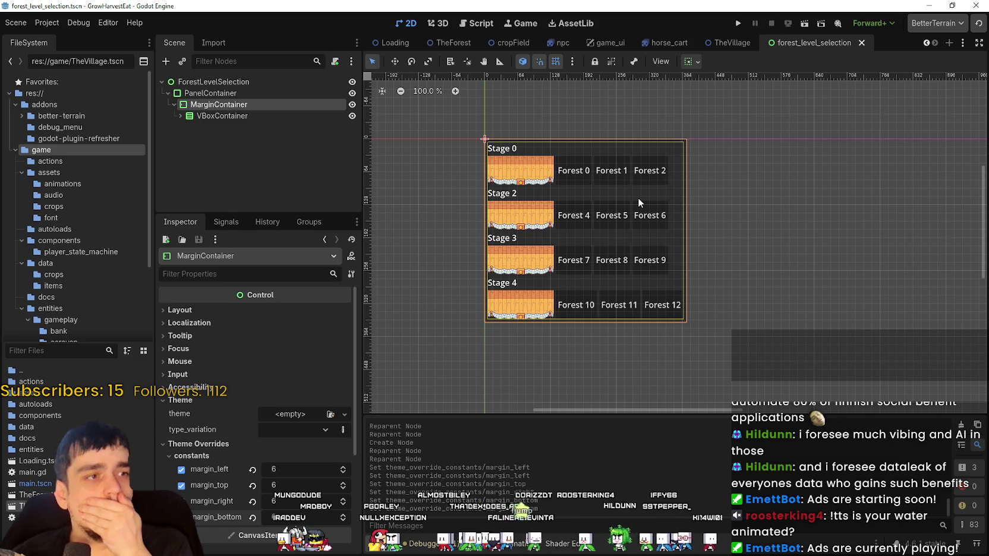
scroll(575, 117, "up", 3)
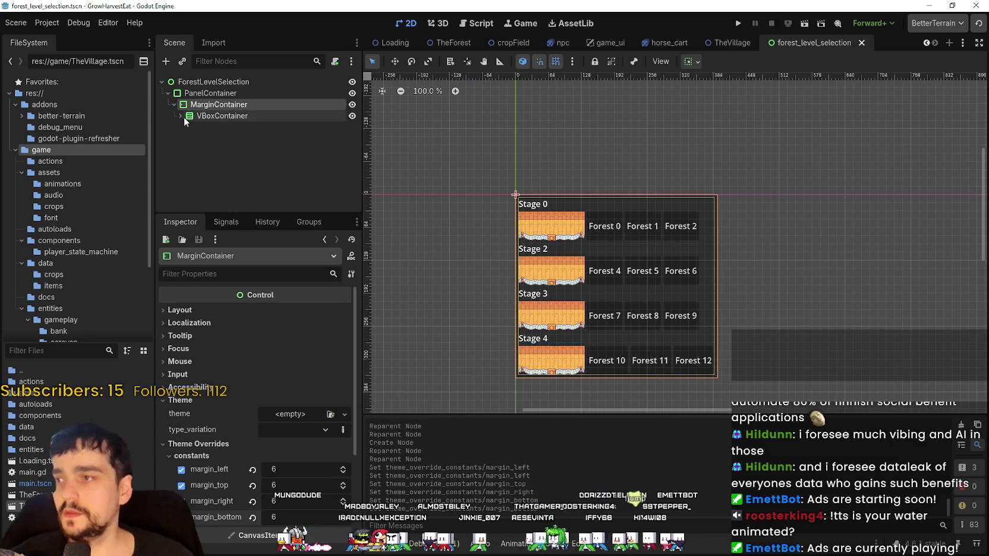
left_click(183, 117)
left_click(179, 116)
scroll(538, 227, "down", 1)
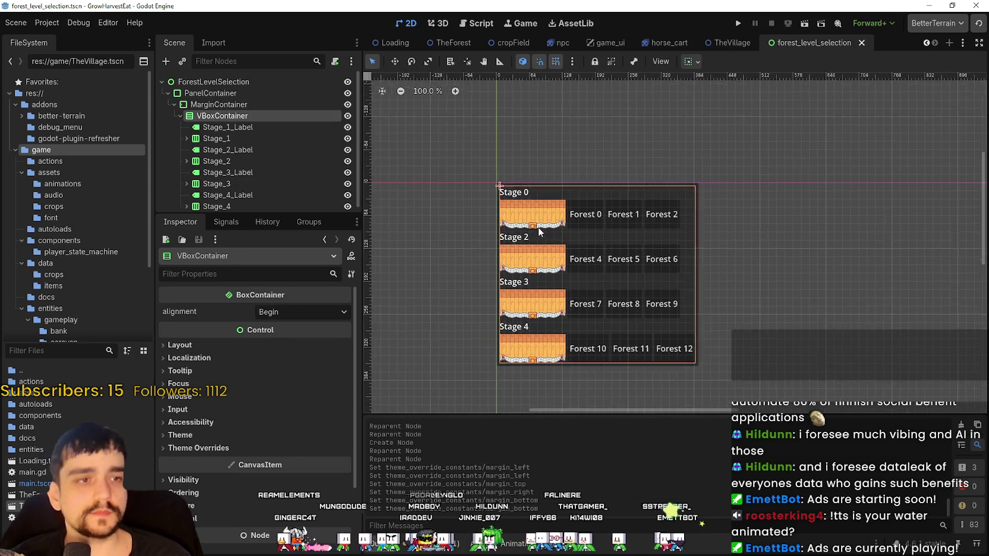
scroll(539, 227, "down", 1)
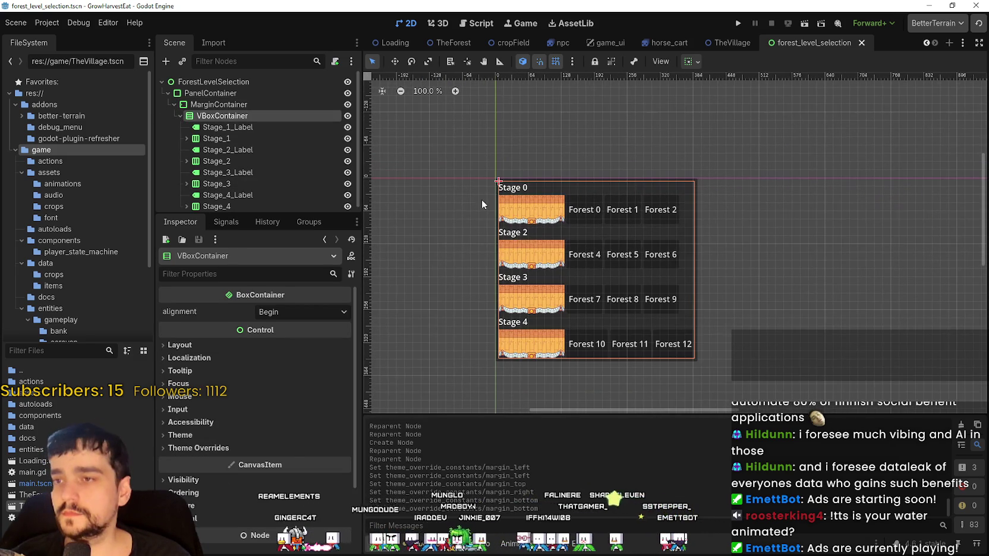
left_click(184, 105)
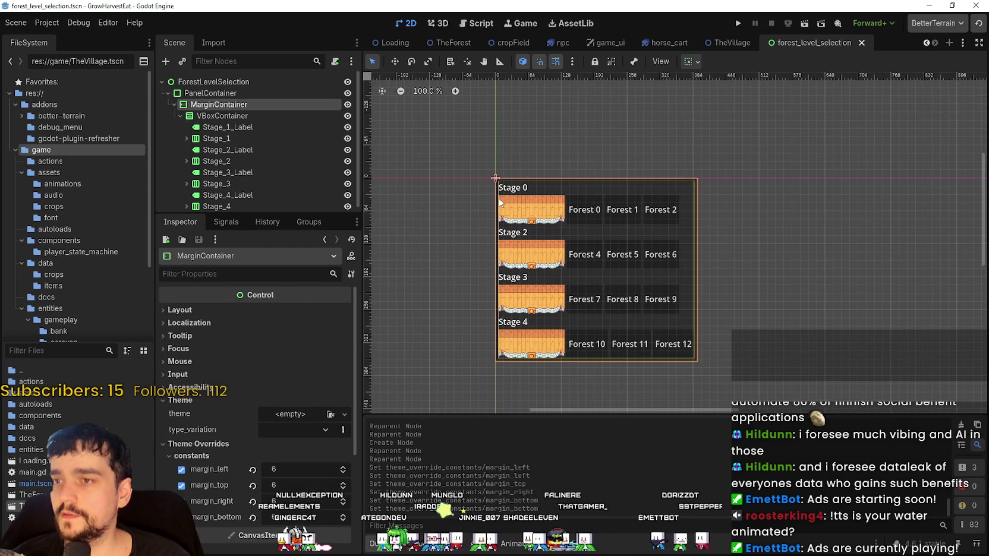
scroll(224, 121, "down", 1)
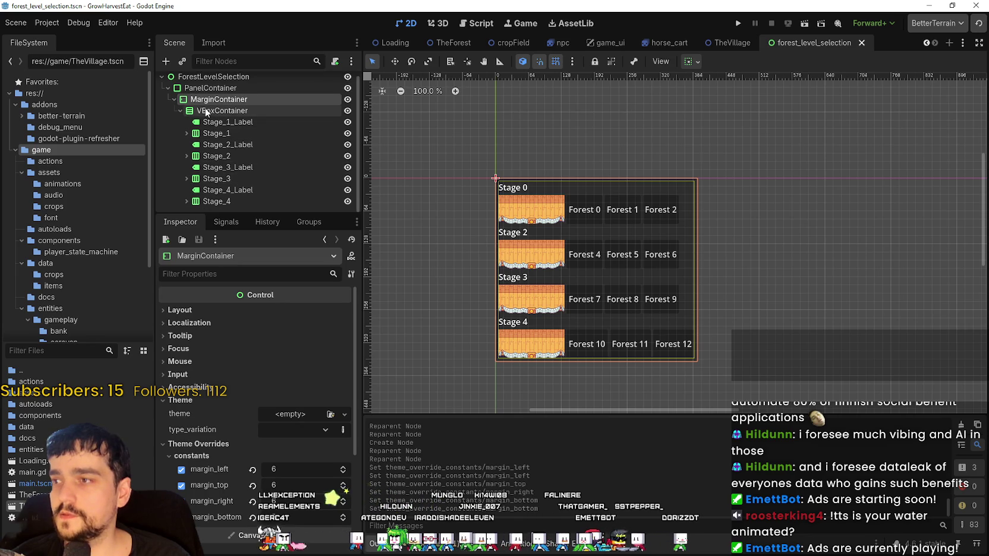
left_click(179, 111)
scroll(605, 226, "down", 2)
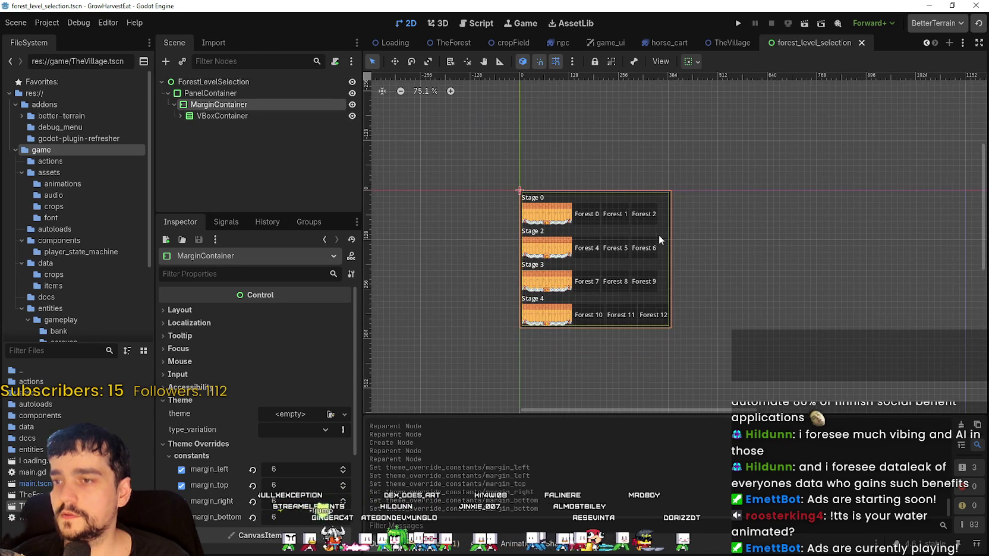
scroll(658, 235, "down", 2)
scroll(666, 217, "up", 3)
Pan and zoom the 2D canvas to recentre the enlarged level-selection panel
left_click_drag(666, 217, 670, 201)
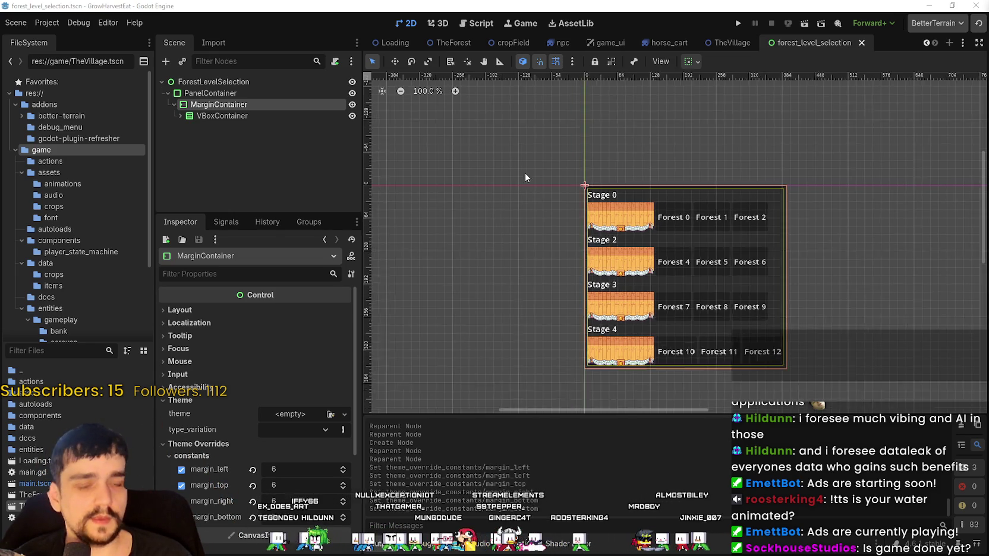
scroll(537, 152, "up", 3)
left_click_drag(568, 184, 627, 233)
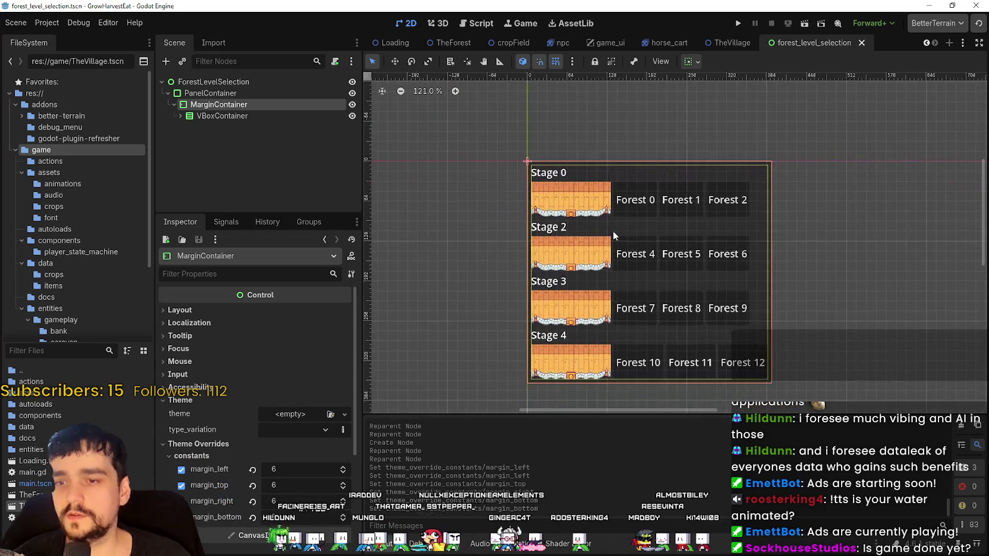
scroll(613, 230, "up", 1)
scroll(535, 154, "down", 1)
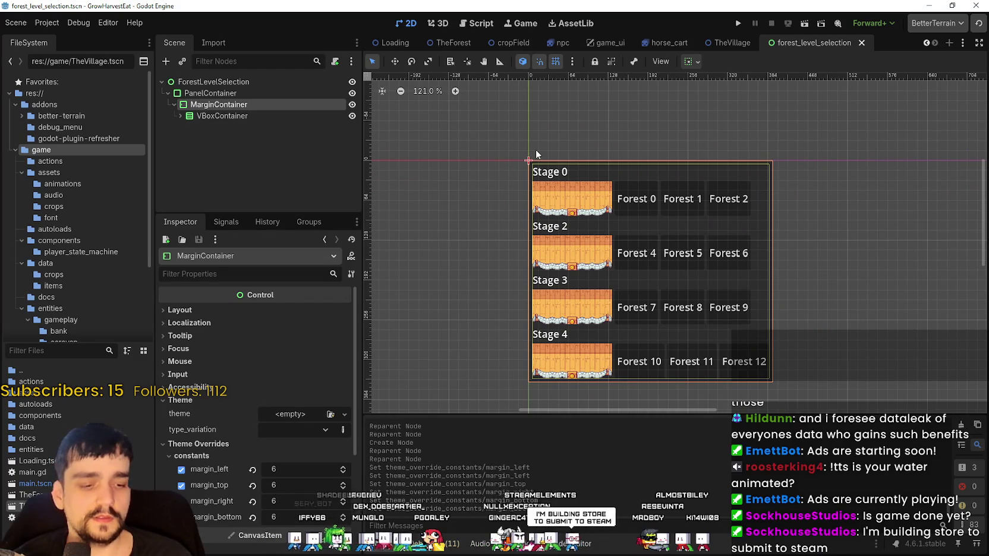
scroll(562, 193, "down", 1)
left_click_drag(566, 195, 554, 192)
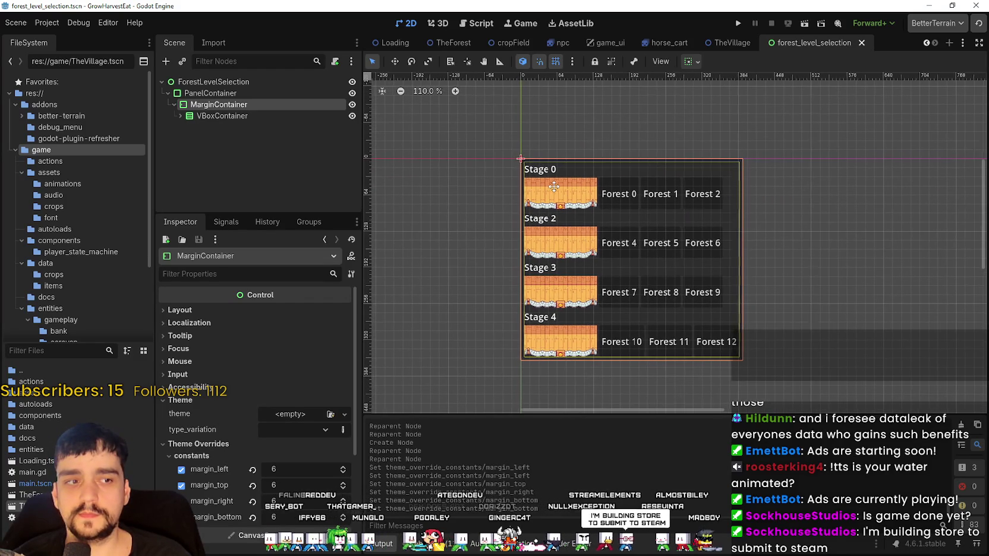
scroll(554, 187, "up", 1)
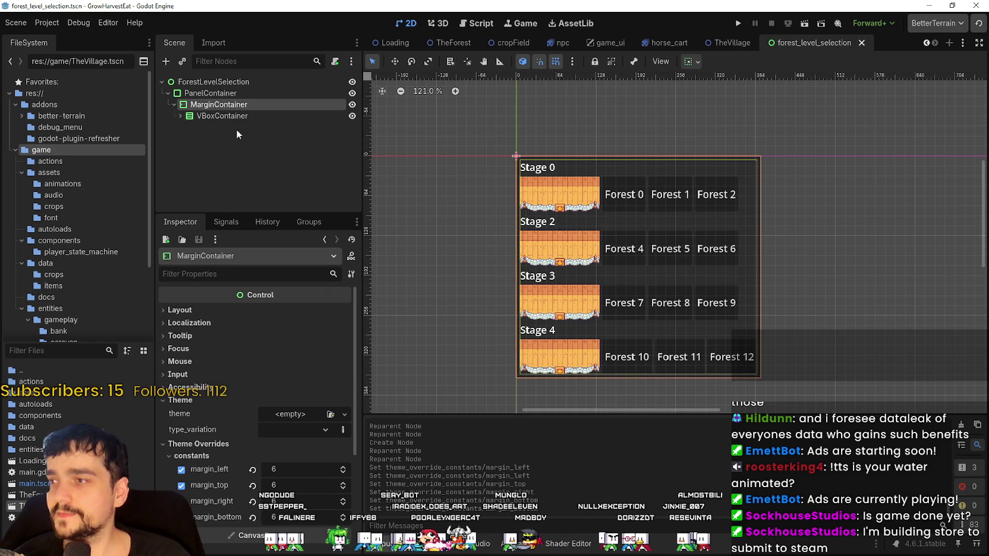
Expand the VBoxContainer to list its Stage rows and enlarge the Scene dock tree area
left_click(218, 116)
left_click(198, 104)
left_click(181, 116)
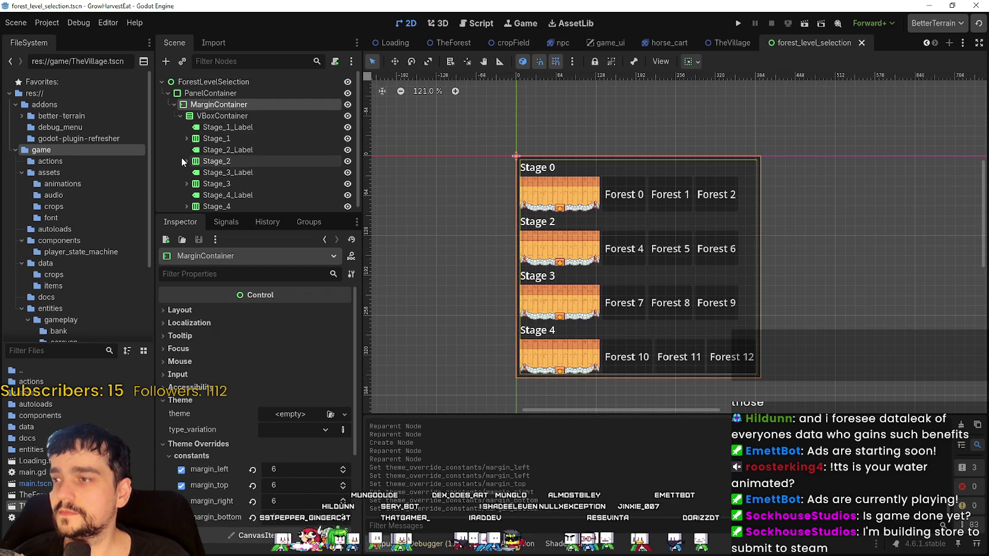
left_click_drag(247, 215, 254, 315)
left_click(178, 116)
left_click(179, 116)
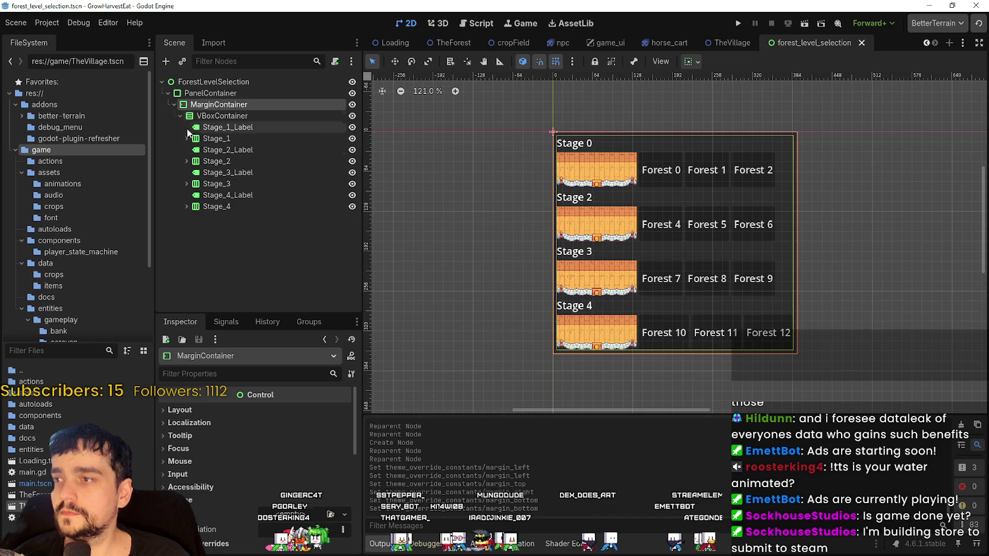
scroll(543, 199, "up", 2)
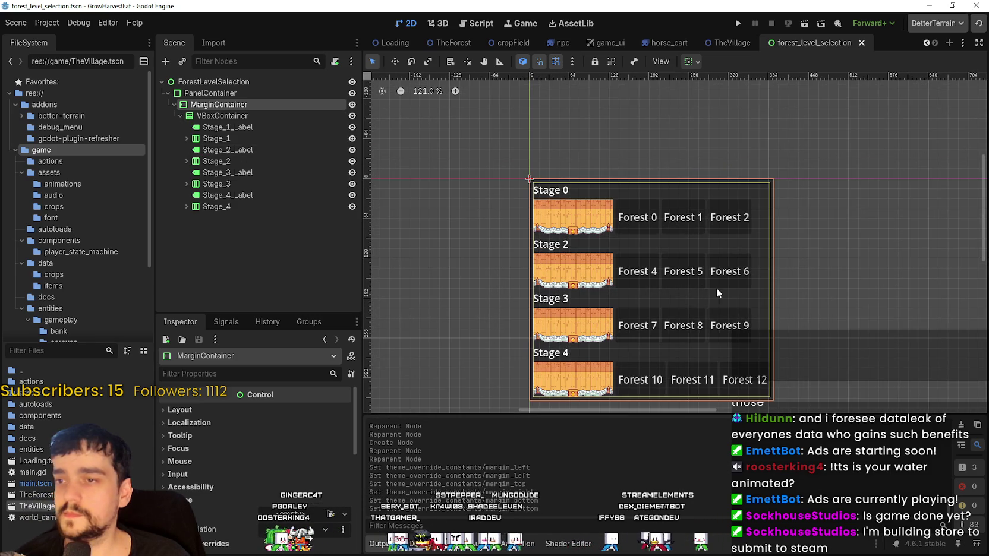
scroll(725, 273, "down", 1)
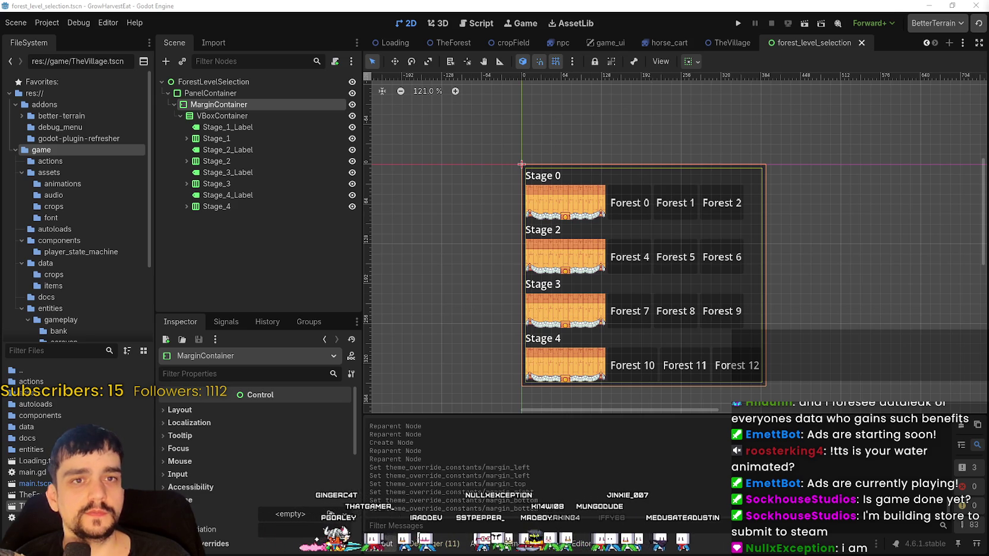
scroll(925, 360, "left", 3)
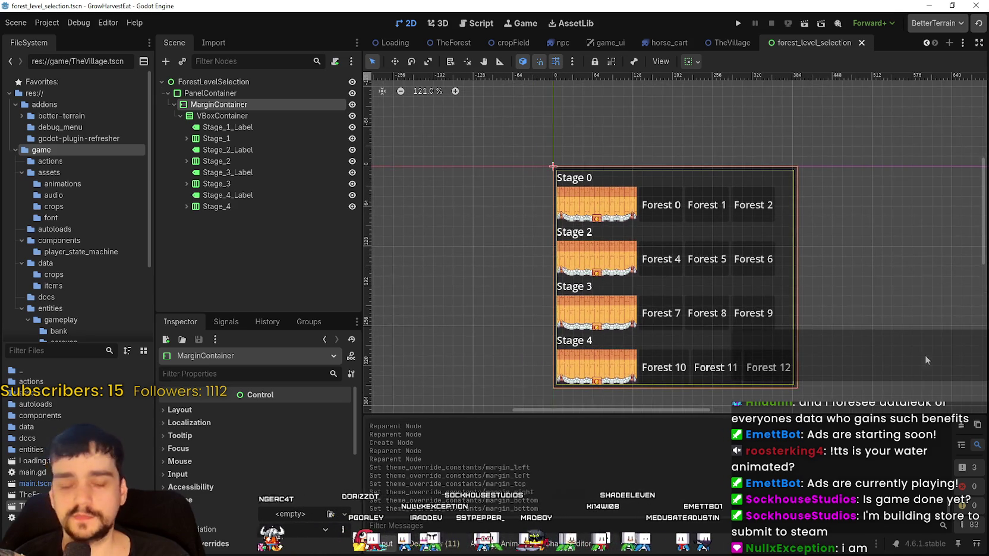
scroll(703, 297, "up", 2)
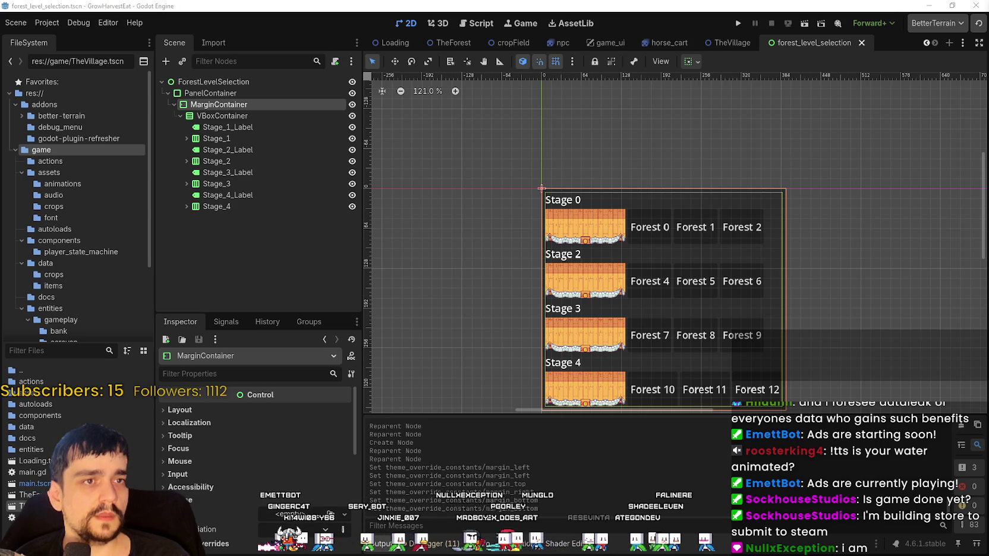
Zoom and pan the canvas to recentre the level panel
scroll(660, 285, "down", 1)
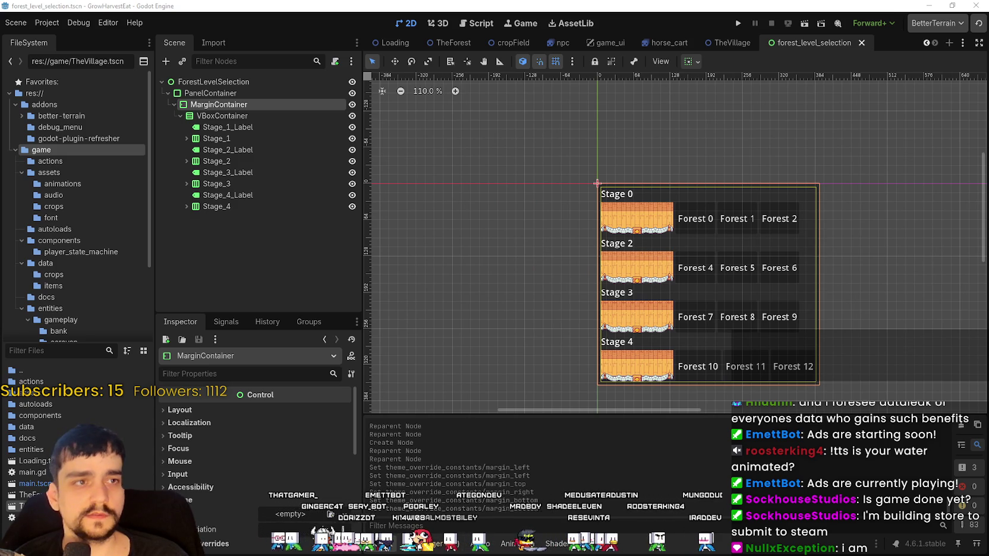
left_click_drag(584, 333, 590, 346)
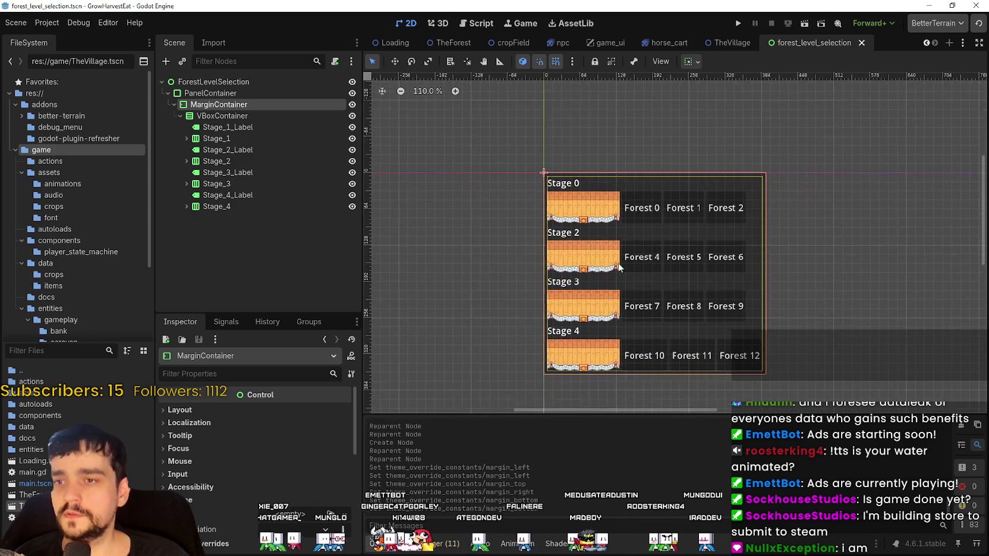
scroll(592, 213, "up", 1)
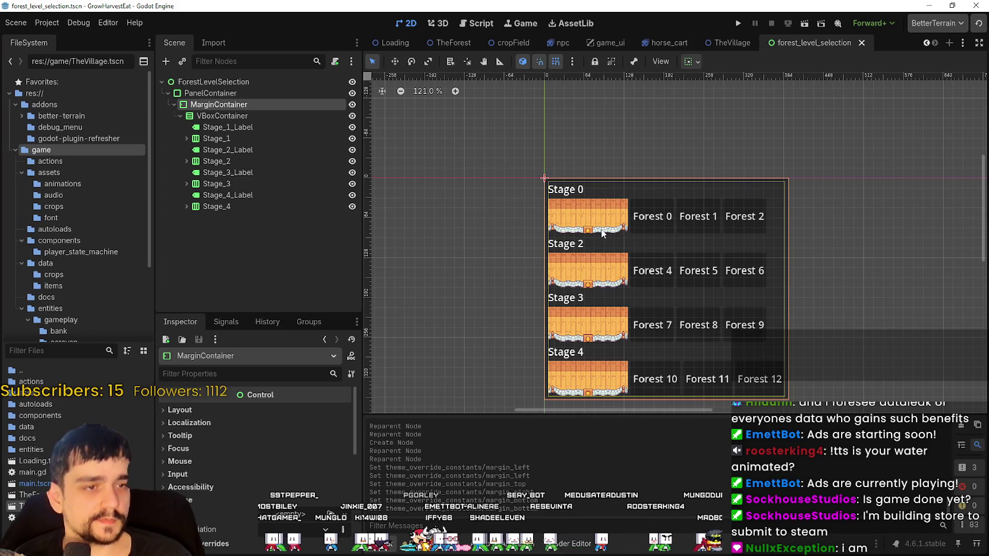
scroll(564, 281, "up", 2)
scroll(569, 263, "down", 1)
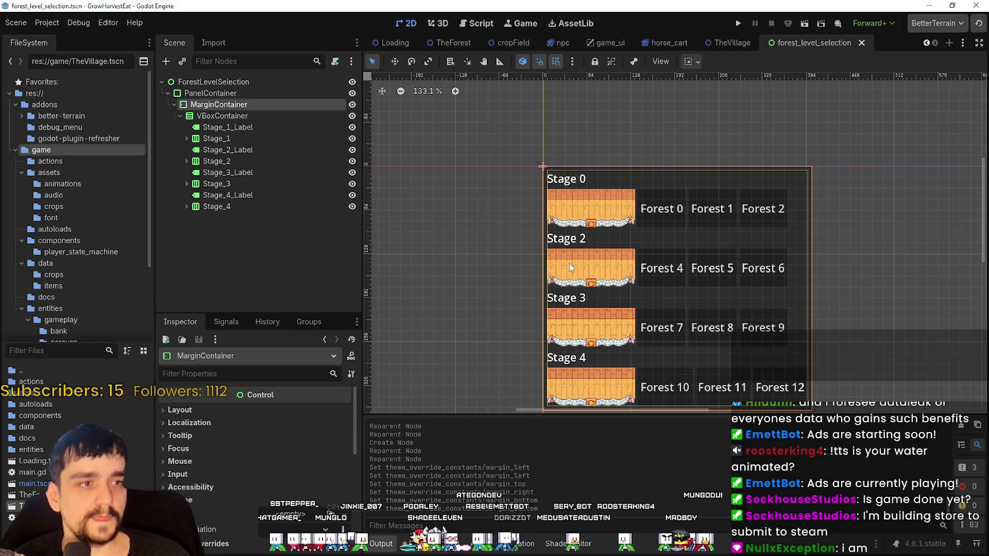
scroll(569, 263, "up", 2)
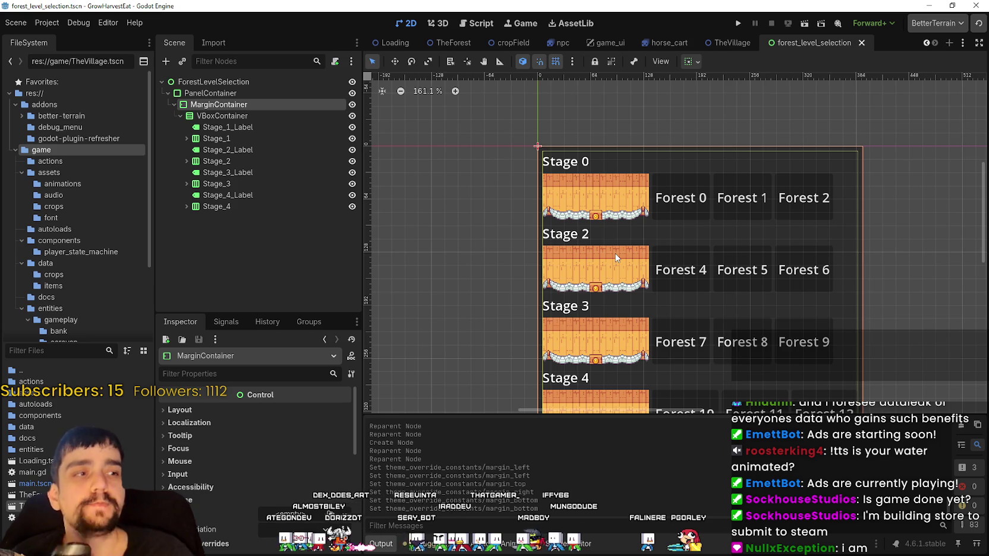
scroll(616, 253, "down", 3)
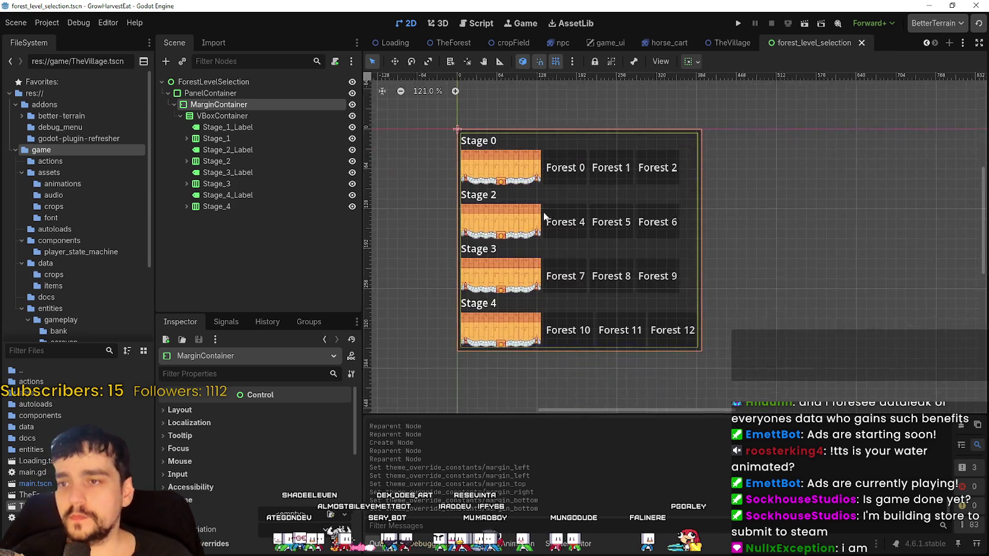
scroll(567, 197, "down", 8)
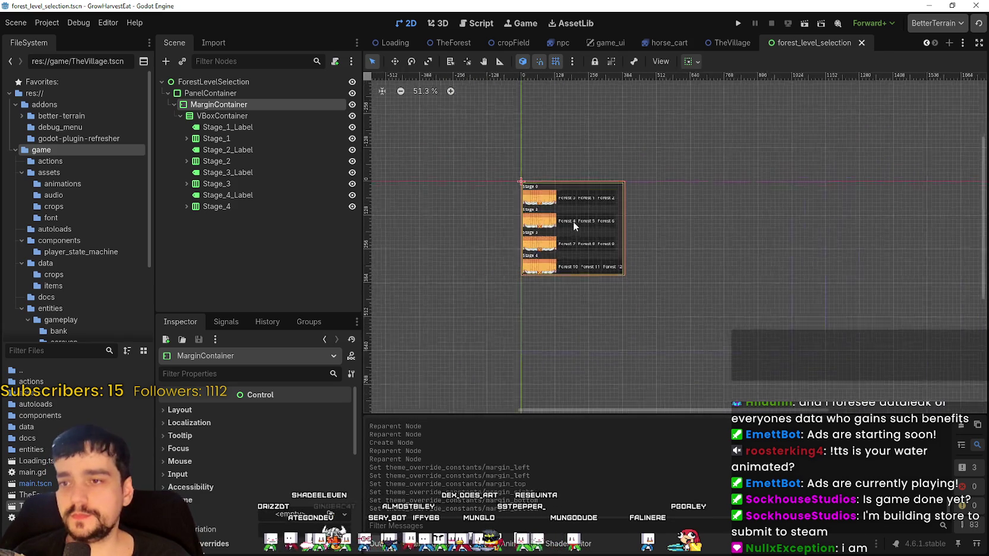
scroll(610, 237, "down", 3)
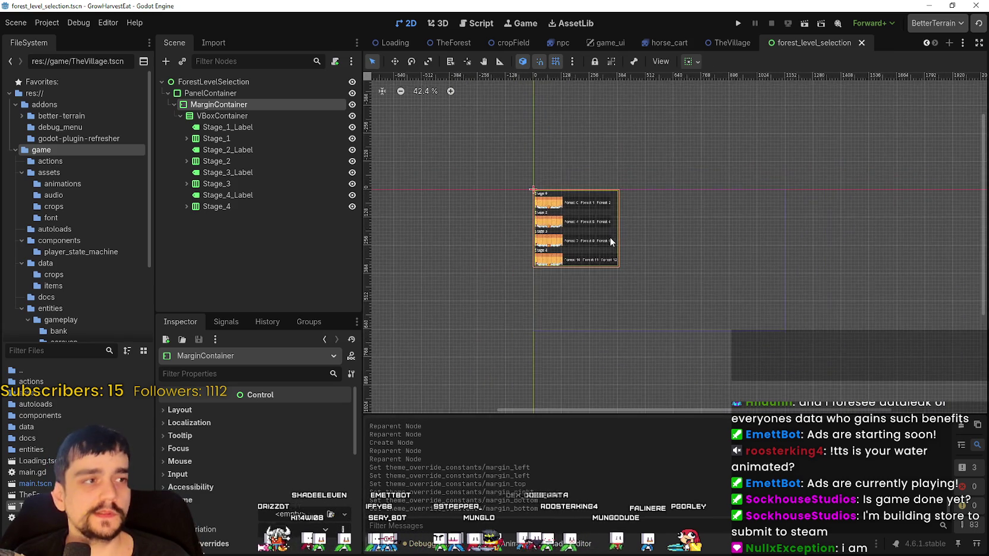
Select the PanelContainer under the ForestLevelSelection root node
left_click(229, 83)
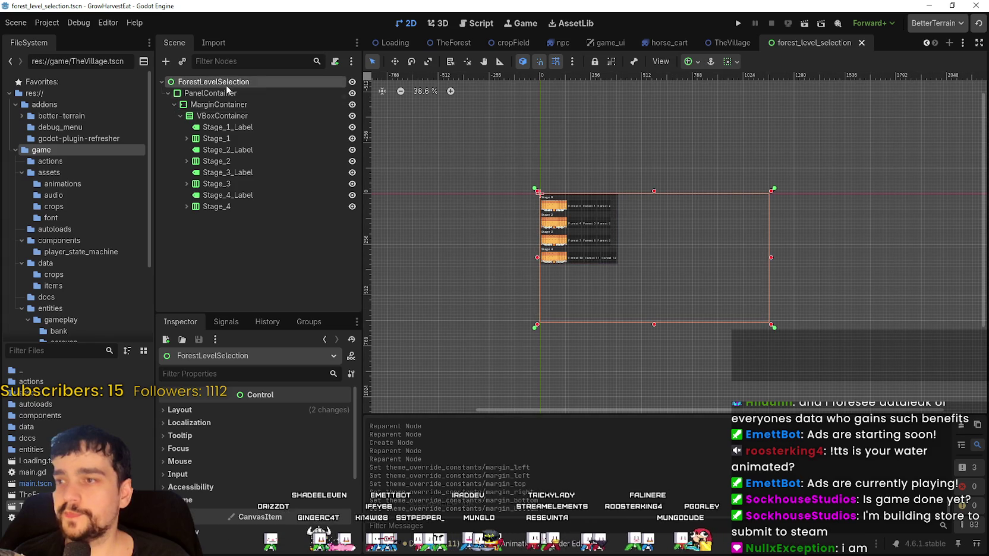
left_click(271, 95)
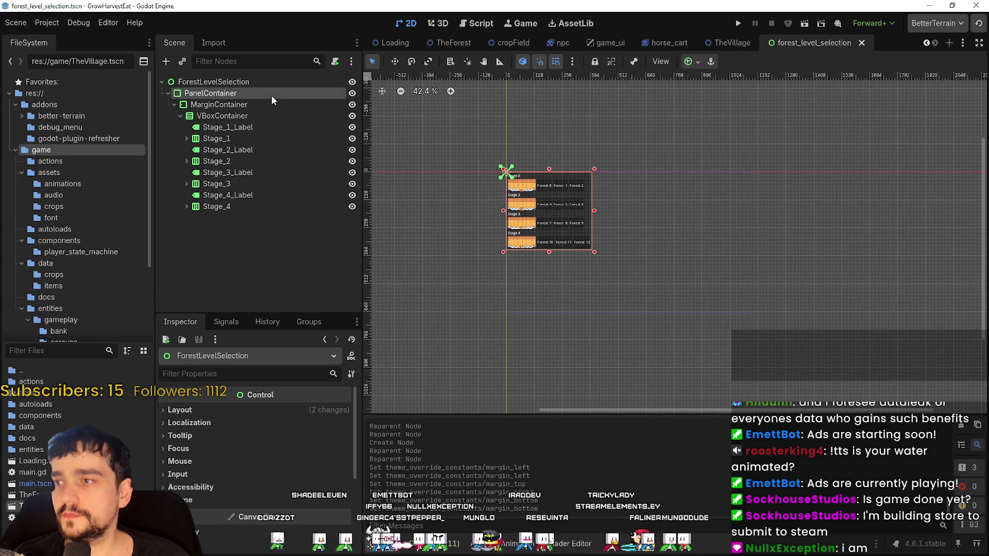
scroll(654, 220, "up", 3)
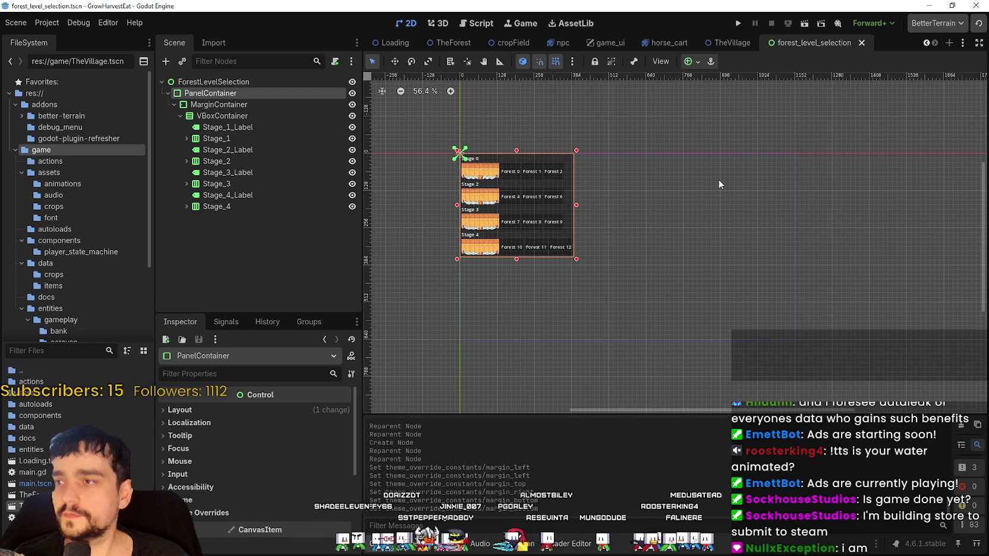
Apply the Full Rect anchor preset to the PanelContainer
left_click(691, 62)
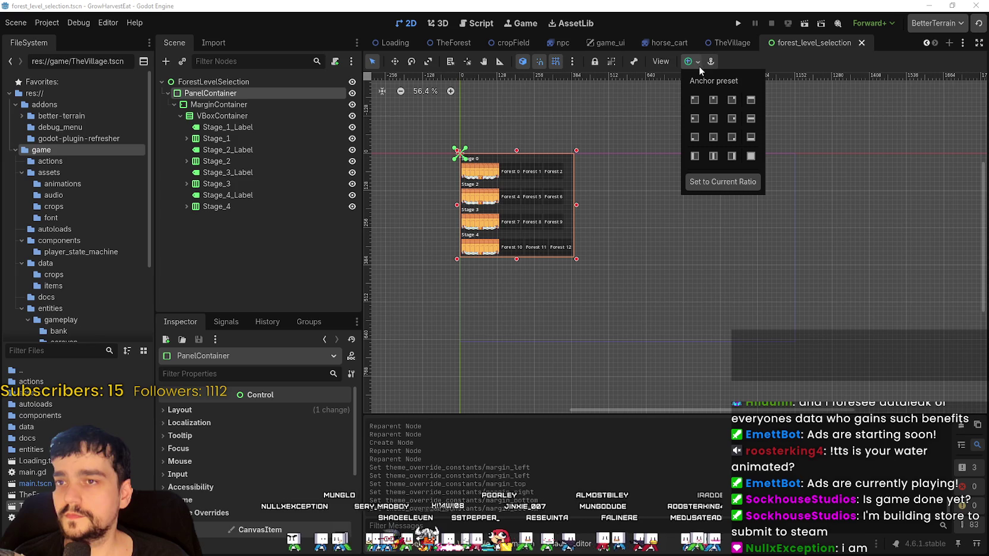
left_click(751, 156)
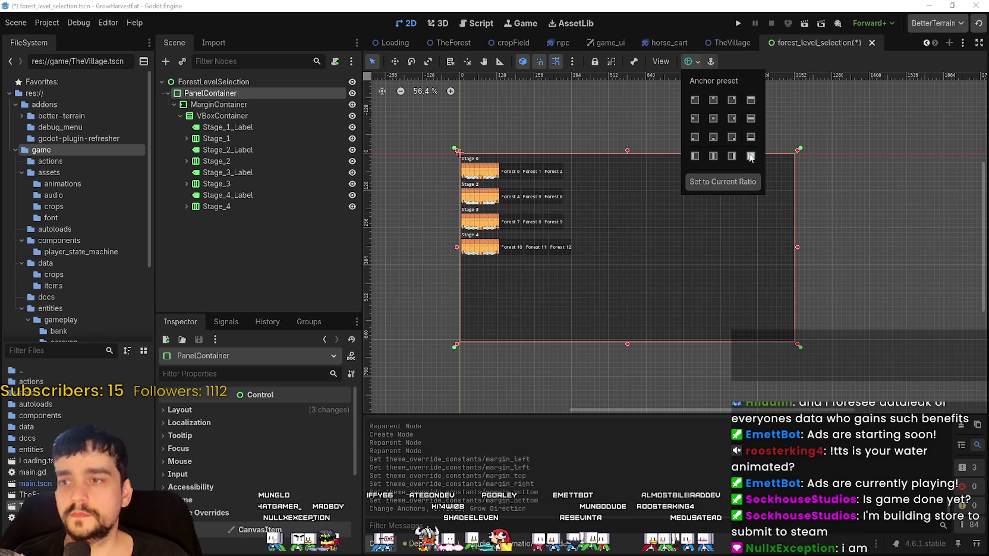
scroll(866, 270, "up", 3)
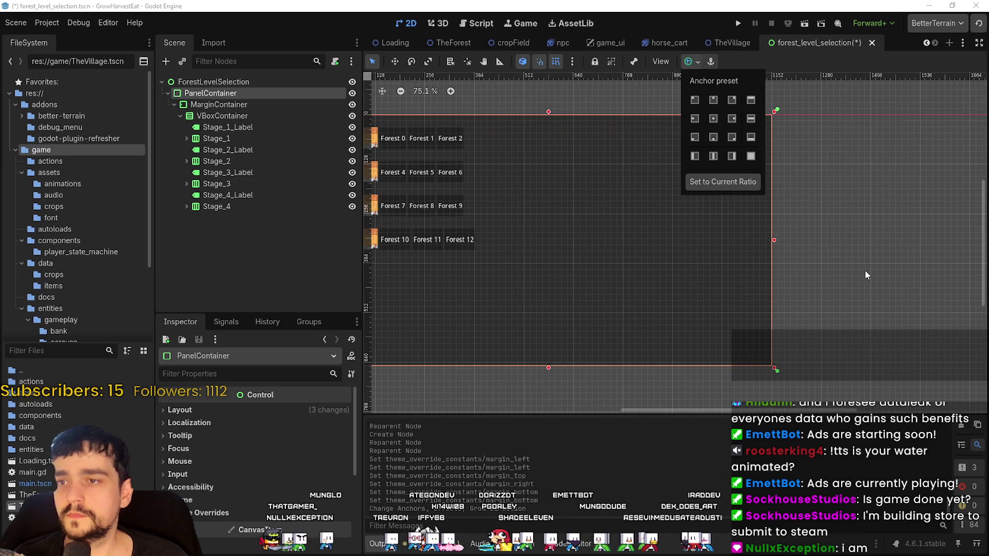
left_click(752, 156)
scroll(851, 259, "down", 1)
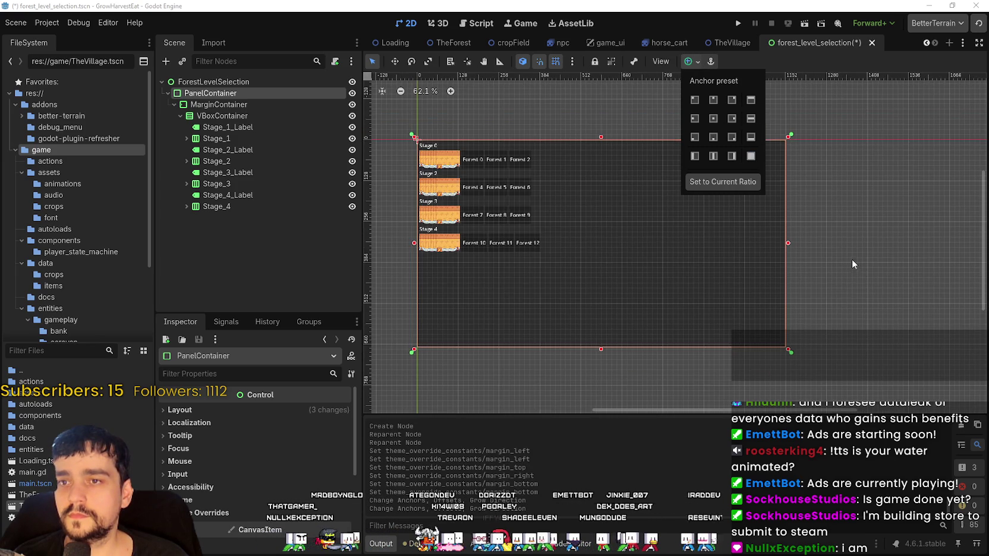
Select Stage_1_Label via the MarginContainer and VBoxContainer nodes
left_click(246, 104)
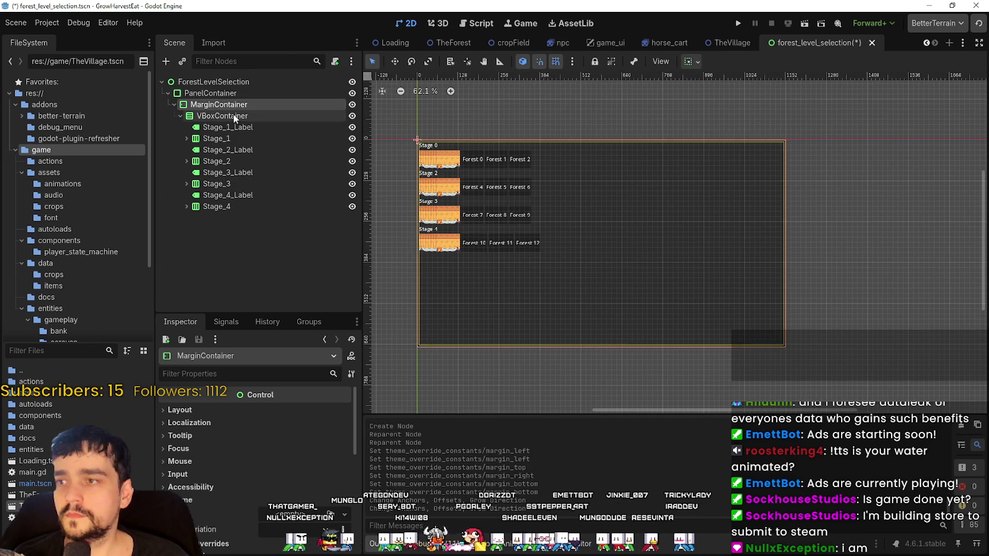
left_click(233, 115)
left_click(227, 128)
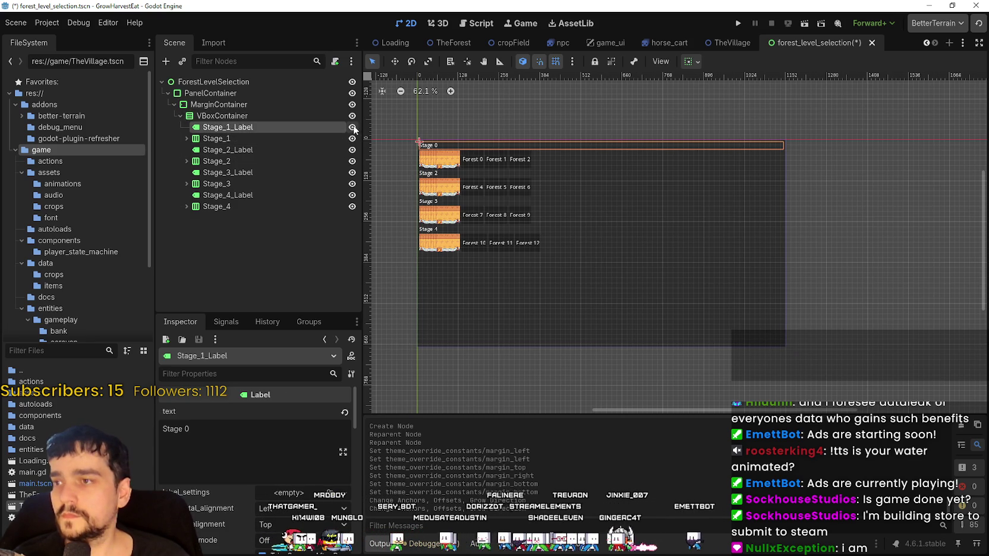
Hide the Stage_1 to Stage_4 caption labels with their visibility toggles
left_click(352, 127)
left_click(352, 150)
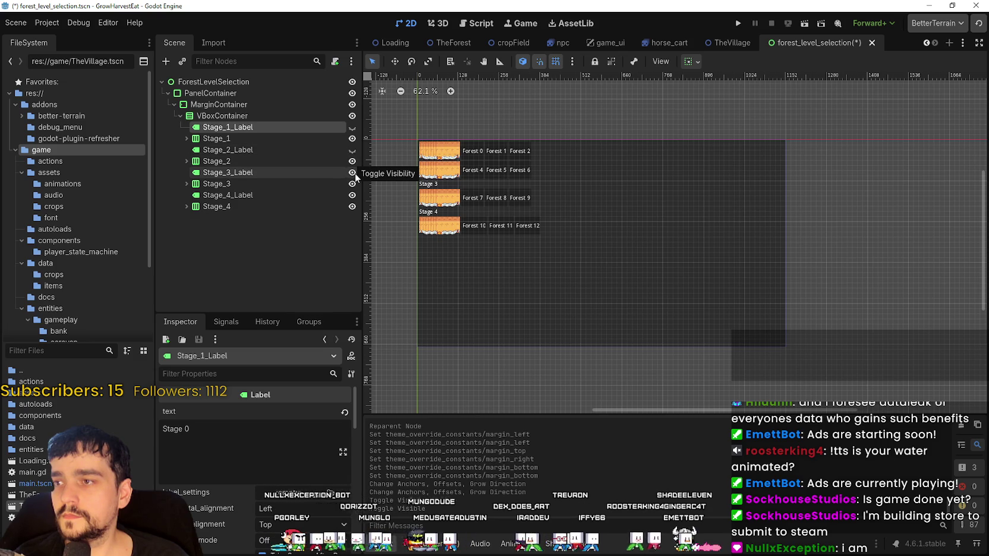
left_click(352, 172)
left_click(352, 195)
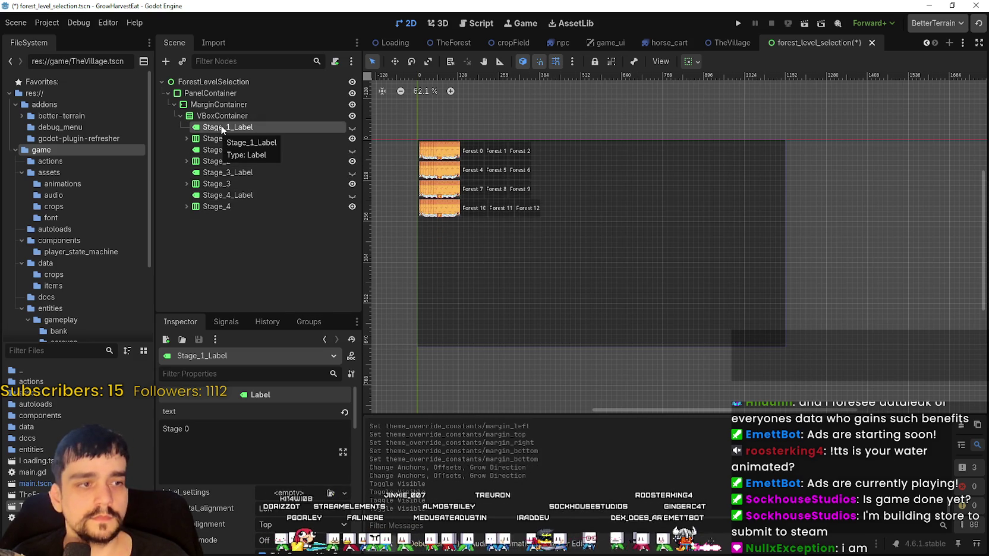
Zoom the viewport out from about 235% to 146% so all four rows show
scroll(450, 139, "up", 6)
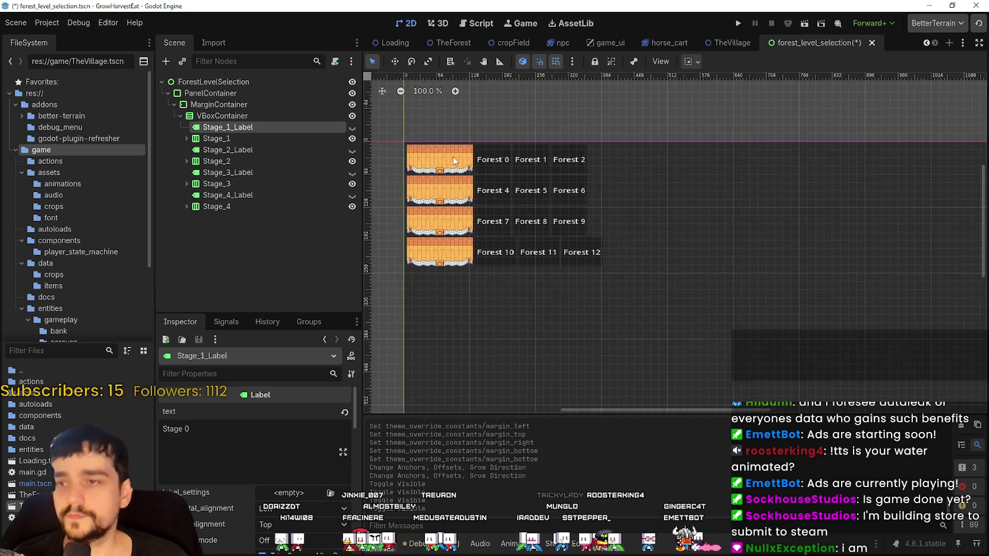
scroll(624, 196, "up", 1)
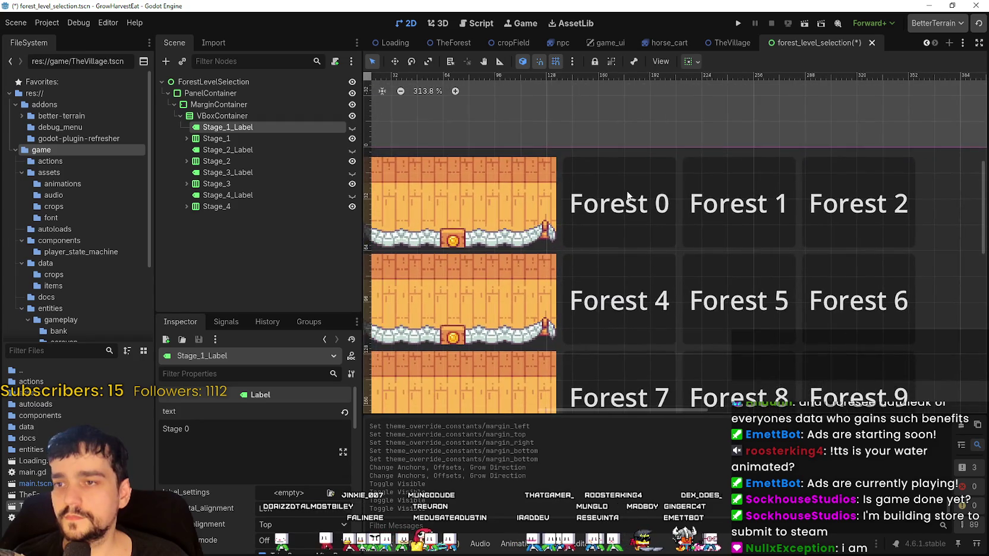
scroll(624, 196, "down", 2)
scroll(594, 197, "down", 1)
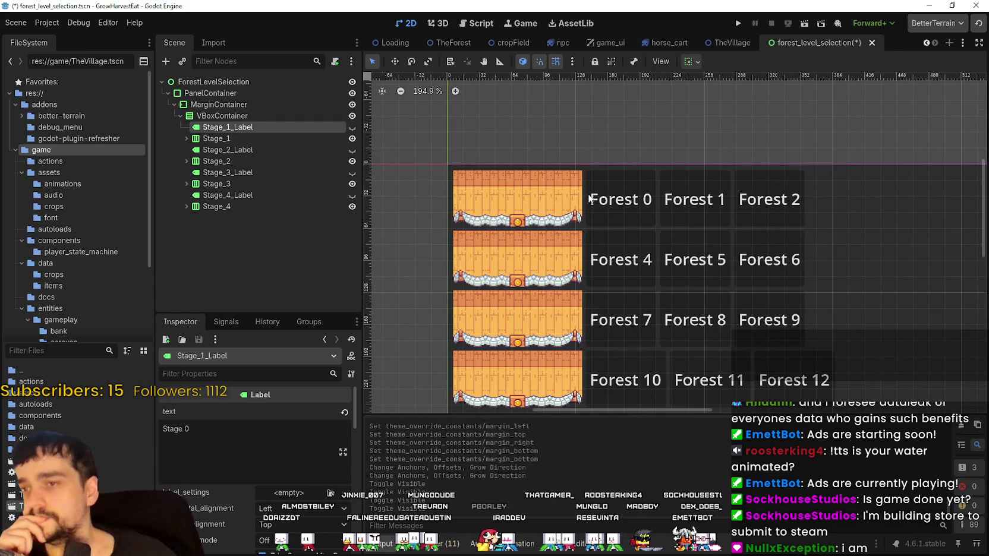
scroll(581, 194, "down", 1)
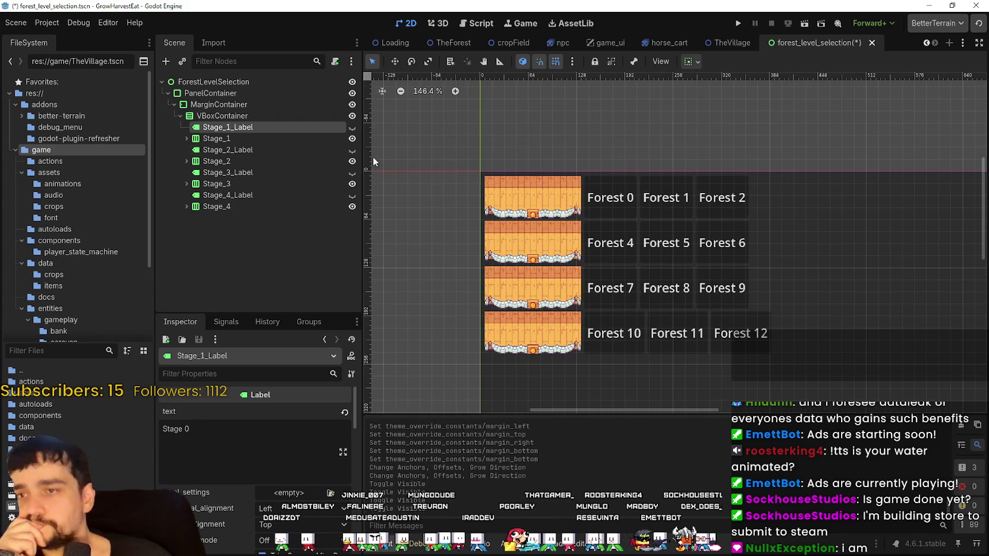
Expand Stage_1 to list its TextureRect stall image and Forest buttons
left_click(279, 146)
left_click(255, 139)
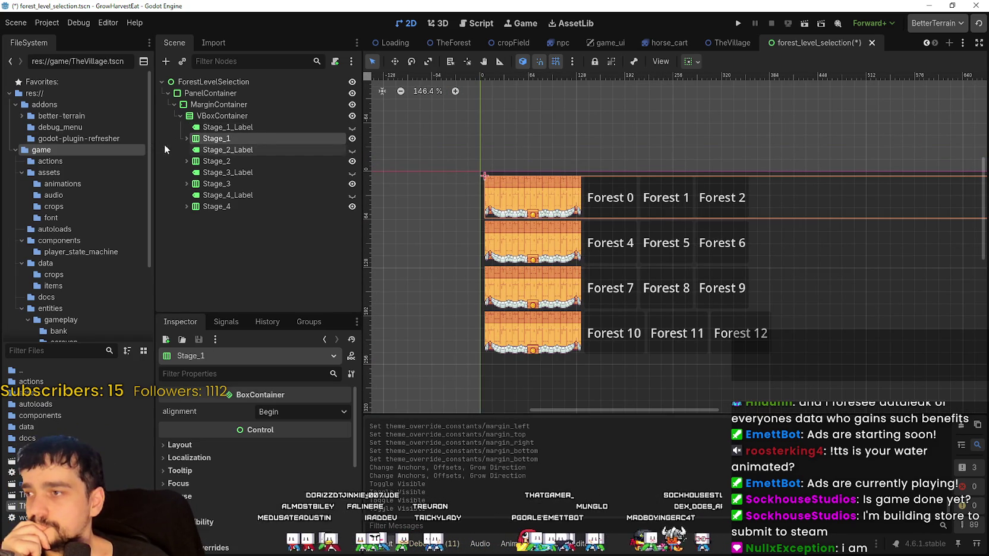
left_click(186, 138)
left_click(238, 161)
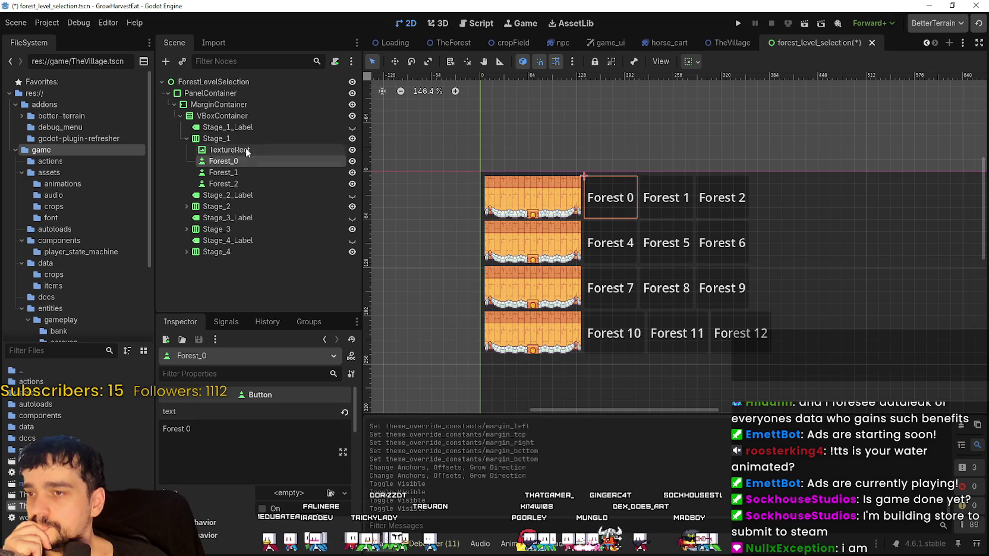
left_click(245, 149)
left_click(251, 160)
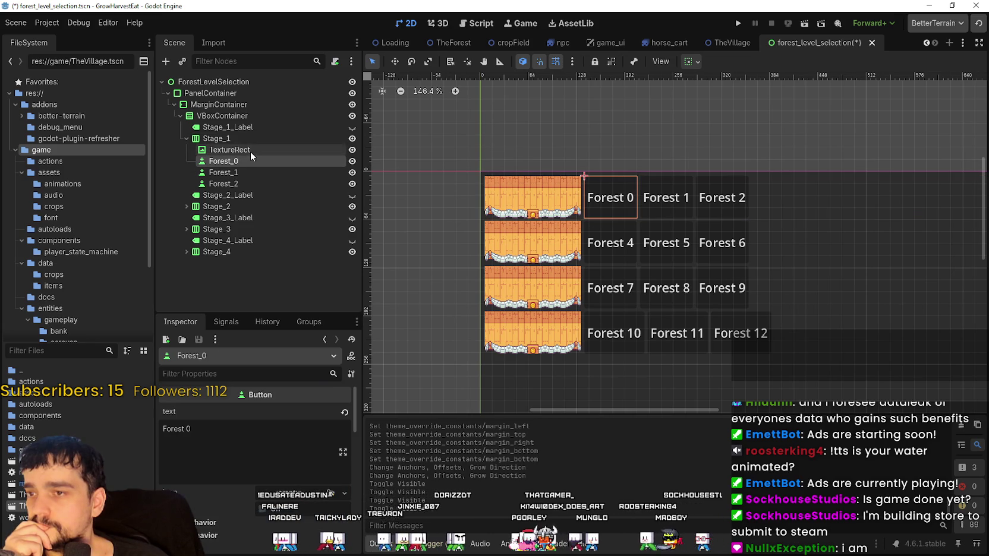
left_click(250, 151)
left_click(249, 140)
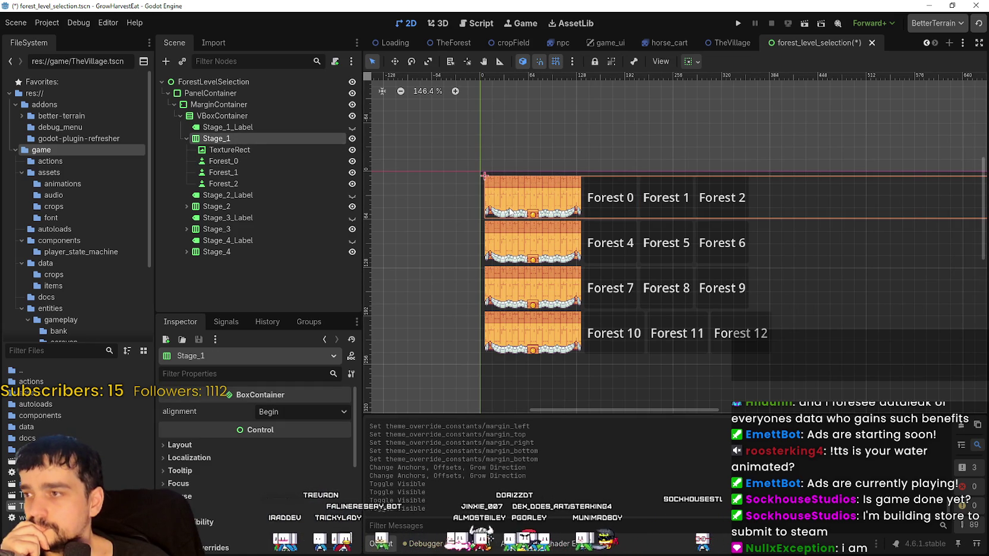
Start renaming the TextureRect, then cancel and reselect it for inspection
scroll(506, 196, "down", 1)
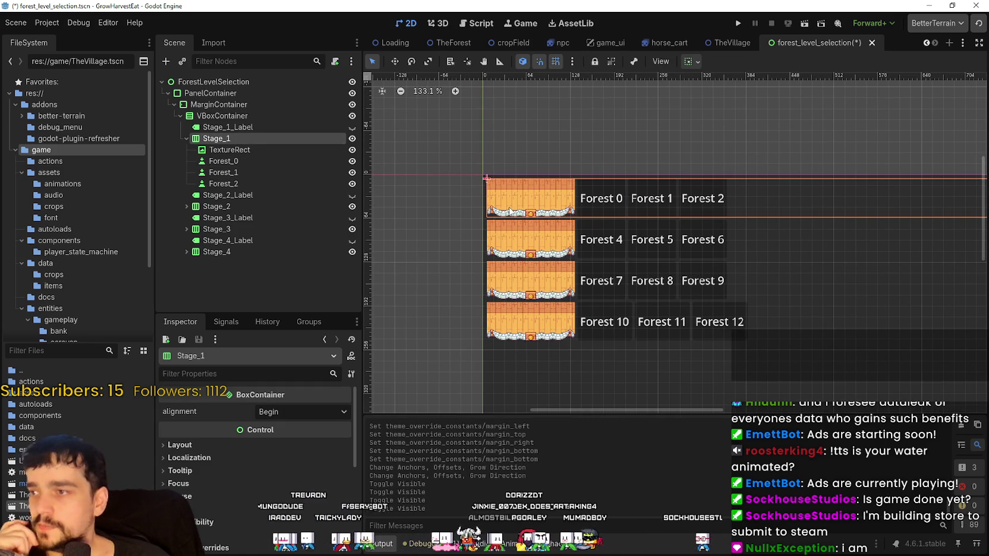
double_click(231, 150)
left_click(225, 161)
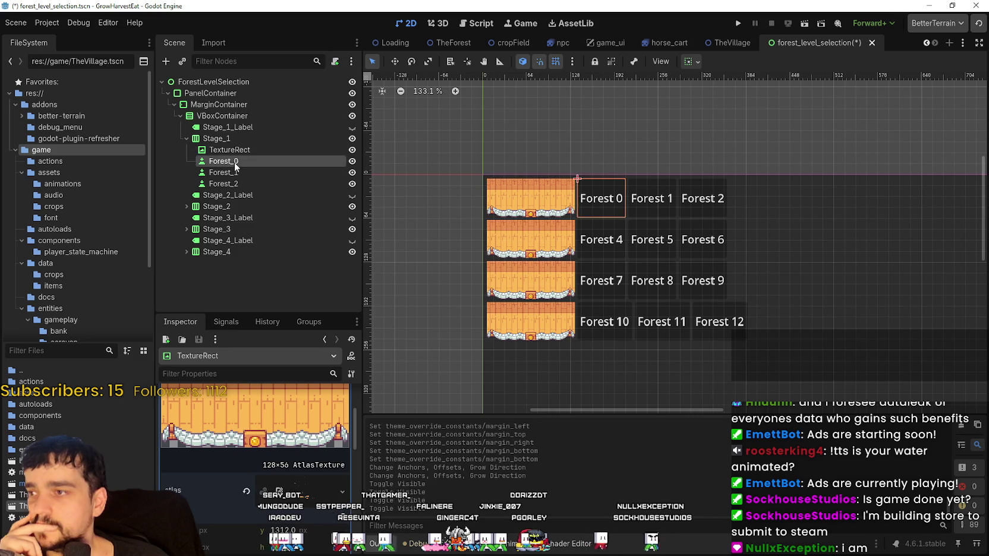
left_click(242, 149)
left_click(236, 163)
left_click(244, 151)
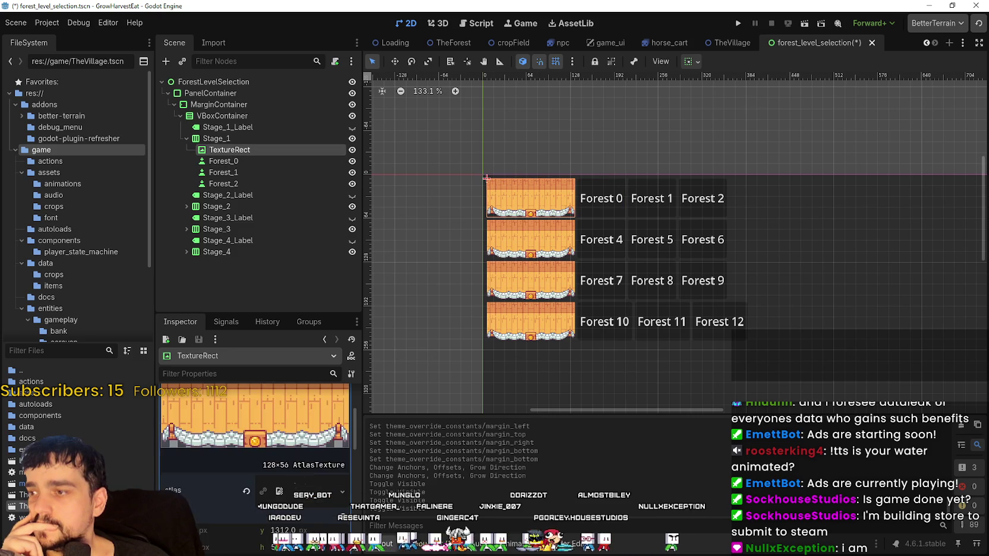
Review the TextureRect's accessibility and theme properties, then reselect the Stage_1 row
scroll(262, 511, "down", 5)
scroll(261, 522, "down", 5)
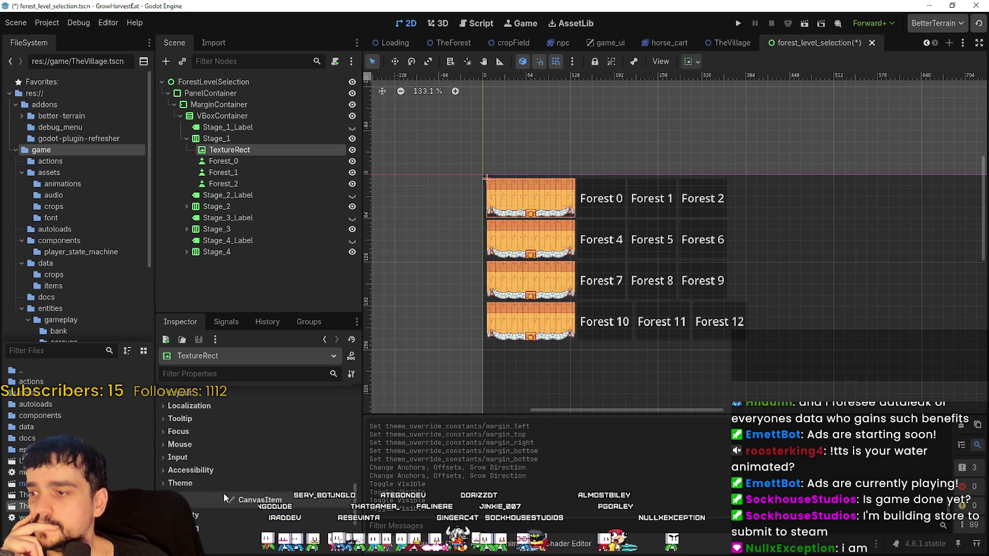
left_click(190, 470)
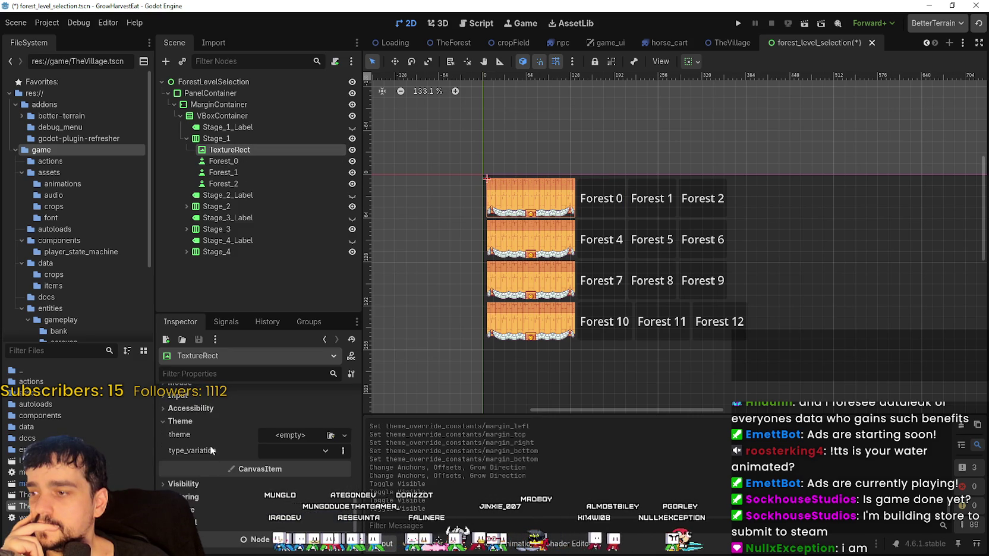
left_click(191, 416)
left_click(184, 483)
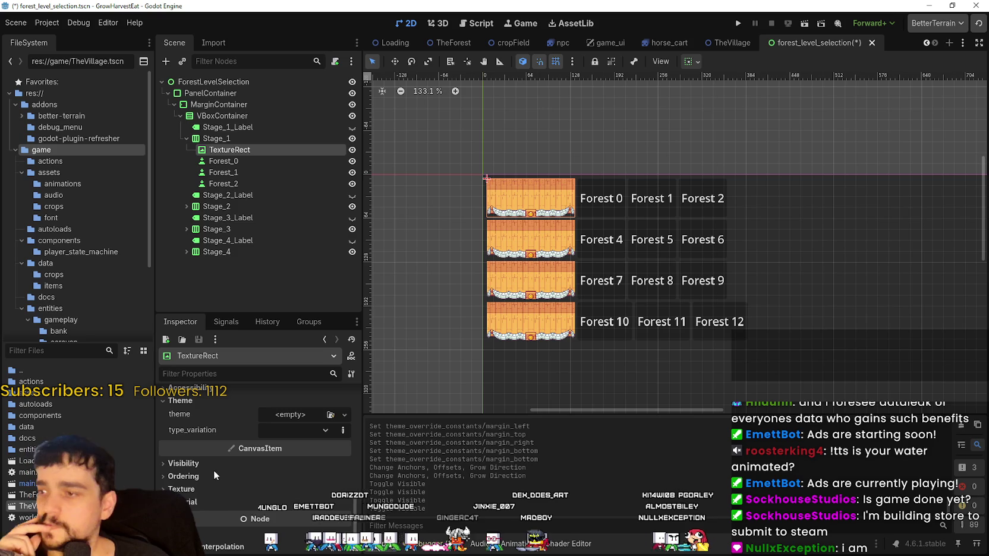
left_click(239, 160)
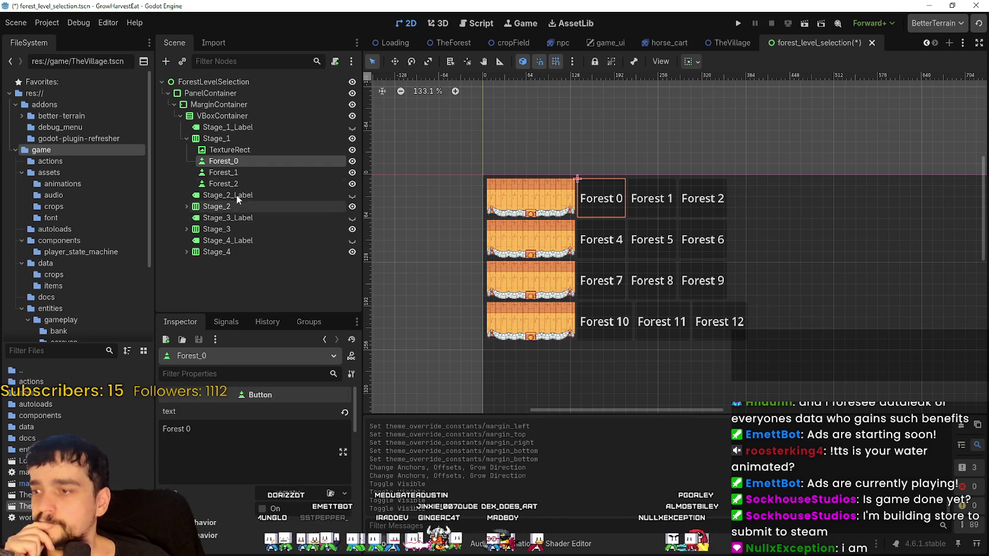
left_click(243, 140)
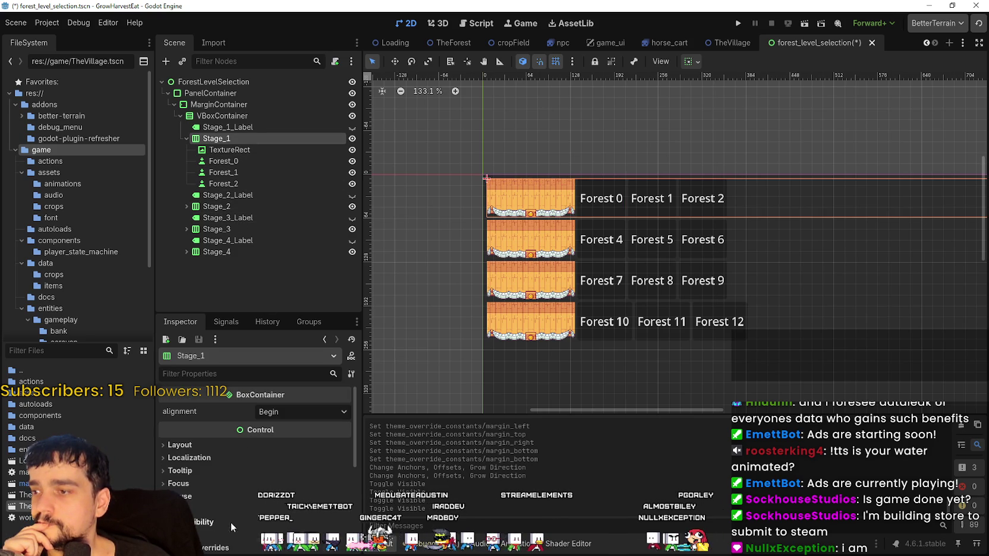
Enable Stage_1's separation theme override and set it to 20 to spread Forest 0–2
scroll(227, 499, "down", 2)
left_click(228, 487)
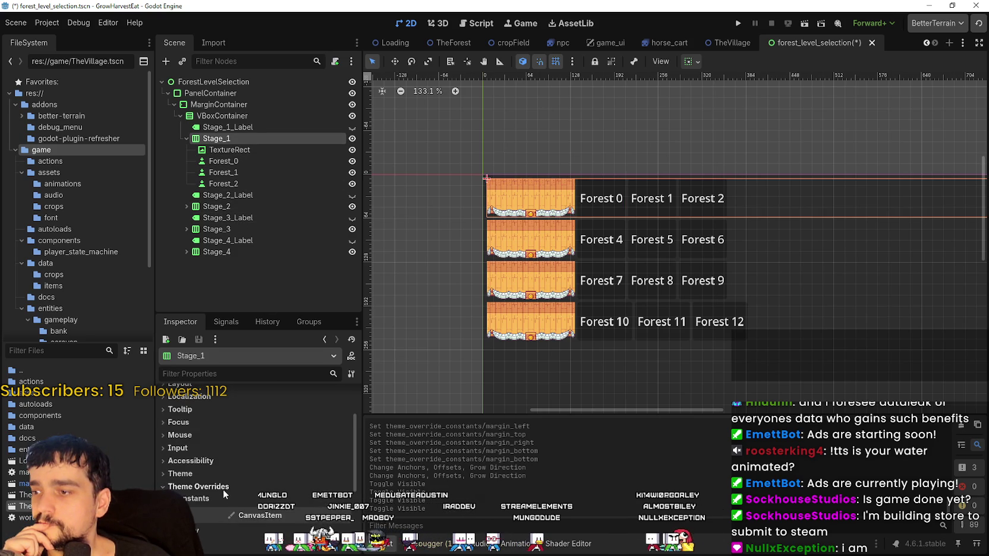
left_click(344, 511)
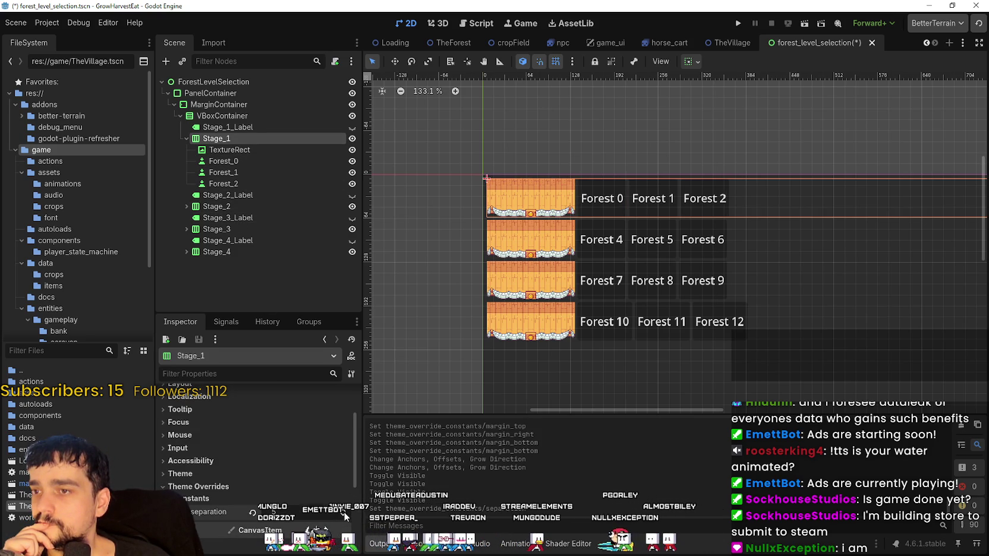
left_click(344, 513)
left_click(343, 513)
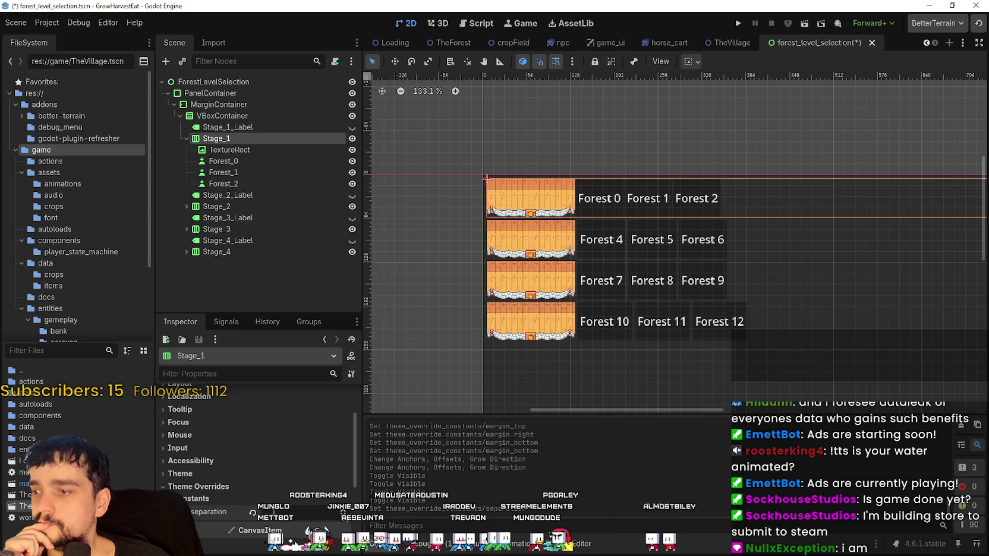
left_click(344, 513)
left_click(343, 510)
left_click(343, 510)
left_click(343, 510)
left_click(343, 510)
left_click(343, 510)
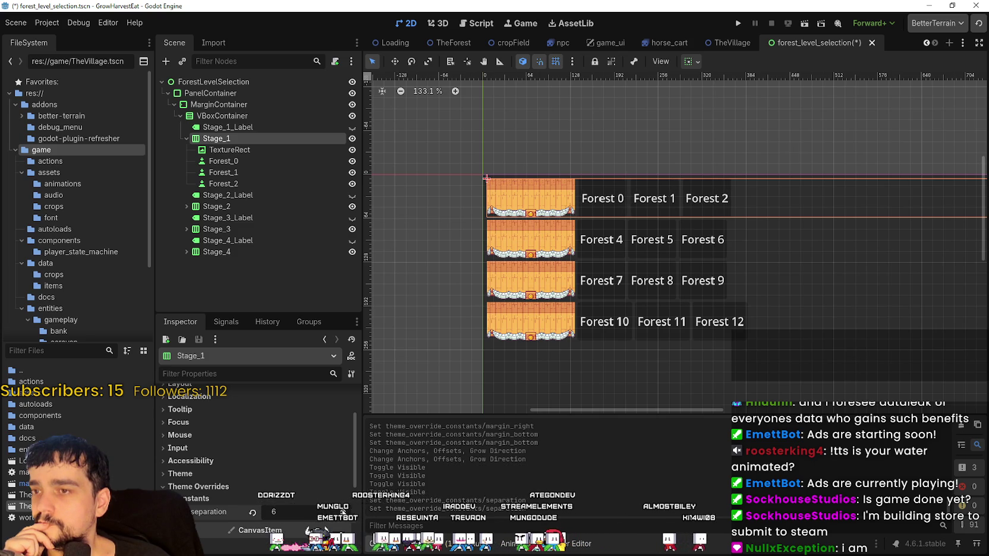
left_click(343, 511)
left_click(343, 510)
left_click(343, 511)
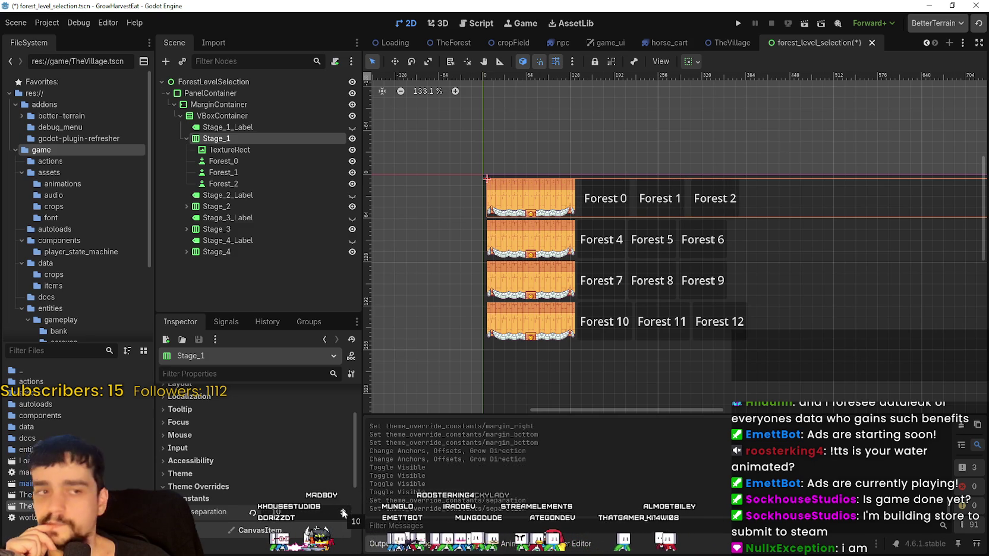
left_click(343, 511)
left_click(343, 511)
left_click(343, 511)
left_click(343, 510)
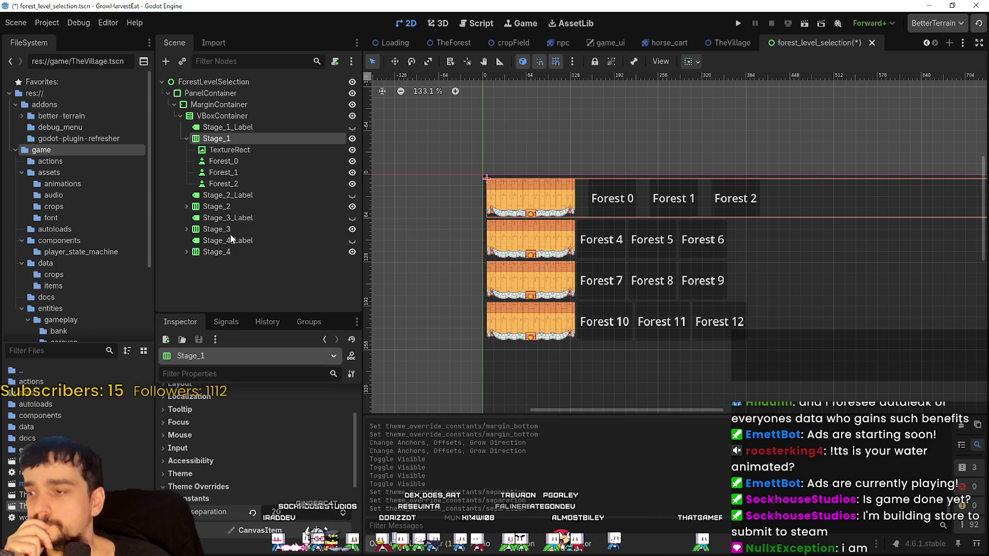
Give the VBoxContainer a separation theme-override constant of 20
left_click(208, 115)
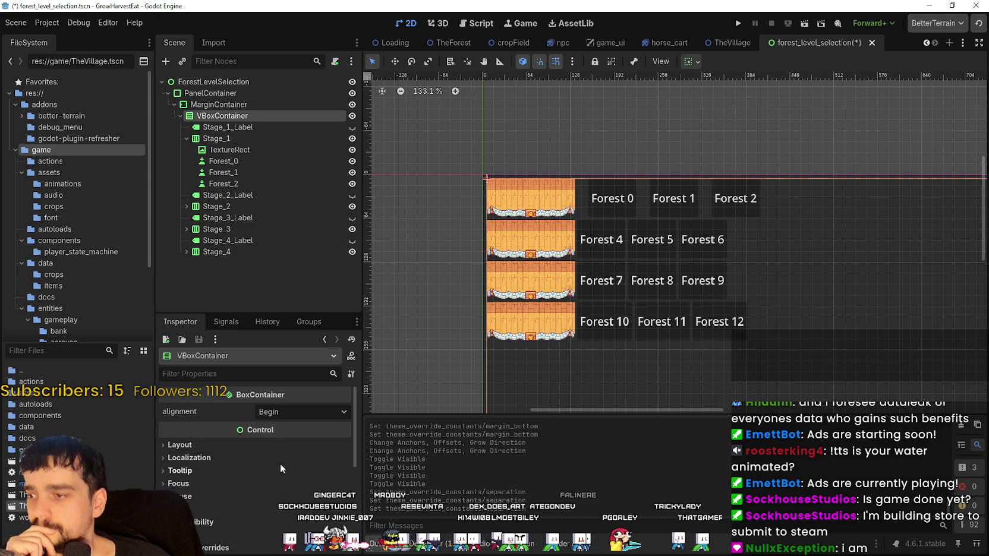
scroll(254, 451, "down", 3)
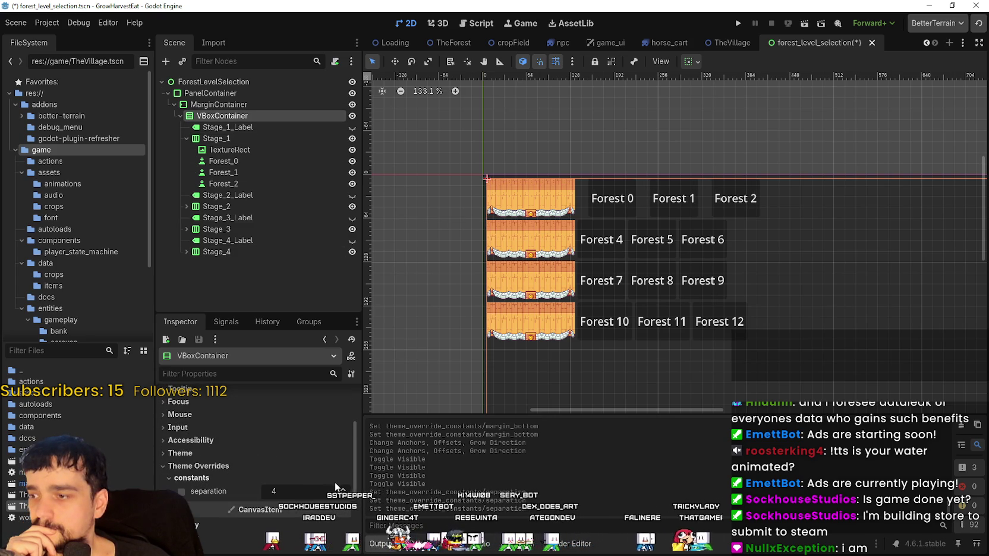
left_click(343, 489)
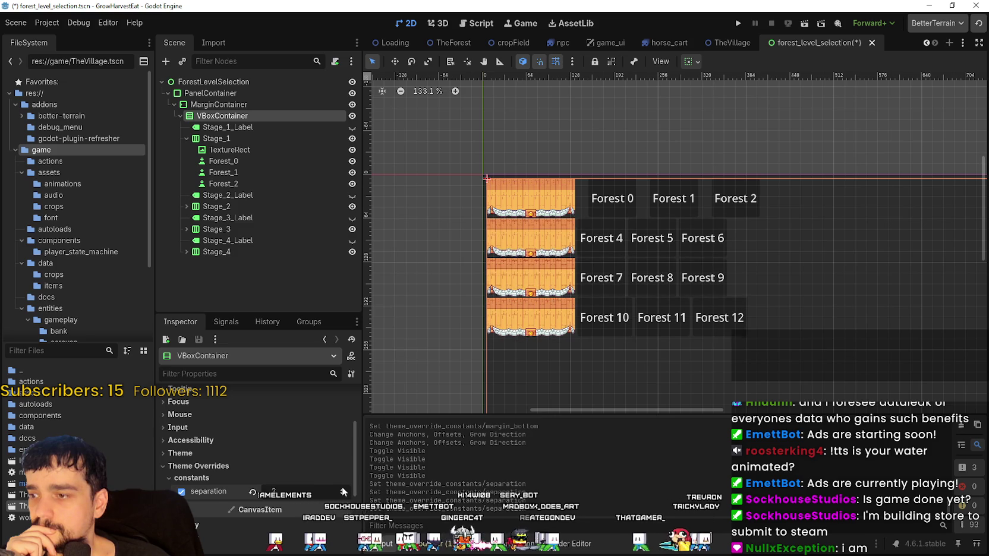
left_click_drag(343, 491, 342, 491)
scroll(630, 208, "up", 2)
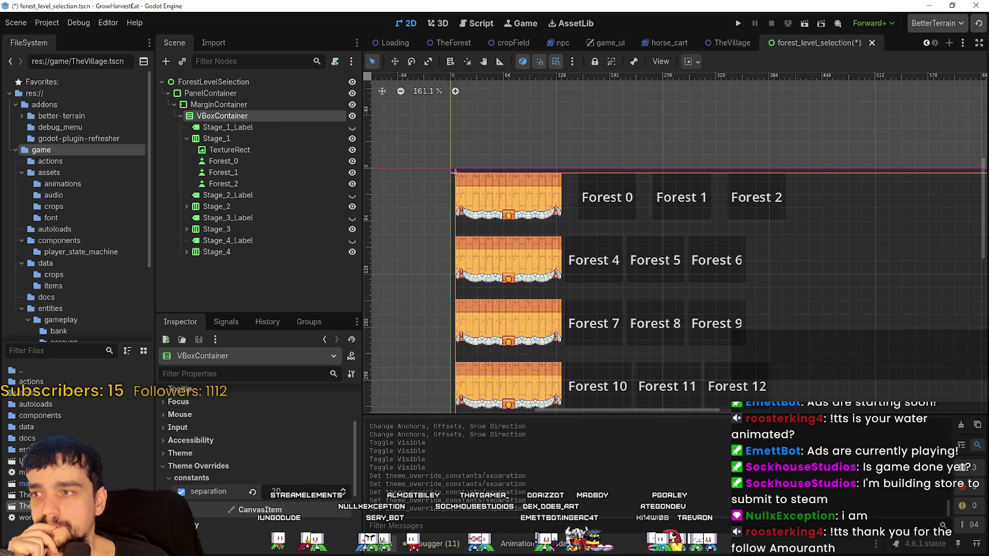
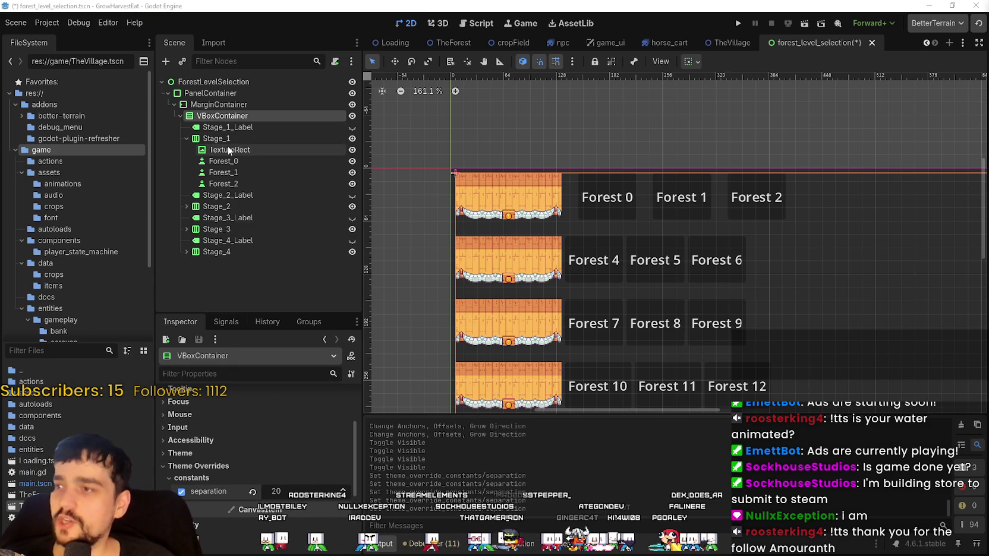
Copy Stage_1's separation constant of 20 and paste it onto Stage_2
left_click(217, 139)
right_click(232, 519)
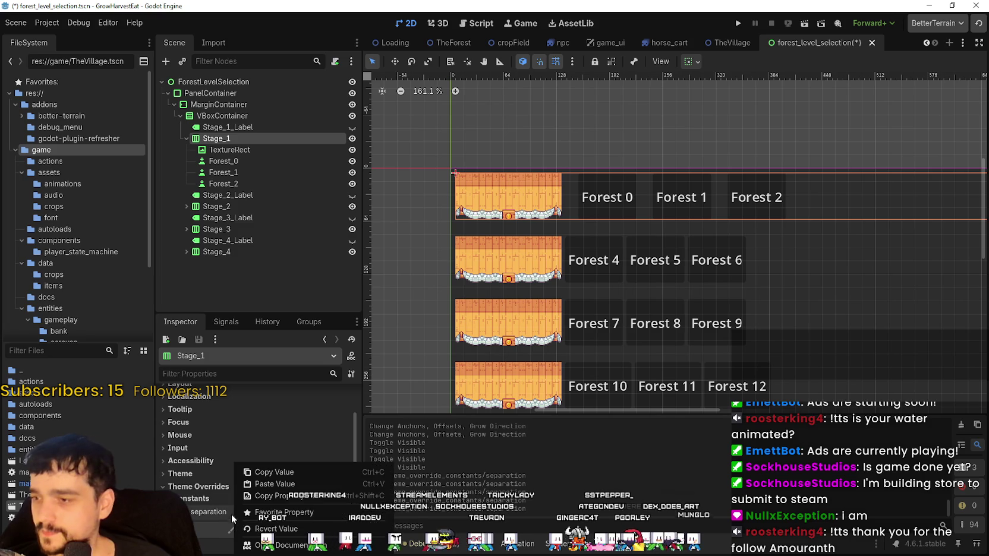
left_click(284, 472)
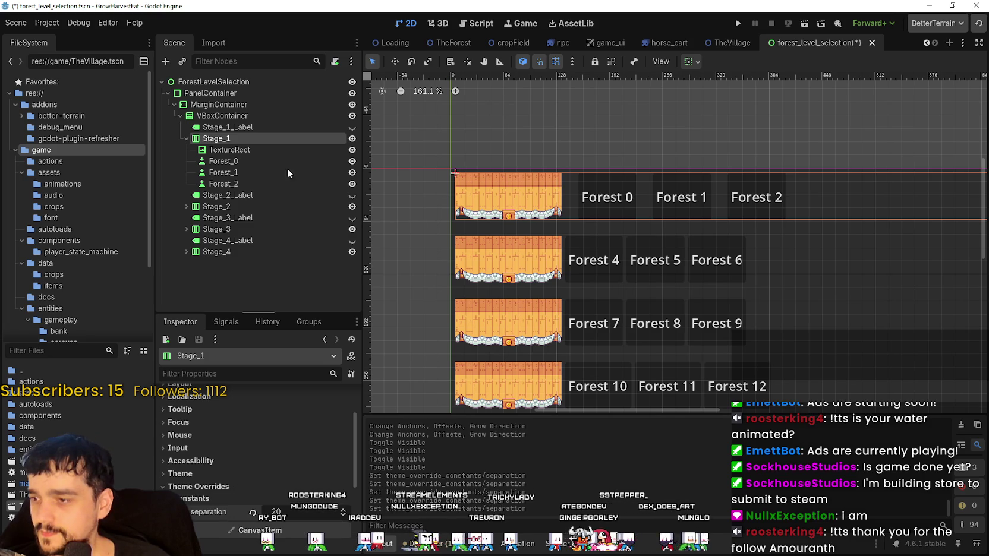
left_click(238, 205)
scroll(231, 487, "down", 5)
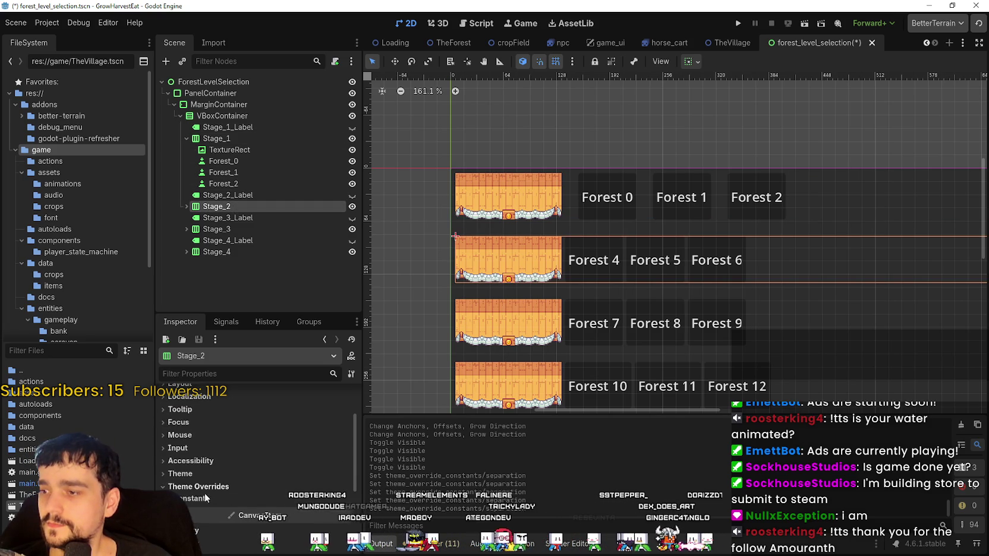
left_click(204, 498)
right_click(213, 521)
left_click(245, 500)
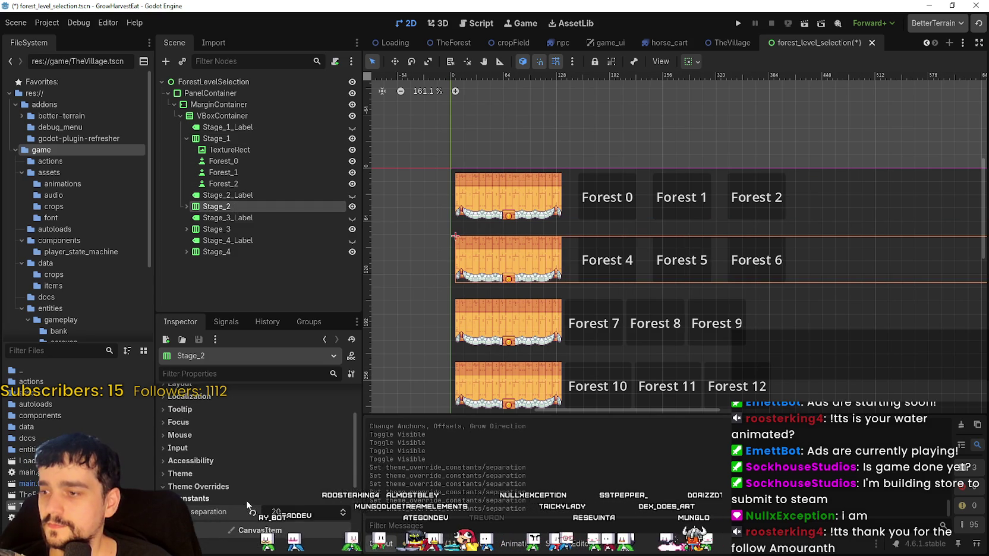
Paste the separation value 20 onto Stage_3
left_click(239, 228)
scroll(223, 486, "down", 5)
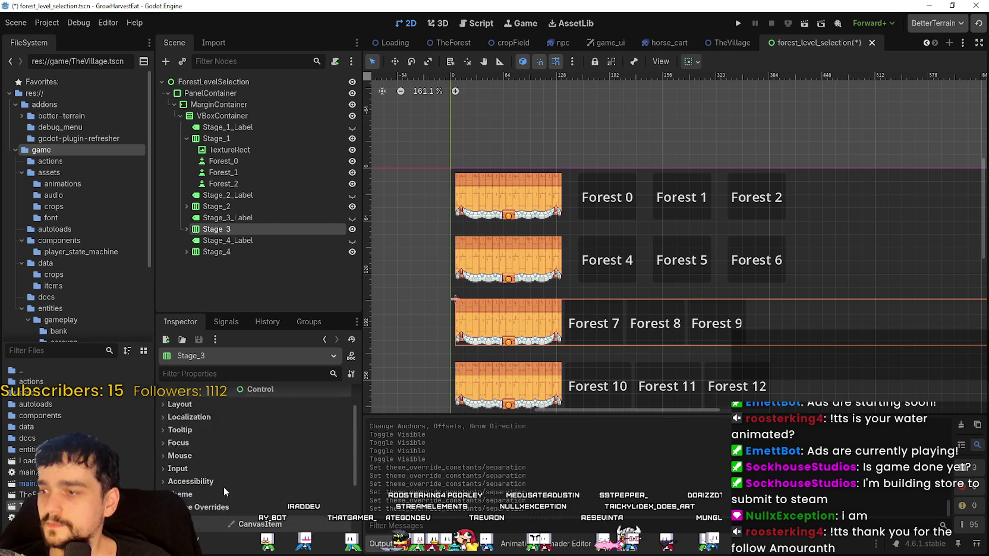
right_click(211, 491)
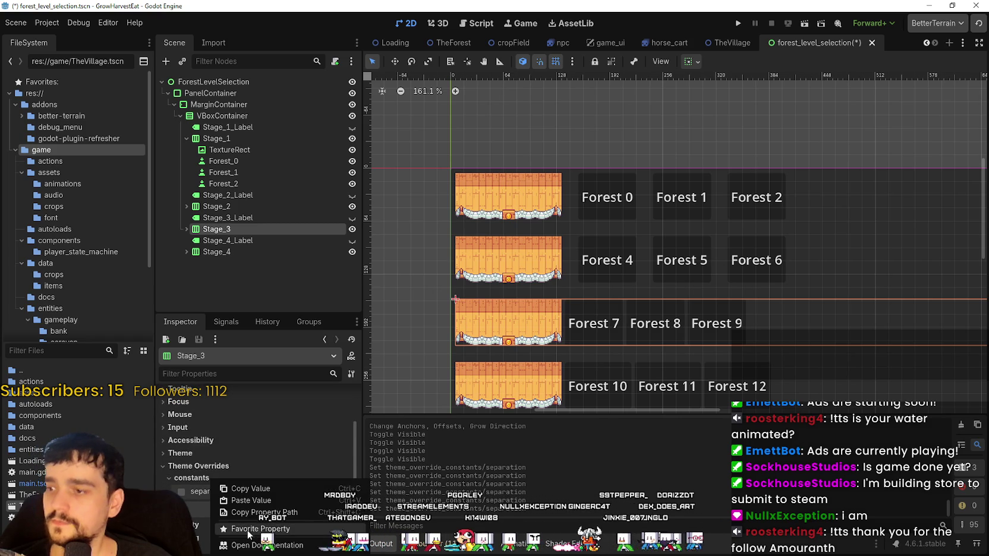
left_click(250, 443)
Paste separation 20 onto Stage_4's theme overrides and save the scene
left_click(223, 252)
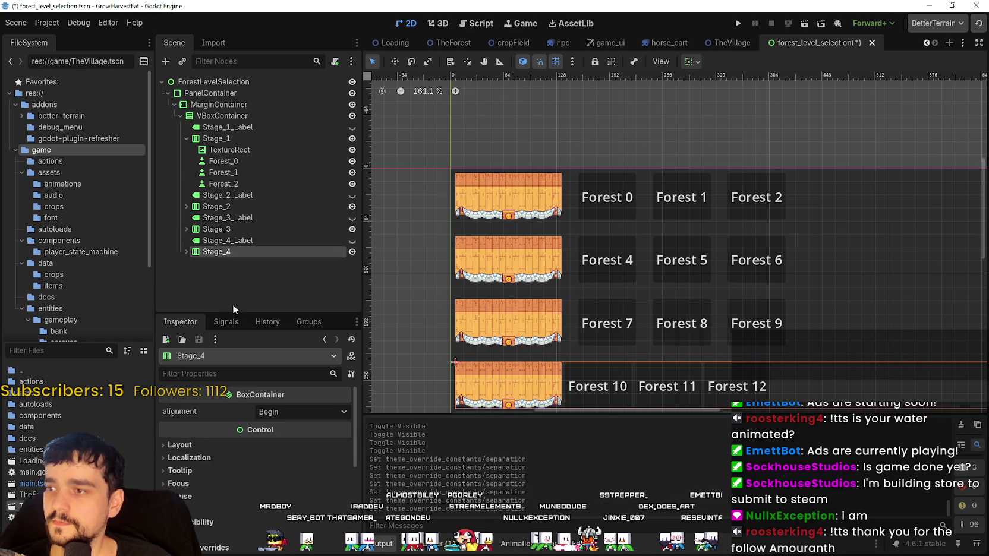
scroll(203, 532, "down", 5)
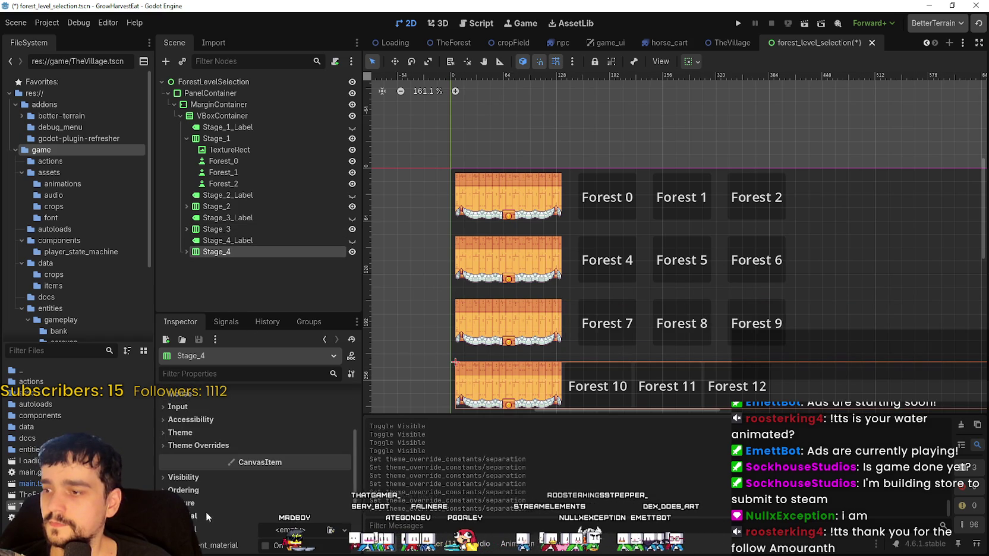
scroll(209, 508, "down", 3)
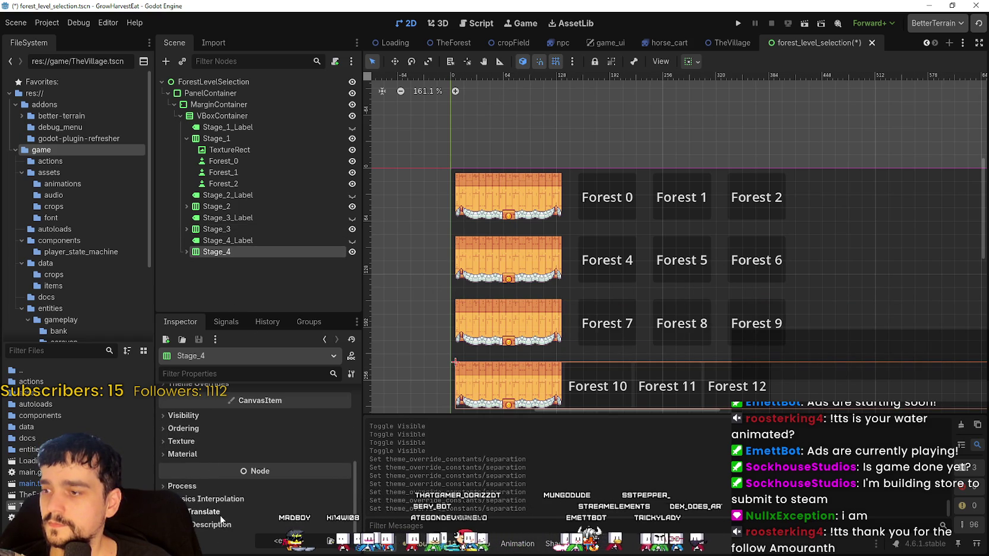
scroll(206, 423, "up", 2)
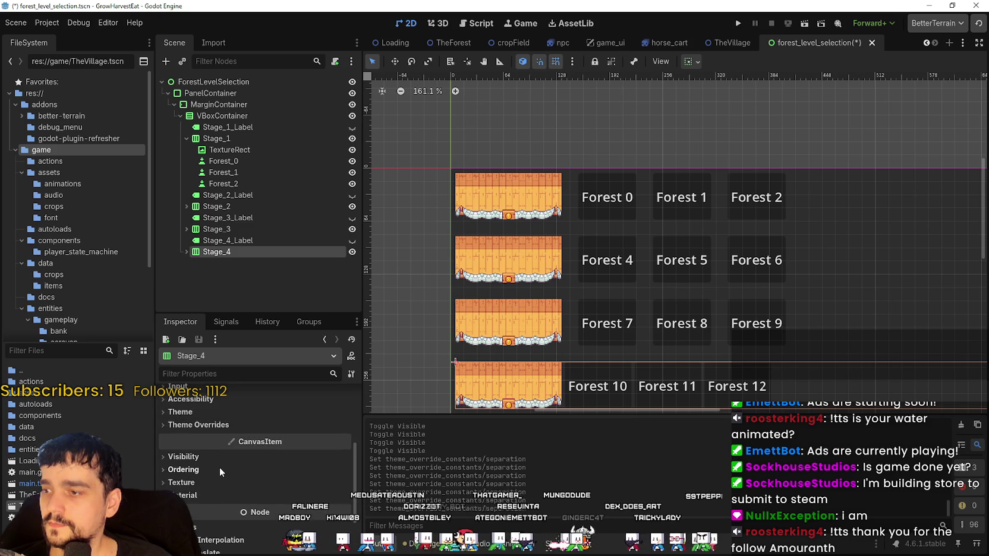
left_click(220, 456)
left_click(206, 424)
left_click(214, 439)
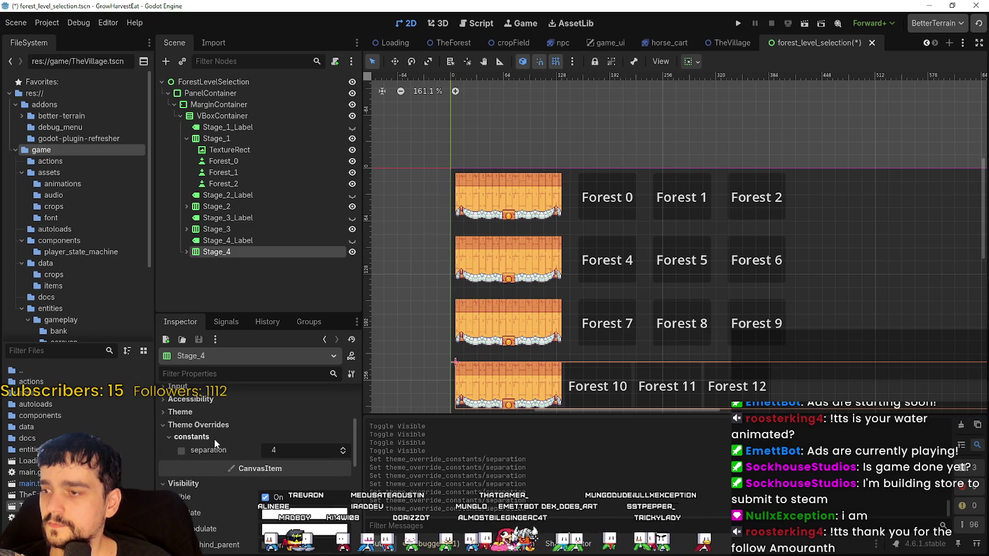
right_click(217, 451)
left_click(259, 473)
scroll(640, 268, "down", 3)
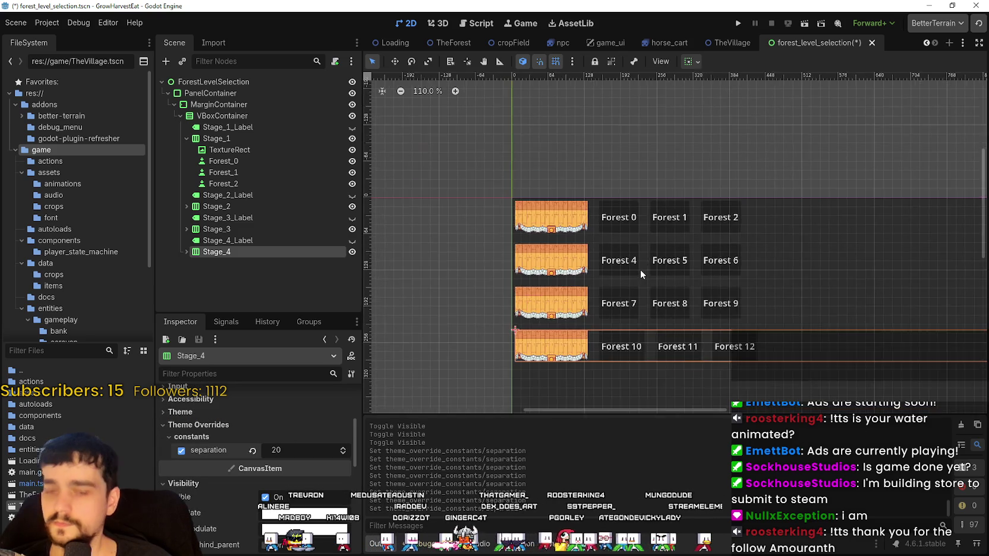
key("ctrl+s")
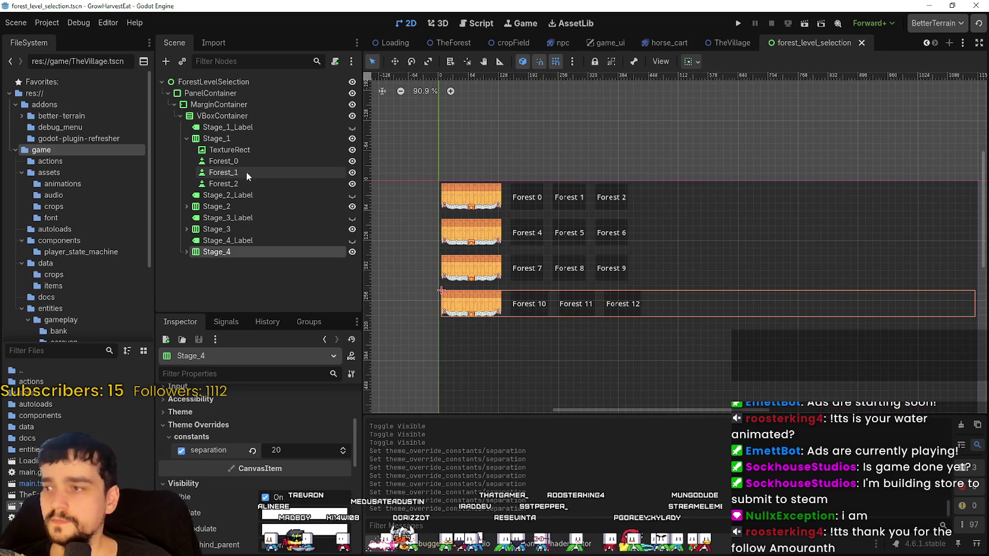
Clear the Forest_0 button's text, leaving it blank
left_click(246, 172)
triple_click(223, 450)
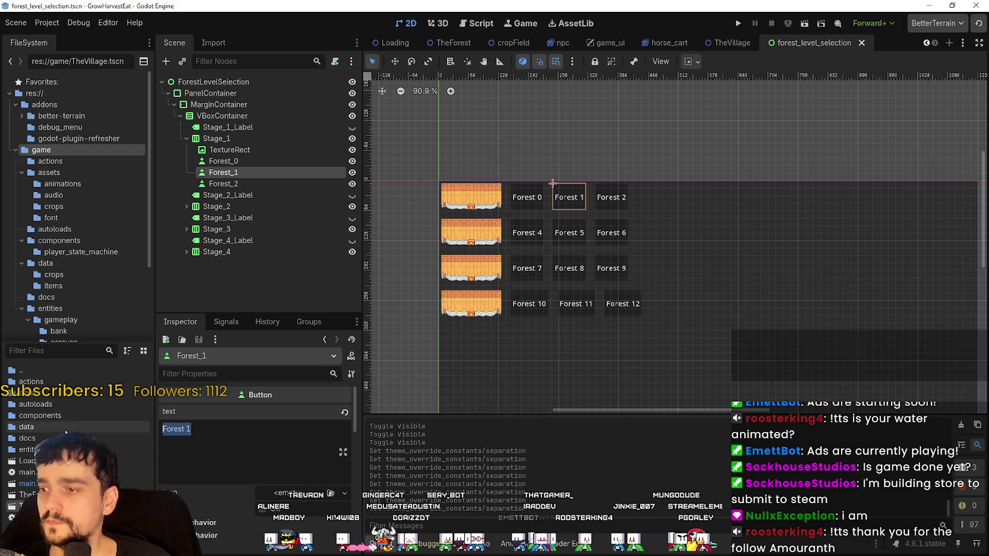
left_click(289, 494)
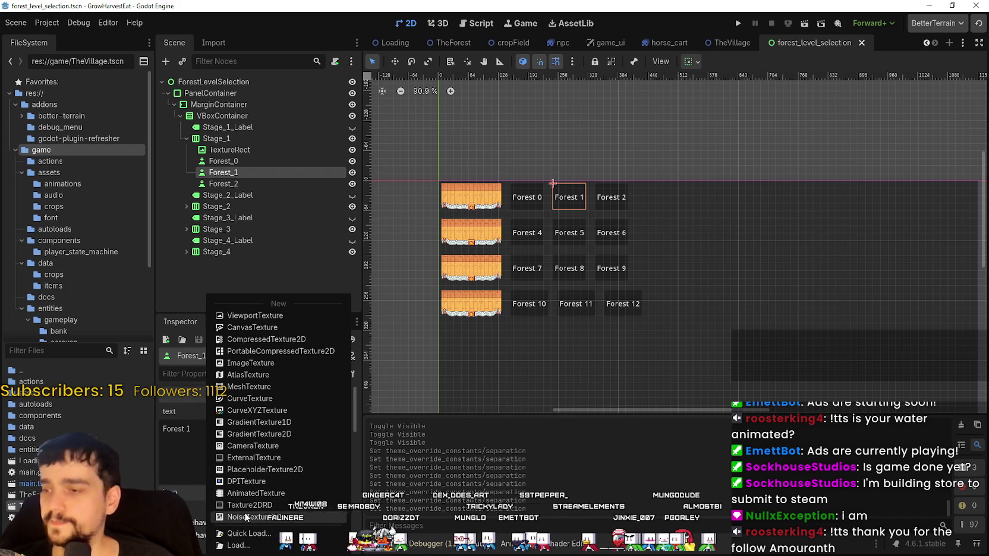
left_click(182, 446)
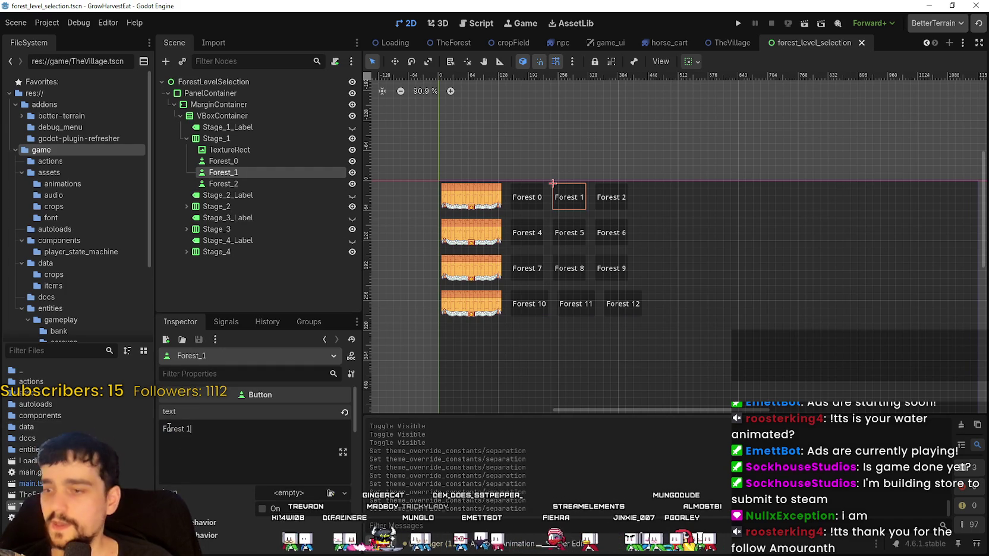
left_click(229, 161)
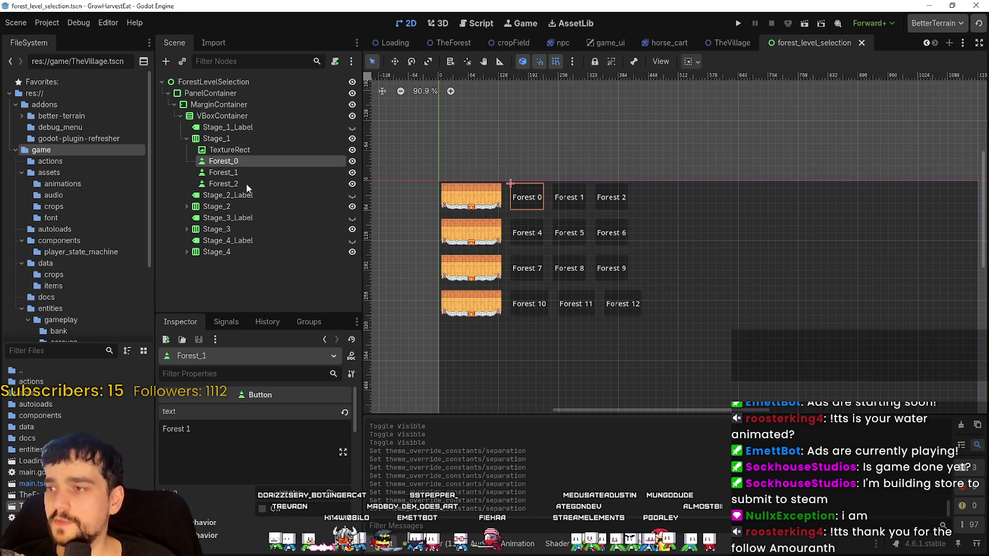
triple_click(178, 428)
key("BackSpace")
Give Forest_0 a new AtlasTexture icon using main_atlas.png as its atlas
left_click(289, 495)
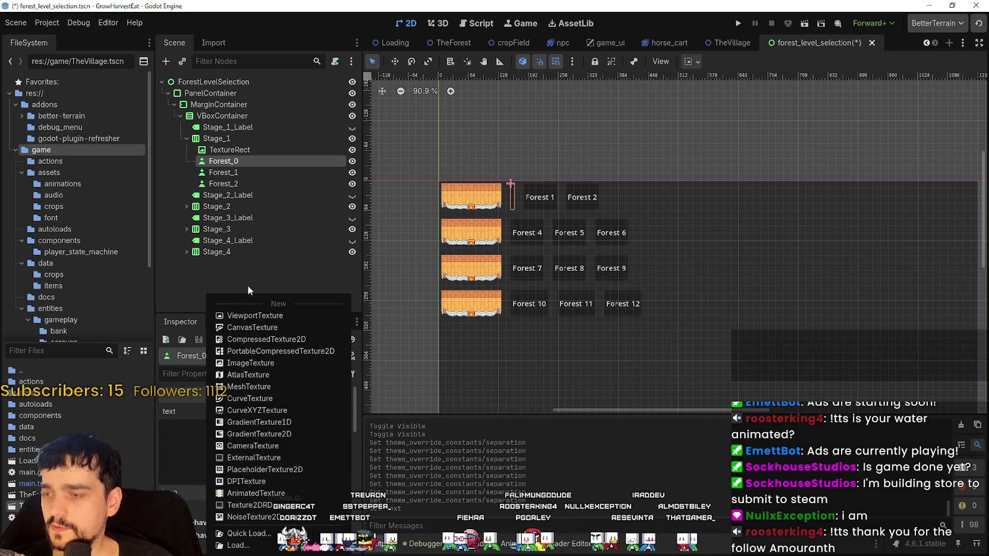
left_click(262, 375)
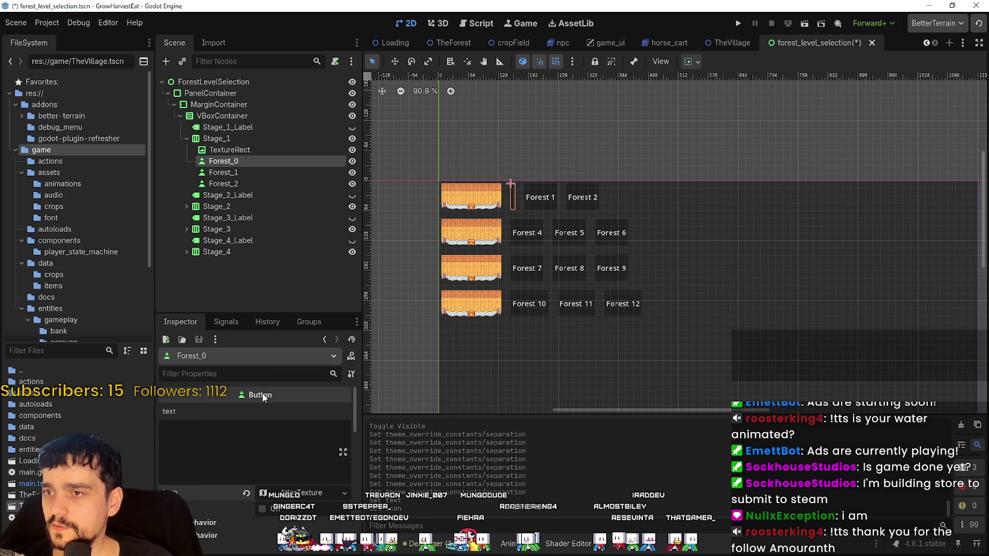
left_click(292, 493)
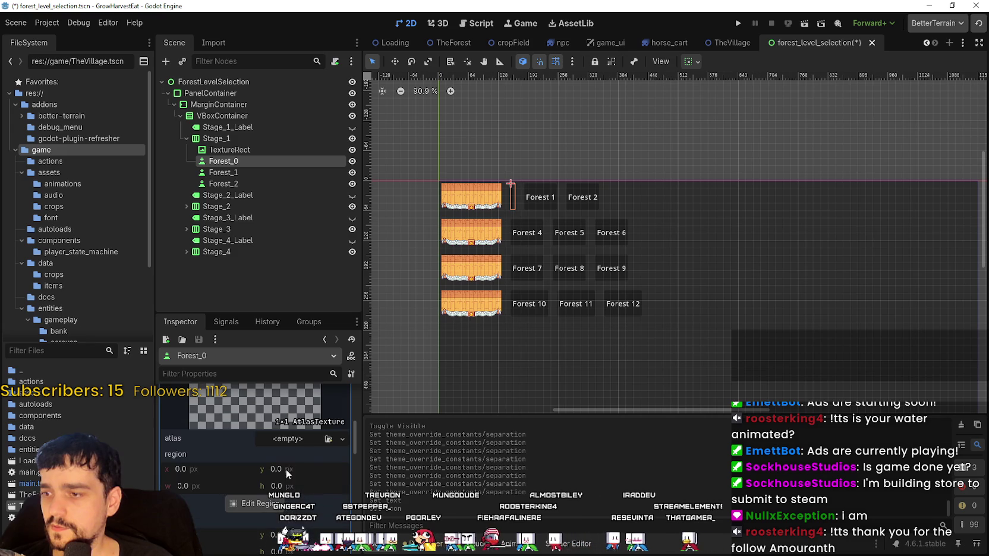
left_click(281, 442)
left_click(268, 526)
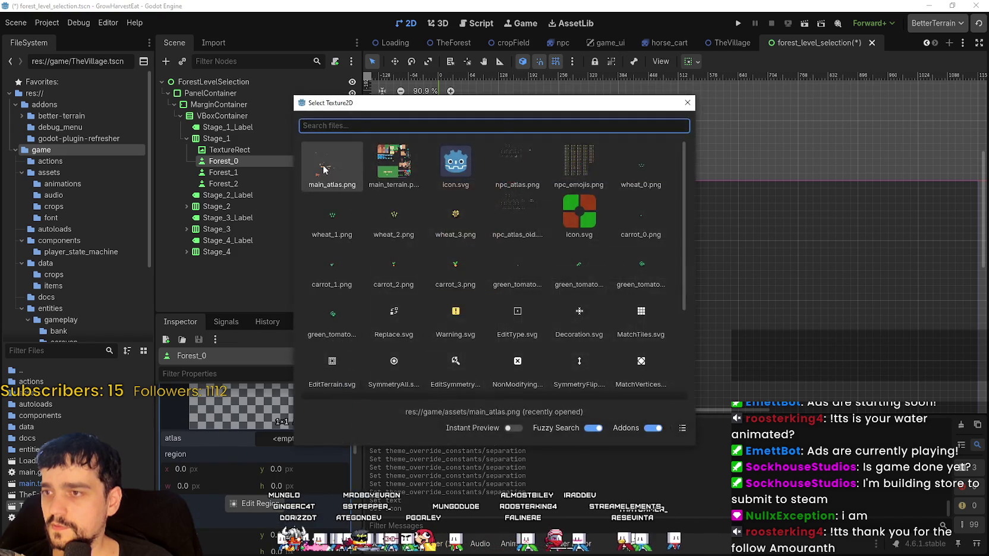
key("Return")
Set the atlas region to the 32×32 sprite at 256, 1184
left_click(266, 521)
scroll(405, 221, "down", 5)
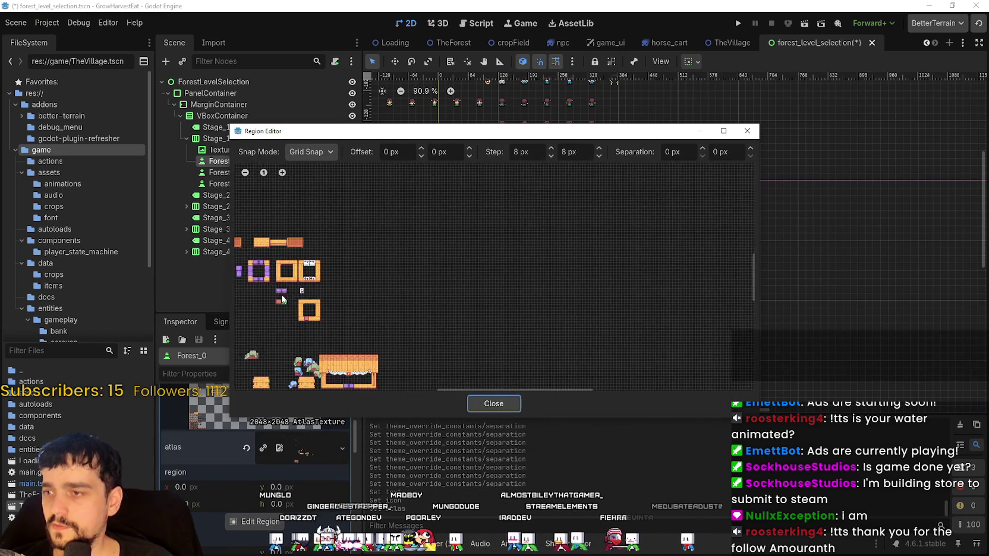
scroll(388, 308, "up", 6)
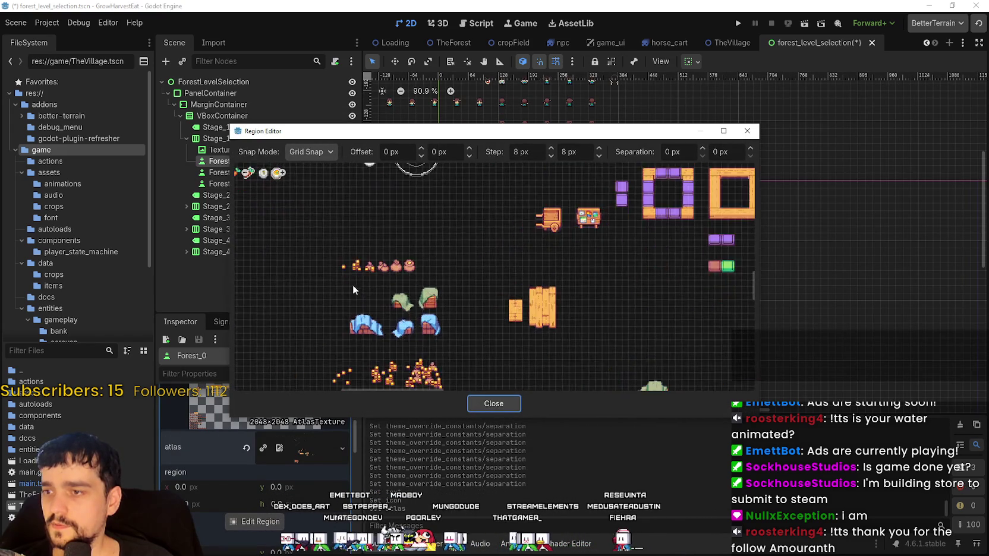
scroll(411, 321, "up", 5)
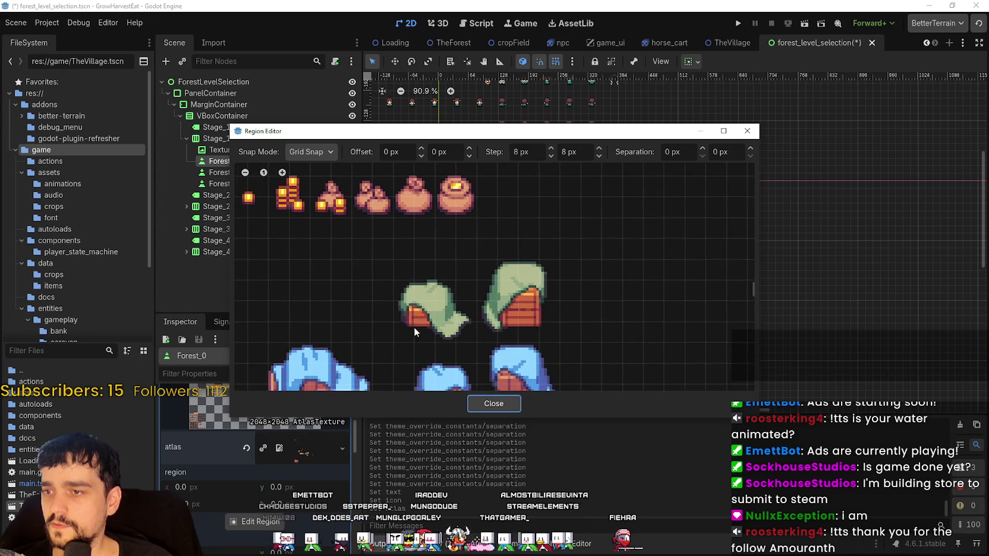
mouse_move(394, 316)
left_mouse_down()
mouse_move(469, 228)
mouse_move(483, 232)
left_mouse_up()
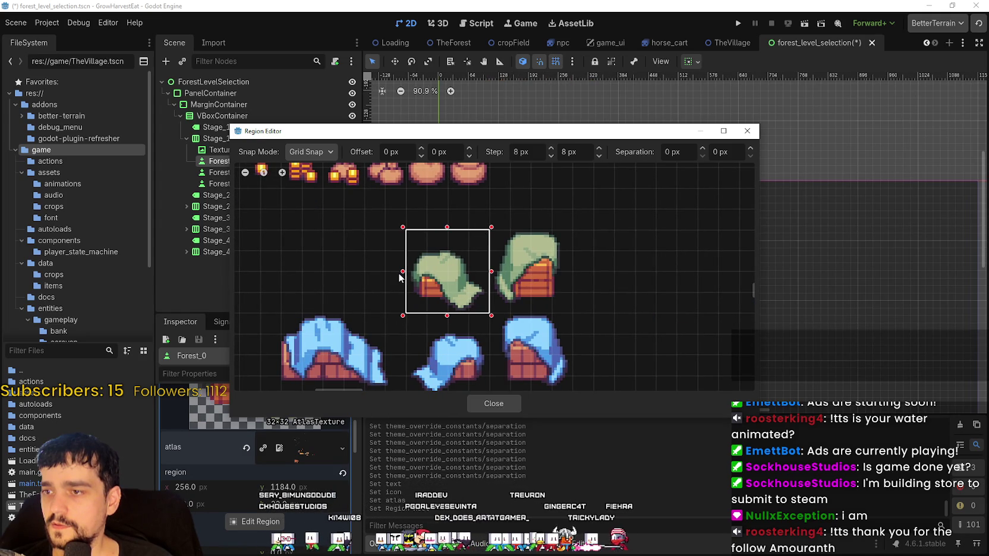
left_click(479, 403)
Select the first stage's banner TextureRect under Stage_1
scroll(558, 192, "up", 5)
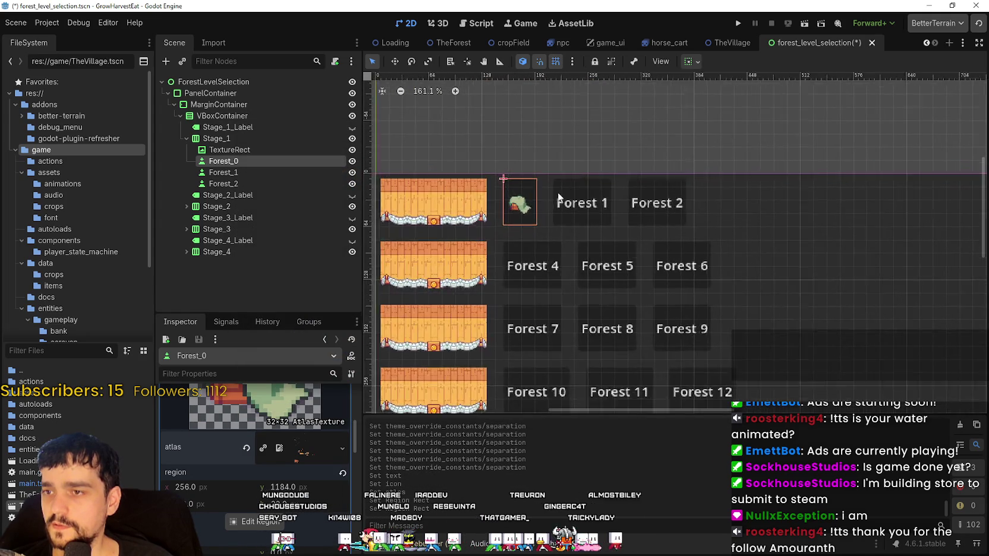
scroll(535, 202, "up", 7)
scroll(614, 234, "down", 4)
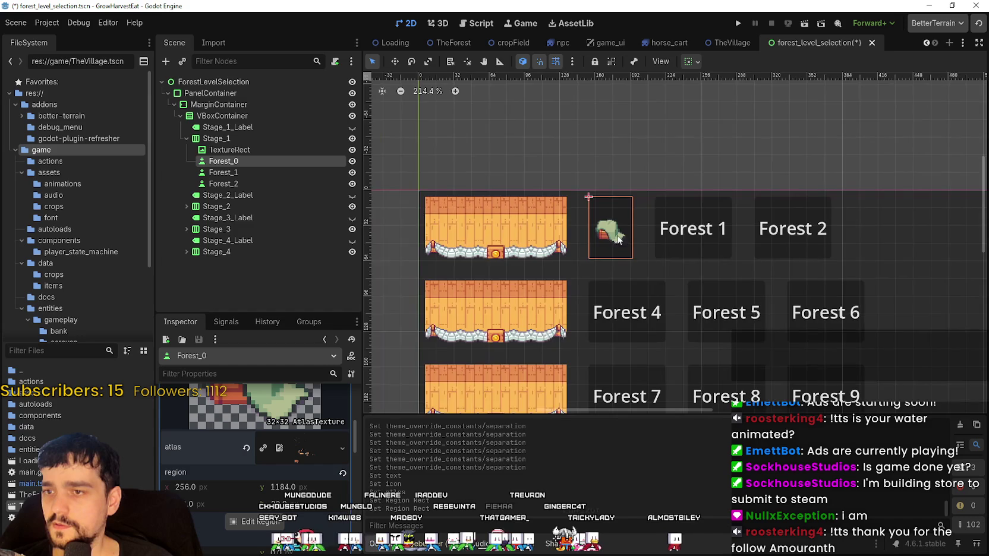
scroll(619, 237, "up", 4)
scroll(616, 249, "down", 6)
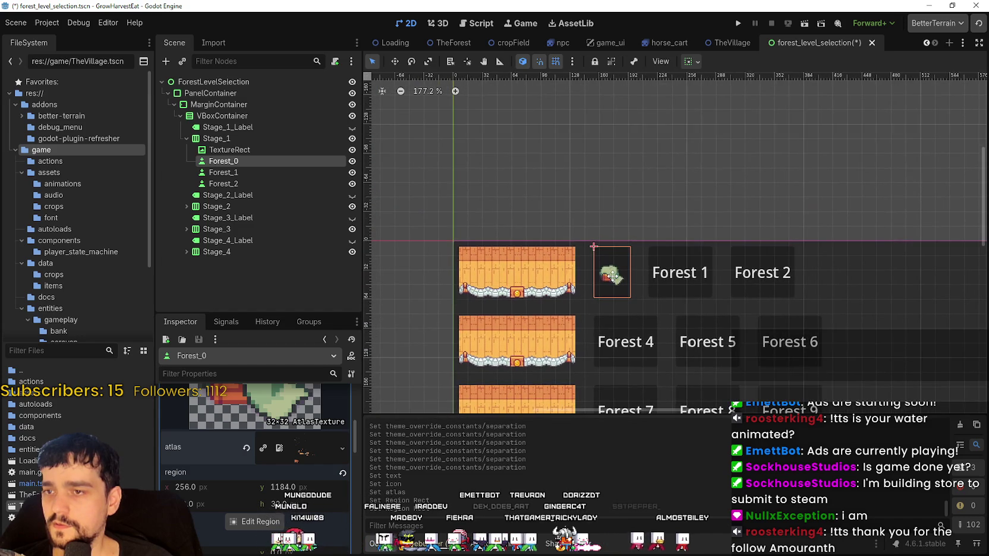
scroll(612, 275, "up", 1)
scroll(616, 262, "up", 8)
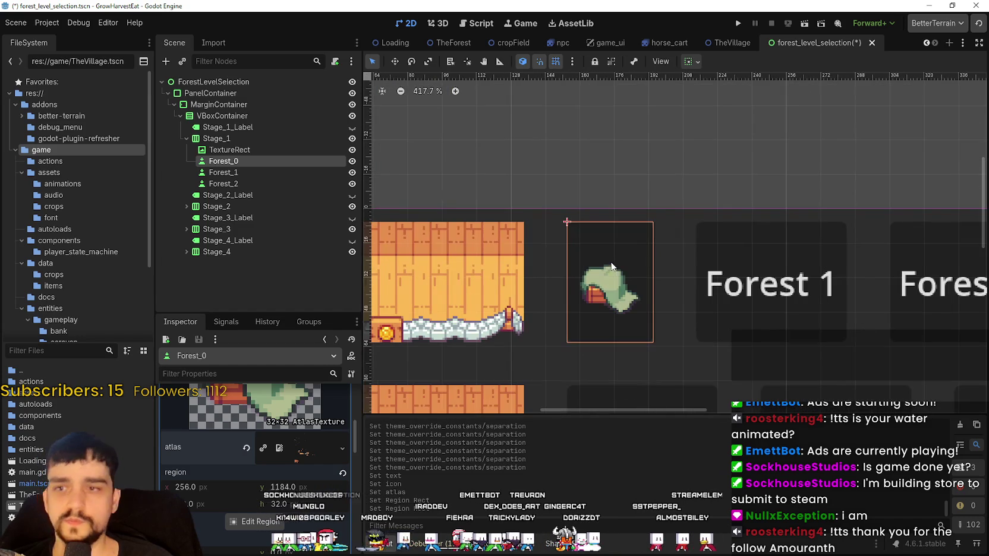
scroll(647, 252, "down", 4)
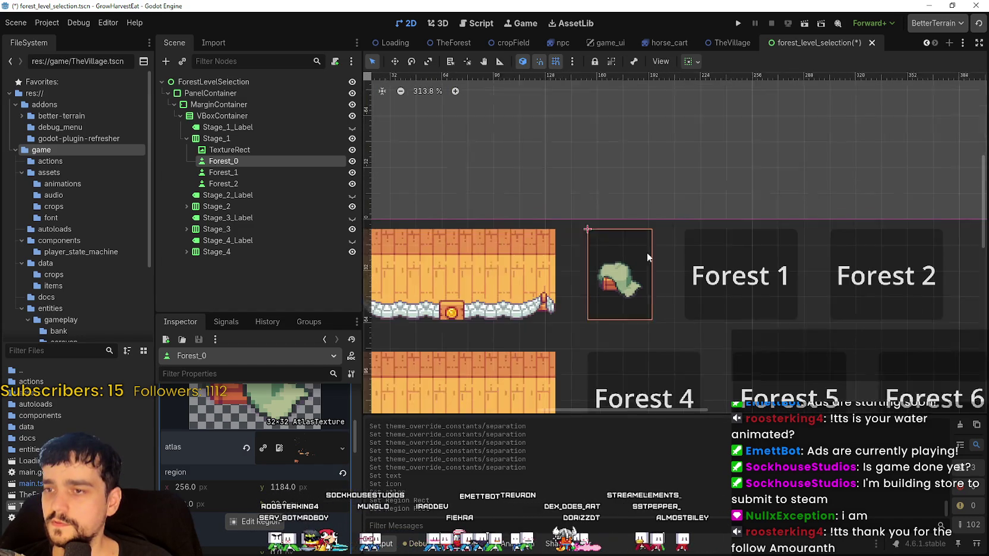
scroll(553, 288, "down", 3)
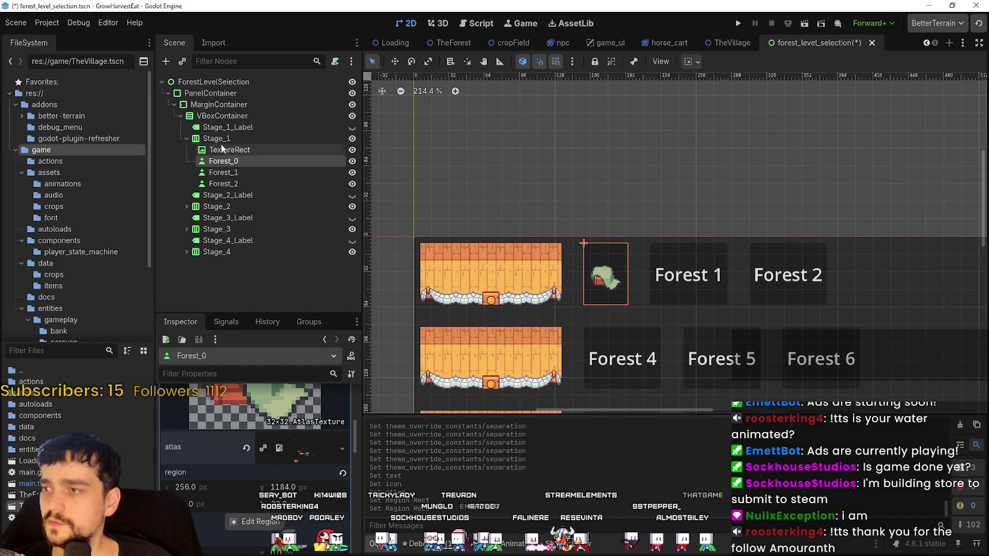
left_click(538, 279)
scroll(595, 223, "up", 3)
scroll(590, 310, "down", 4)
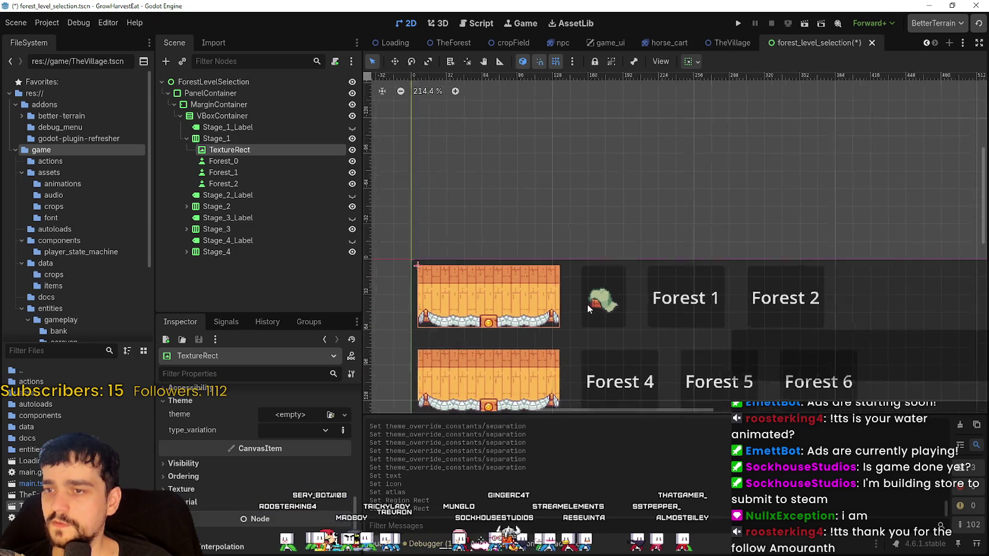
scroll(291, 481, "up", 10)
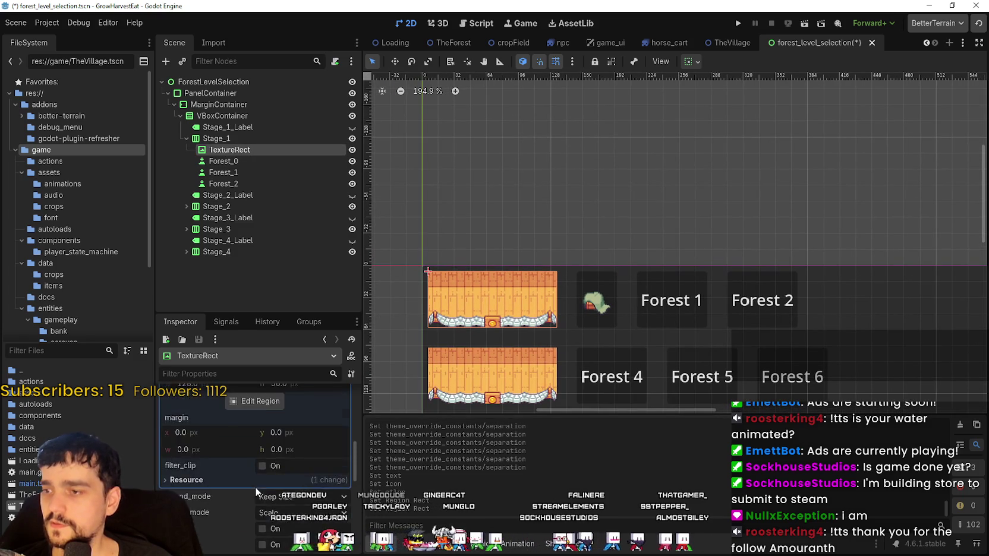
Shrink the banner's texture region to 128×40 at 784, 1312
left_click(258, 483)
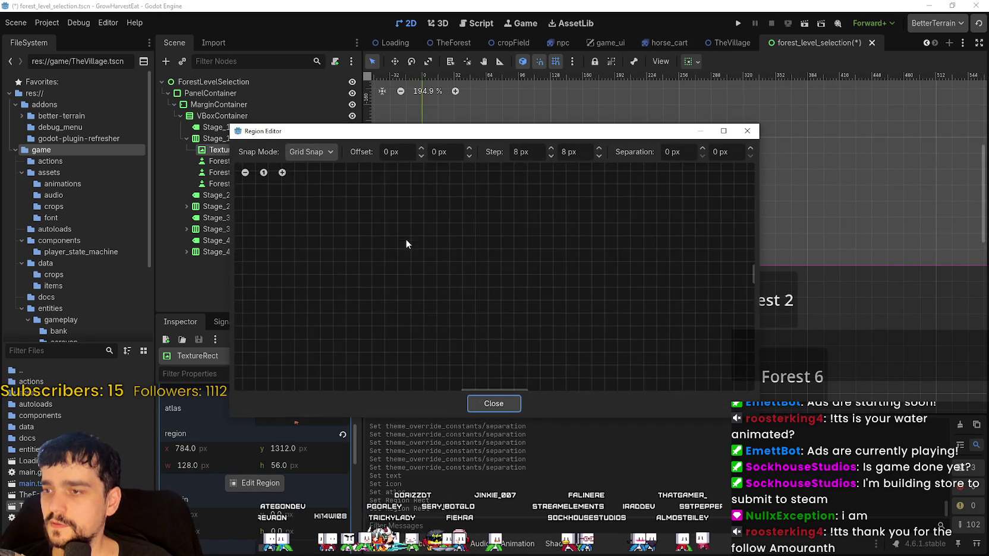
scroll(608, 285, "up", 8)
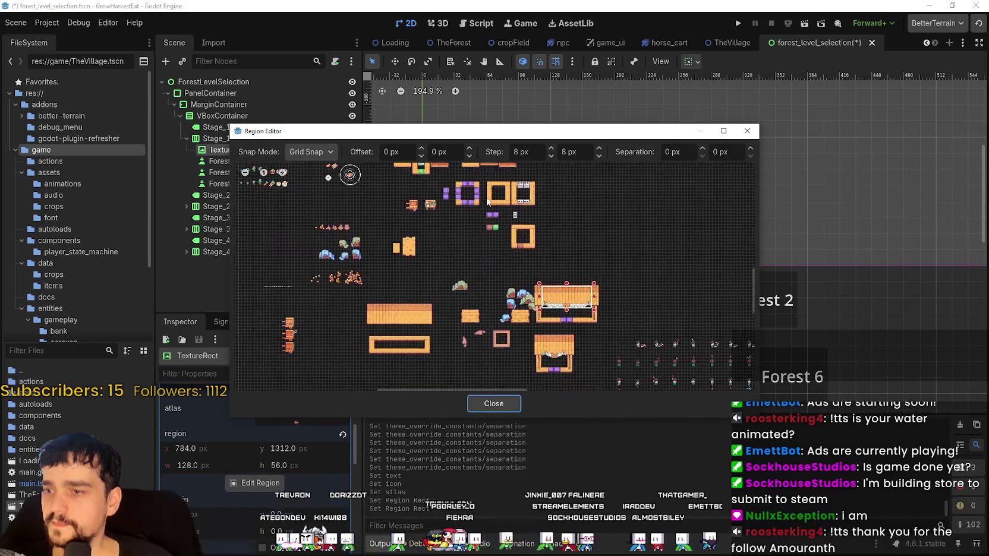
scroll(554, 325, "right", 5)
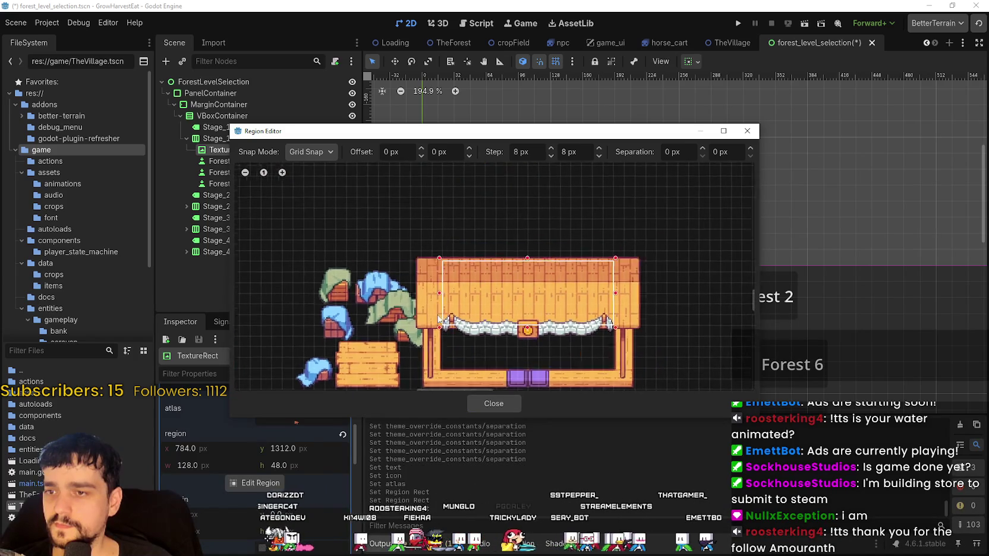
mouse_move(543, 142)
left_mouse_down()
mouse_move(572, 360)
mouse_move(556, 494)
mouse_move(589, 169)
mouse_move(567, 421)
mouse_move(567, 242)
left_mouse_up()
left_click(574, 502)
scroll(599, 337, "down", 5)
Copy the leaf icon texture from Forest_0's Icon property
scroll(572, 242, "up", 3)
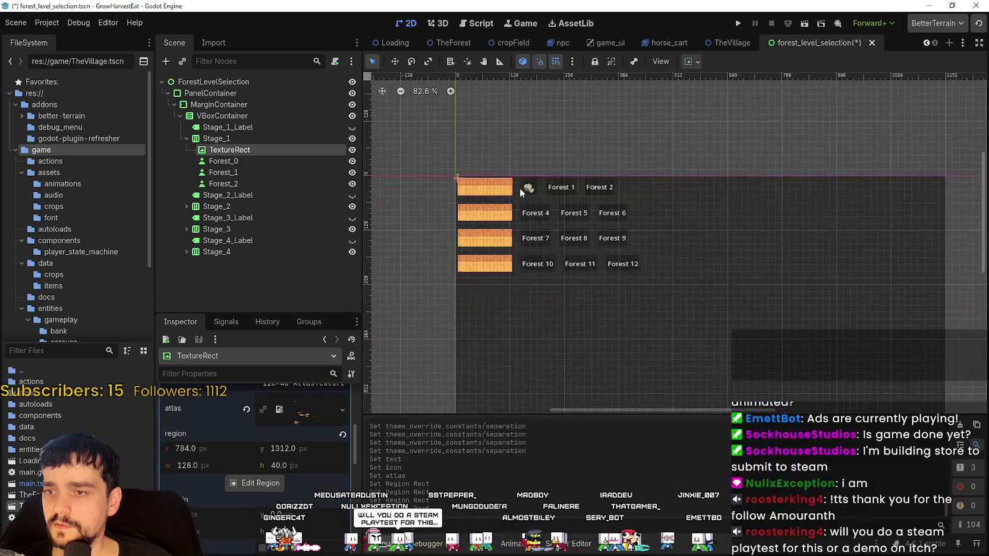
scroll(573, 241, "down", 4)
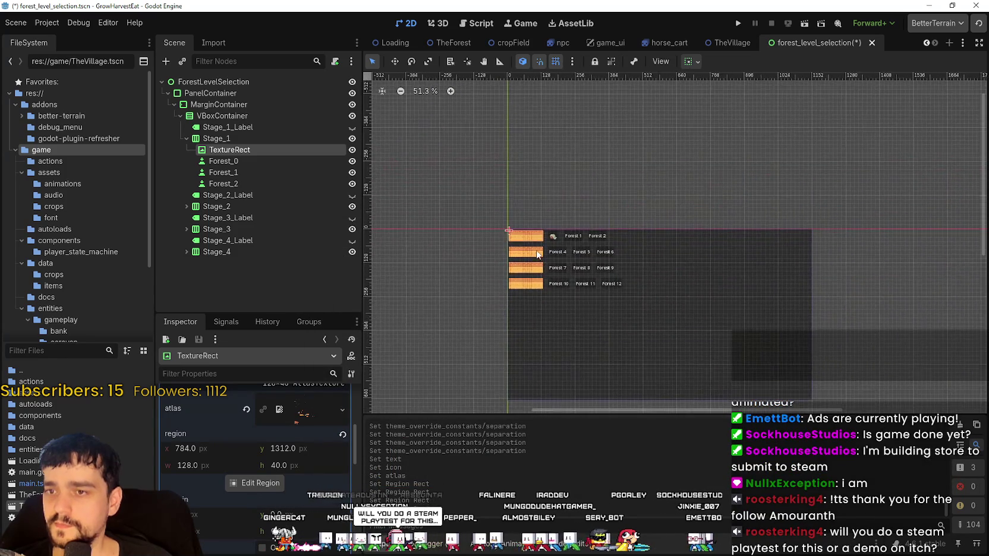
scroll(553, 202, "up", 4)
scroll(552, 202, "up", 6)
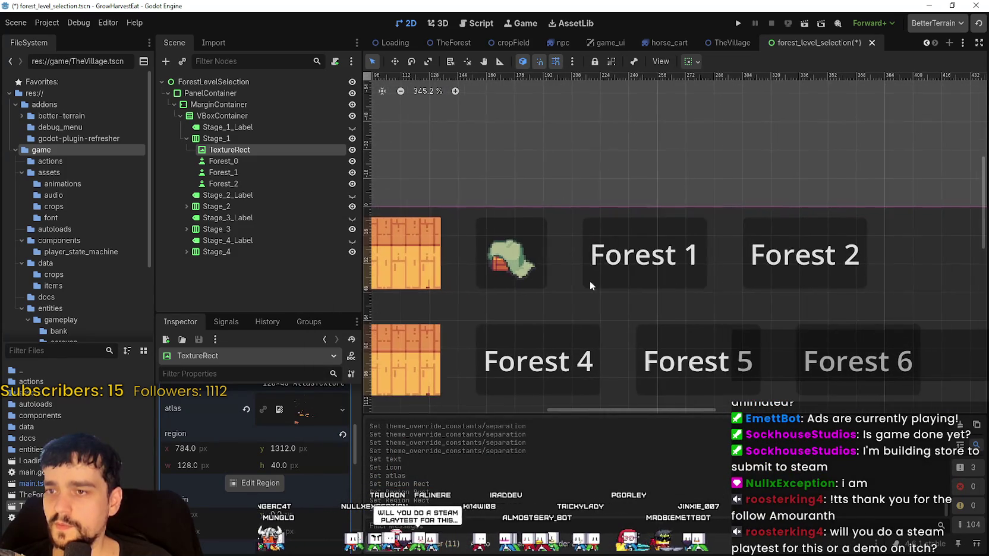
left_click(285, 159)
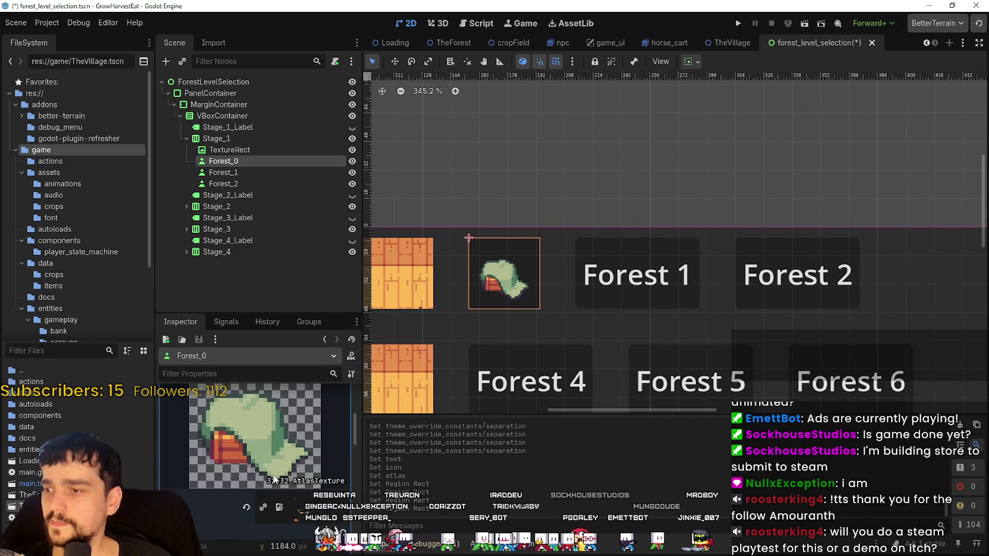
right_click(279, 482)
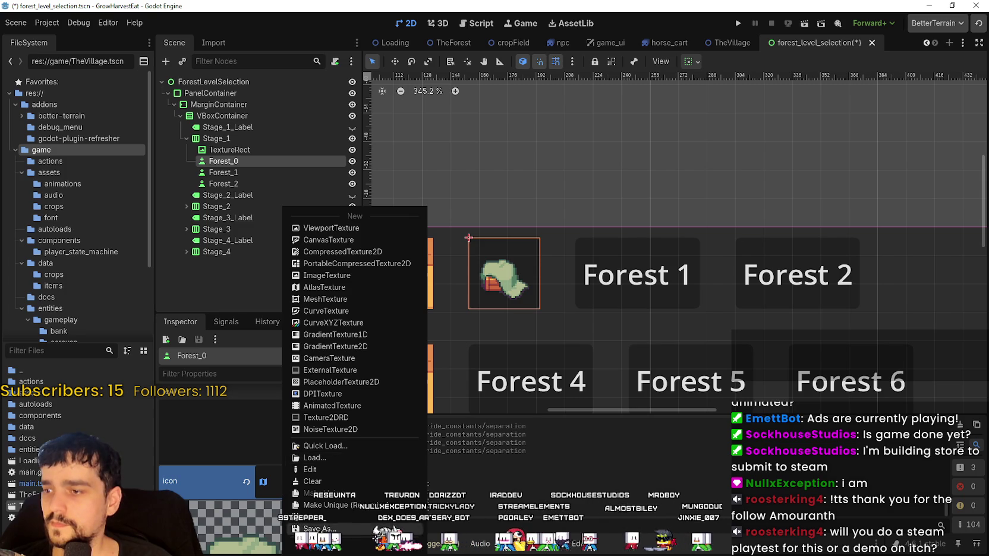
key("Escape")
Paste the leaf icon onto Forest_1 and clear its 'Forest 1' text
left_click(223, 173)
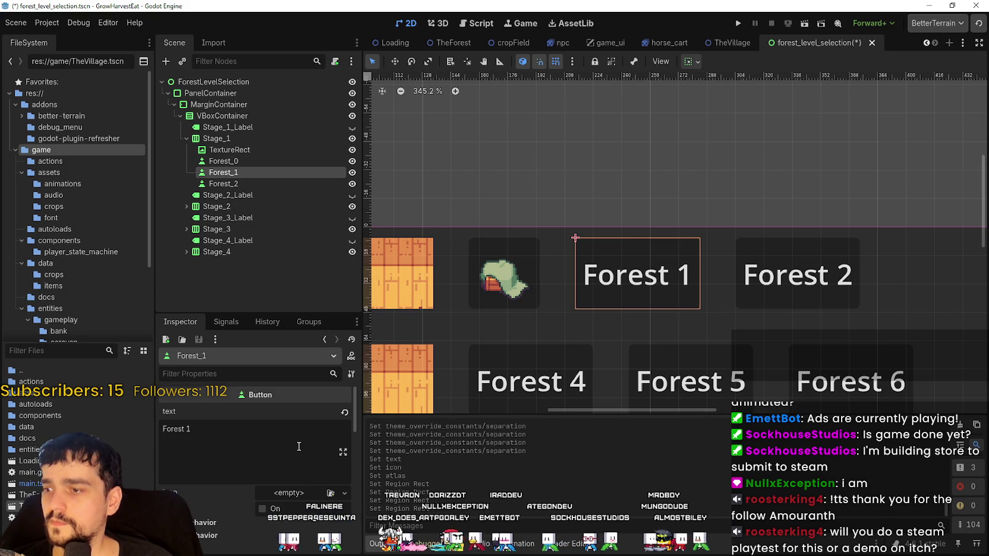
left_click(292, 497)
left_click(318, 533)
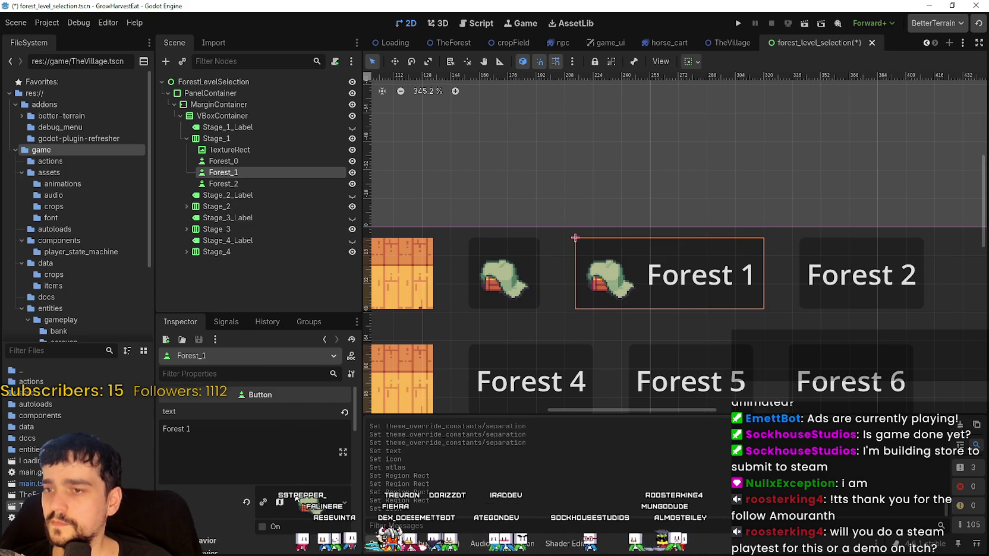
triple_click(173, 428)
key("BackSpace")
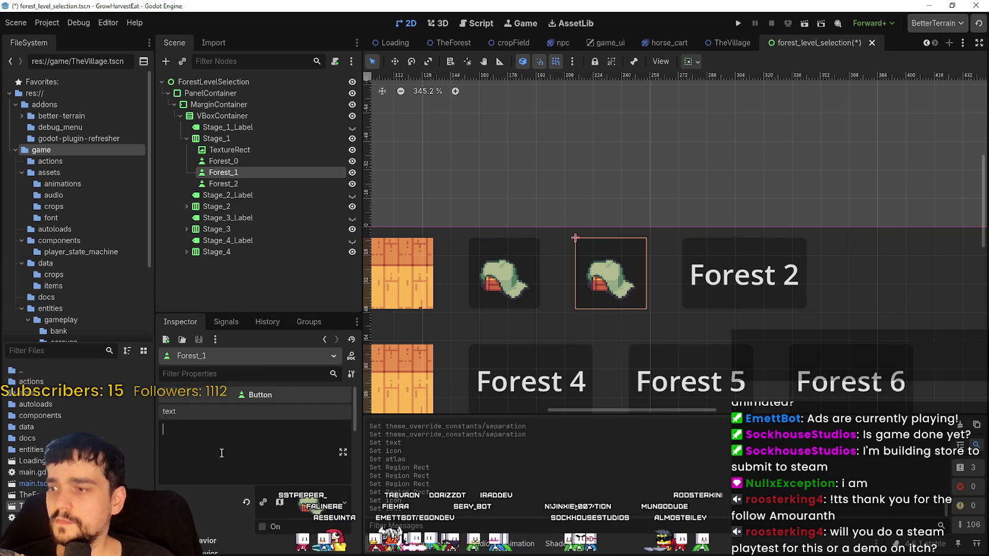
scroll(223, 456, "down", 2)
scroll(242, 395, "up", 1)
Paste the leaf icon onto Forest_2, clear its text, and save the scene
left_click(247, 184)
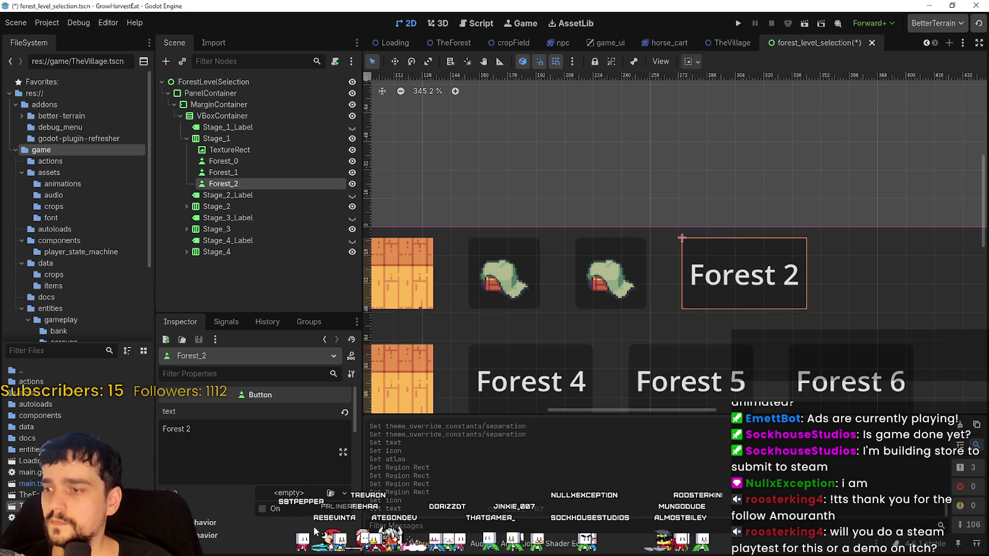
left_click(294, 497)
left_click(311, 510)
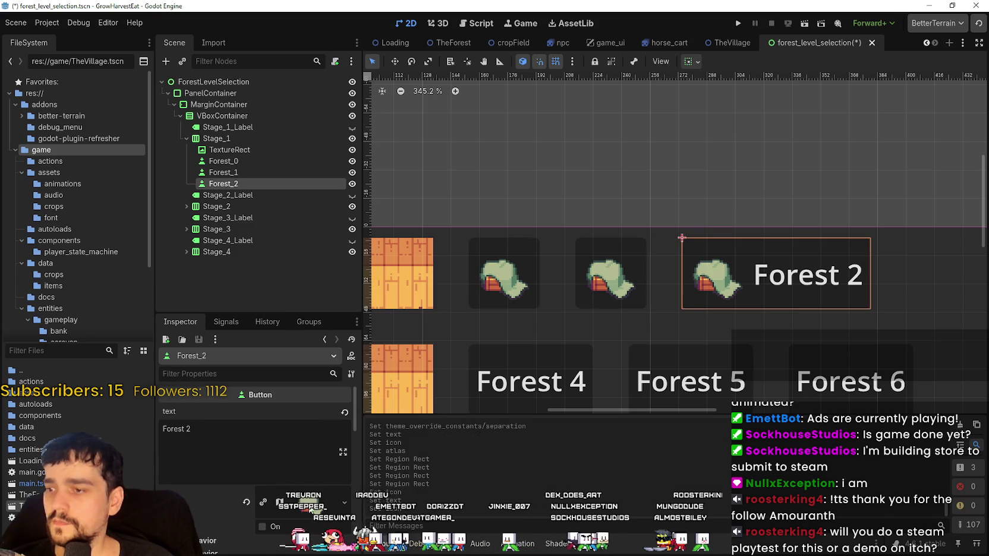
left_click(264, 429)
key("ctrl+a")
key("BackSpace")
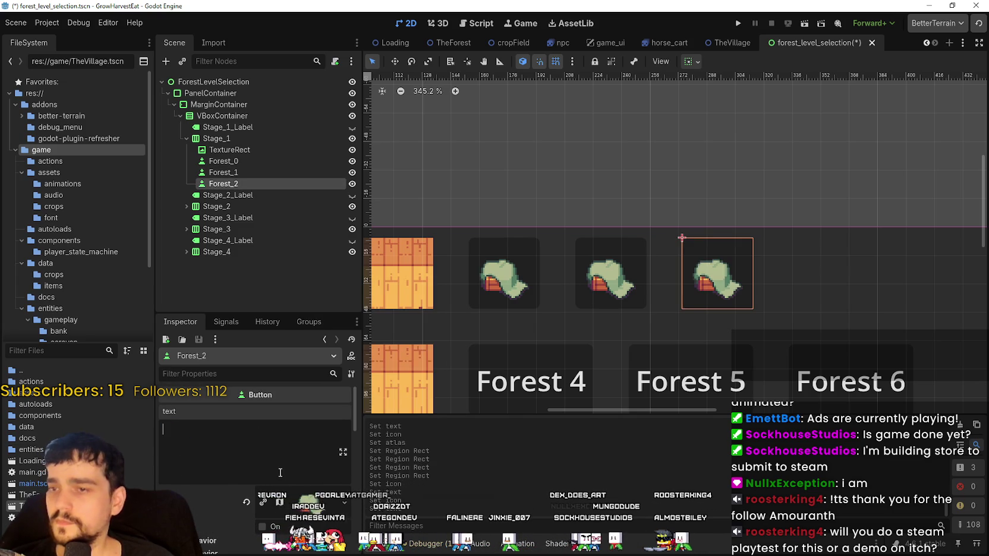
scroll(264, 430, "down", 2)
scroll(596, 346, "down", 2)
scroll(595, 349, "down", 3)
key("ctrl+s")
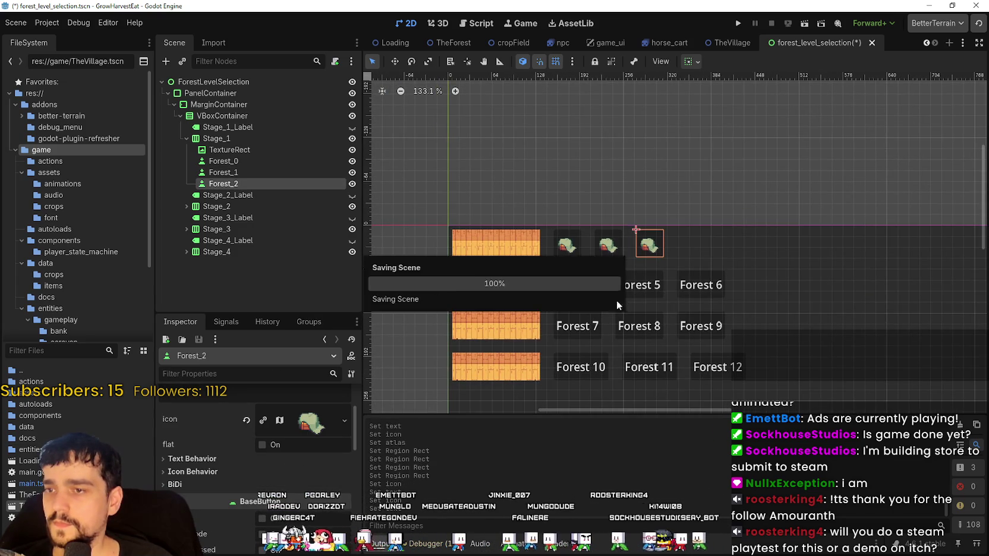
scroll(612, 255, "up", 1)
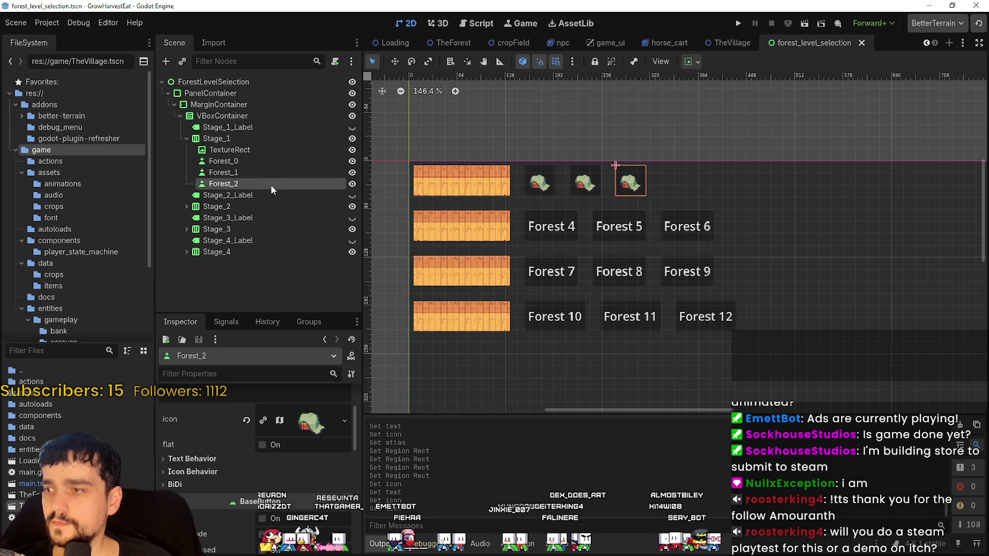
Select Stage_1's Forest_0 through Forest_2 buttons together
left_click(249, 172)
left_click(245, 160)
left_click(240, 171)
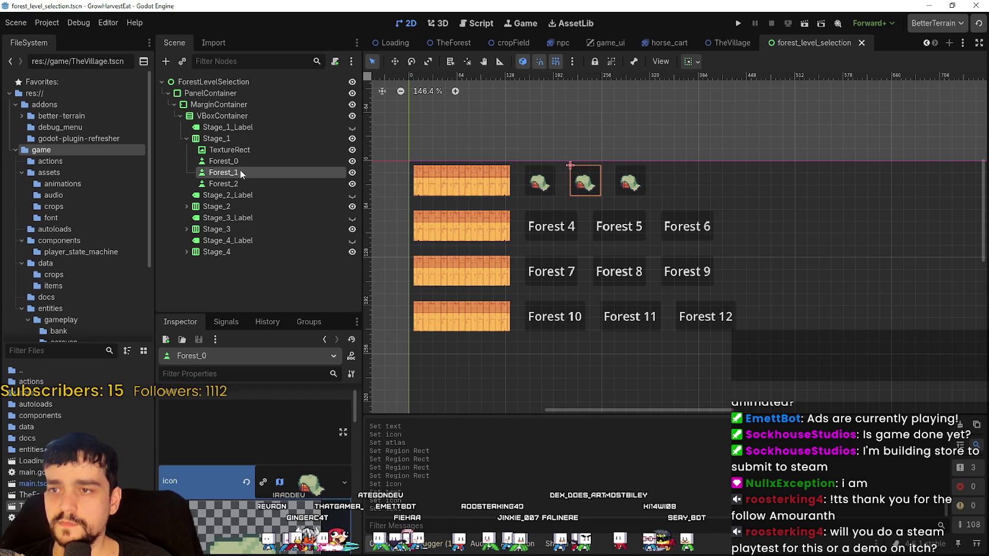
left_click(233, 184)
scroll(743, 219, "up", 2)
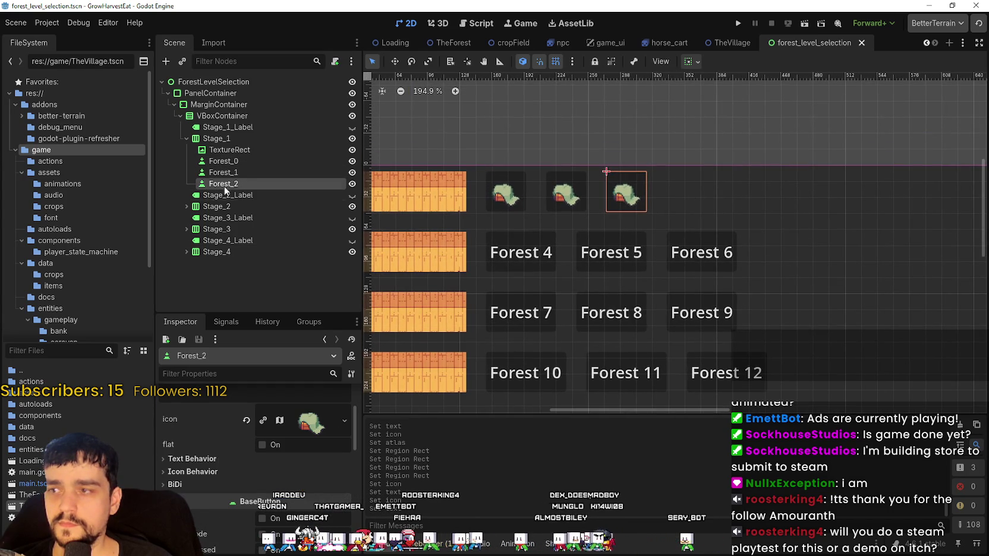
left_click(232, 161)
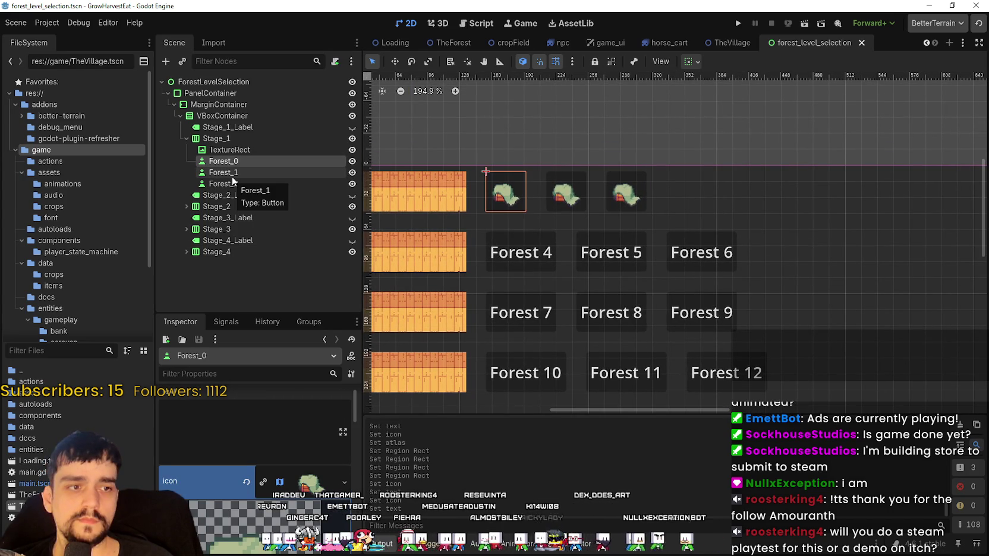
left_click(240, 183, "shift")
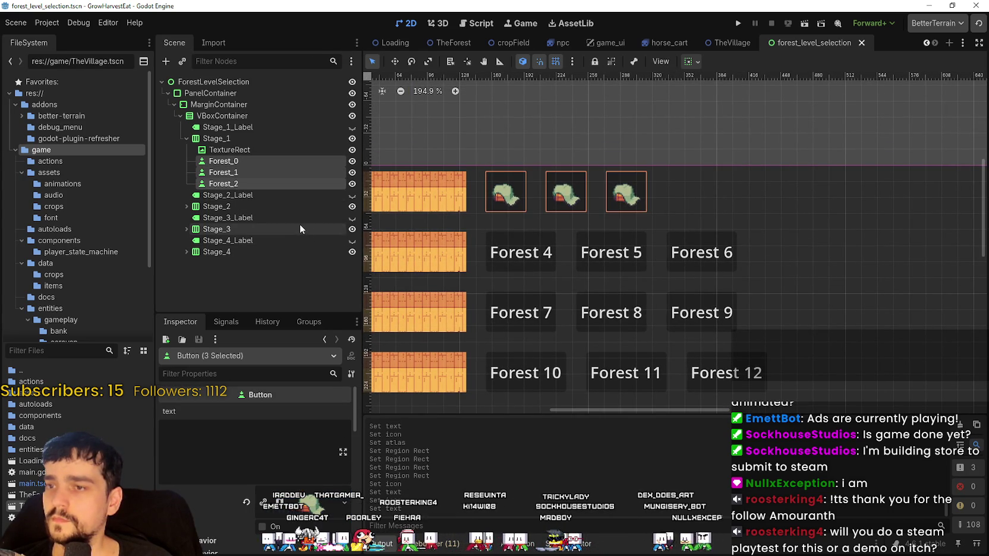
Replace Stage_2's Forest_4–Forest_6 buttons with pasted copies of the icon buttons
left_click(244, 210)
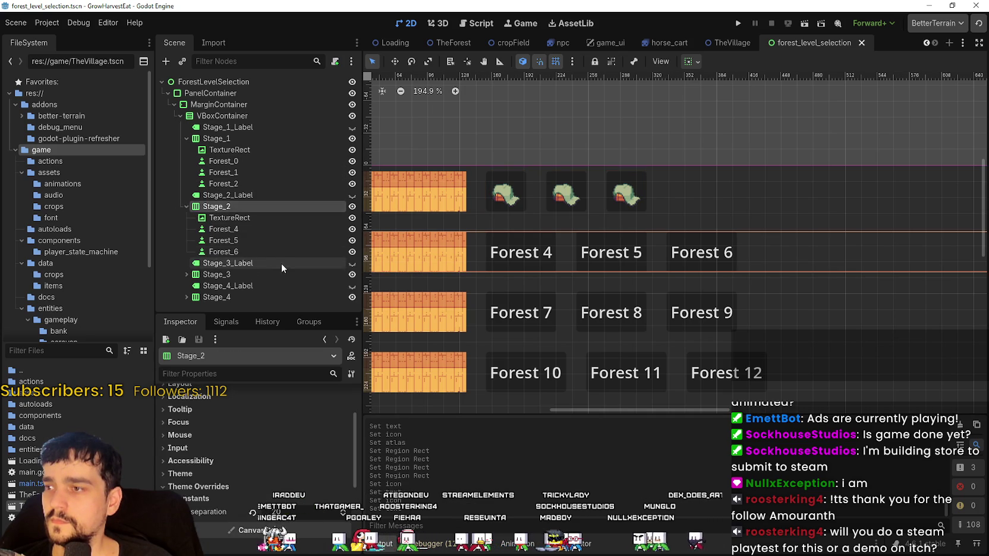
left_click(244, 229)
left_click(242, 252, "ctrl")
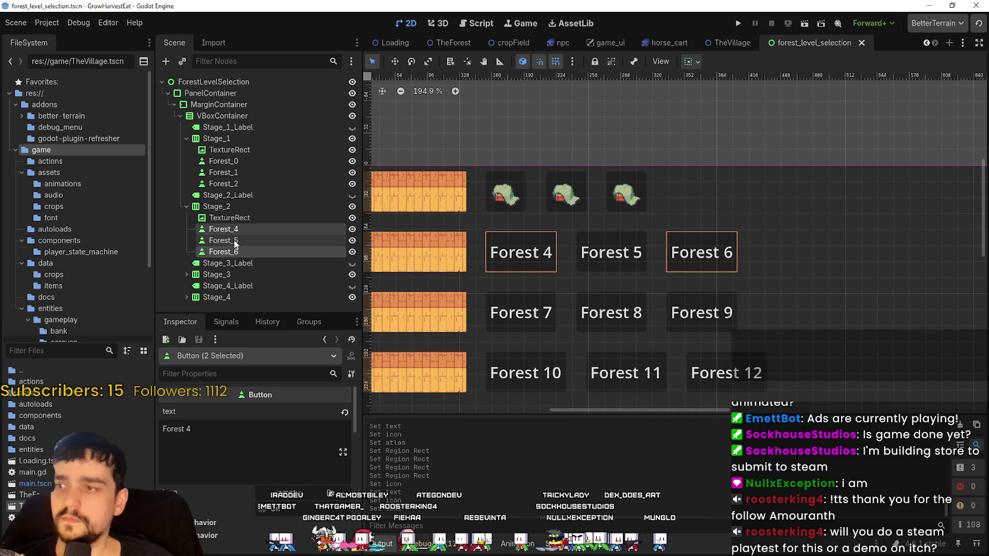
left_click(235, 241)
left_click(235, 232)
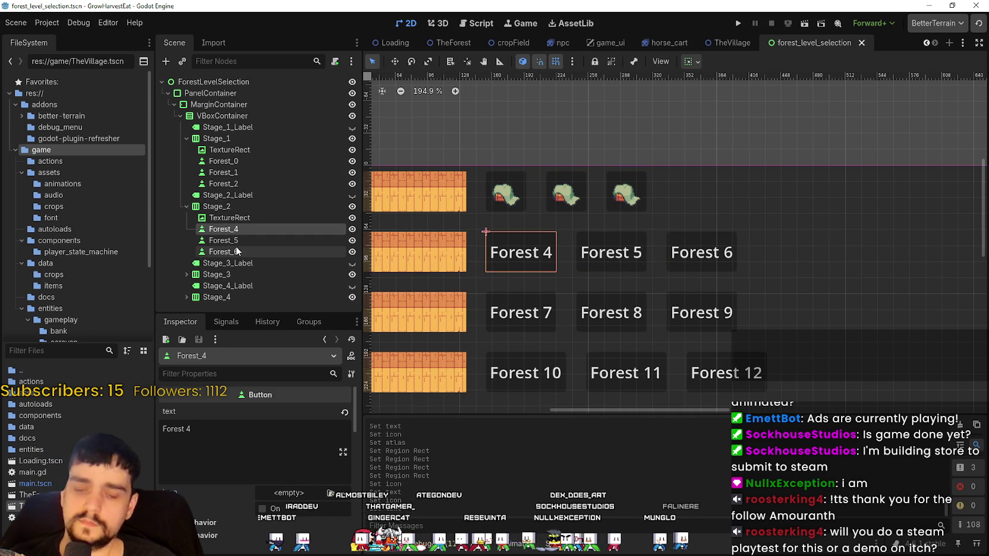
left_click(237, 247, "shift")
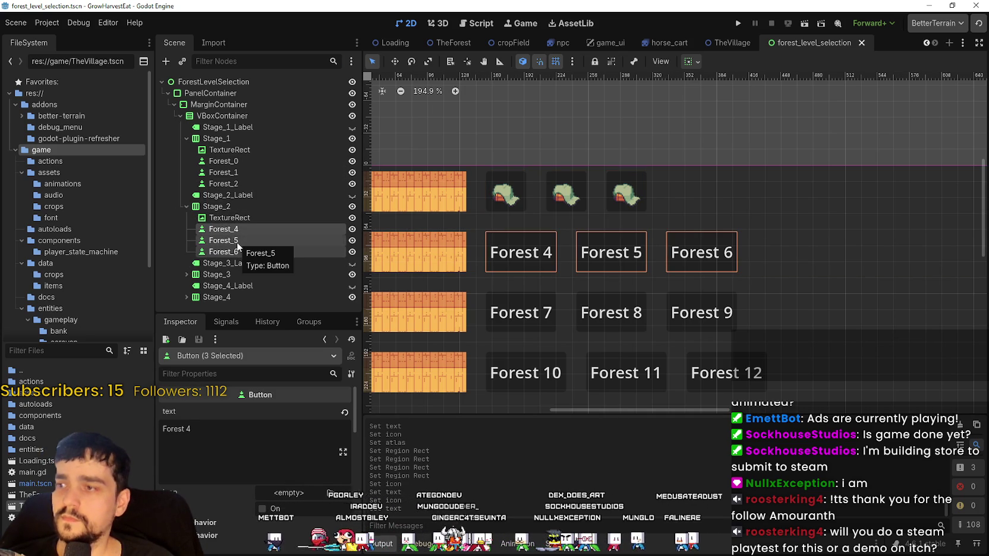
key("Delete")
key("Return")
right_click(225, 207)
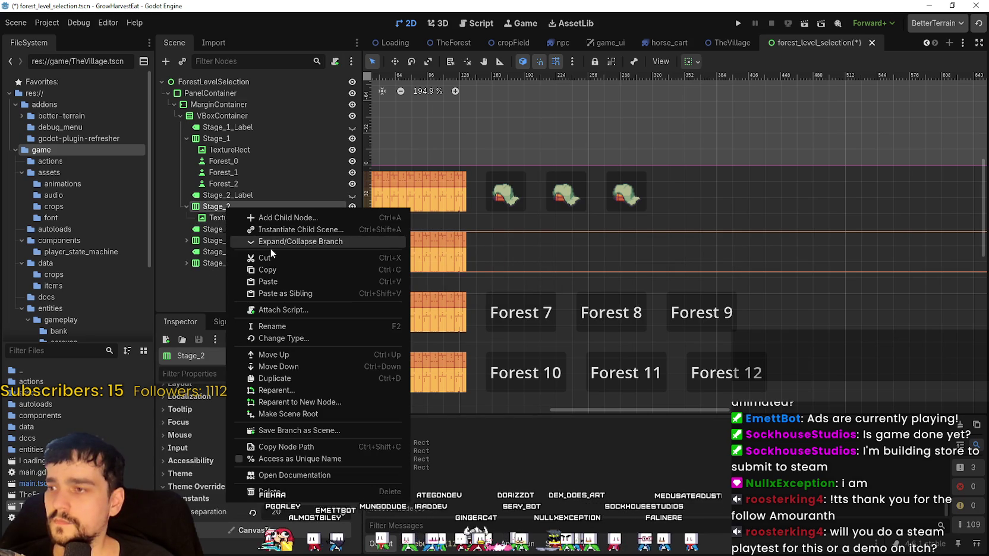
left_click(294, 280)
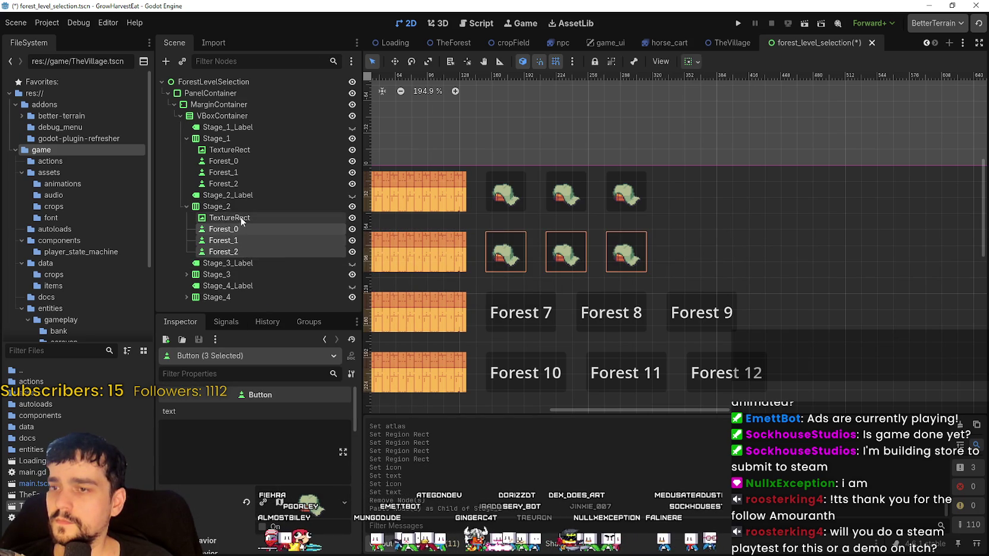
Replace Stage_3's Forest_7–Forest_9 buttons with pasted copies of the icon buttons
double_click(225, 273)
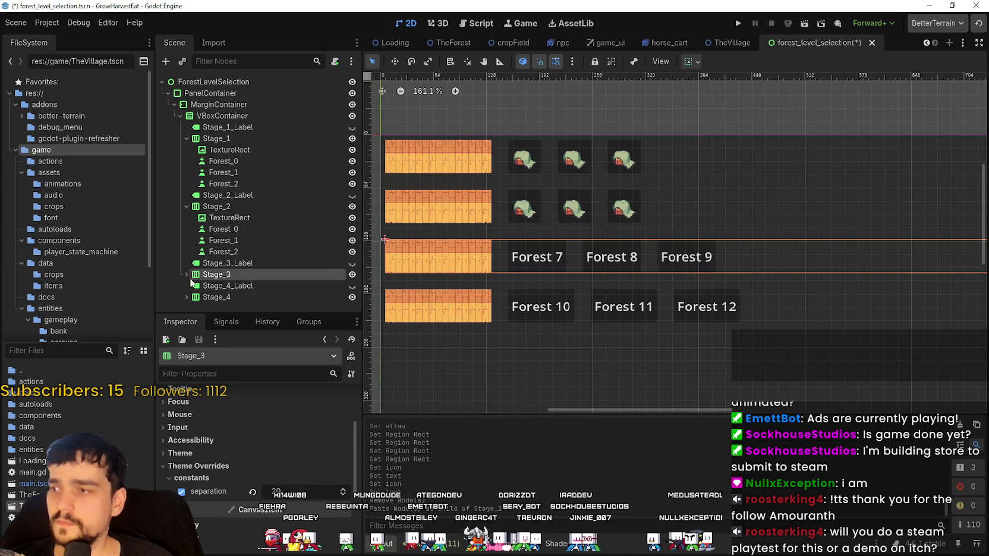
scroll(187, 276, "down", 2)
left_click(220, 257)
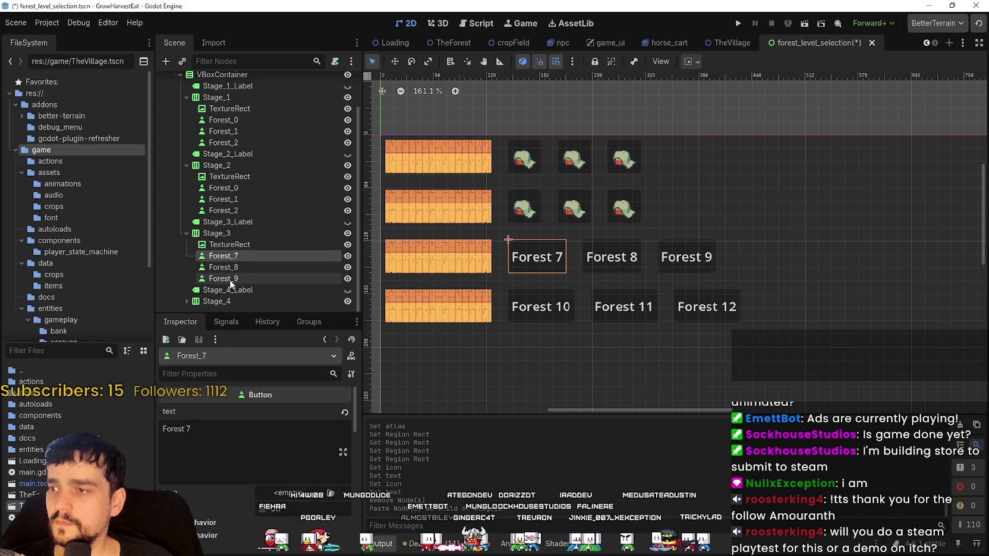
left_click(230, 278, "shift")
key("Delete")
key("Return")
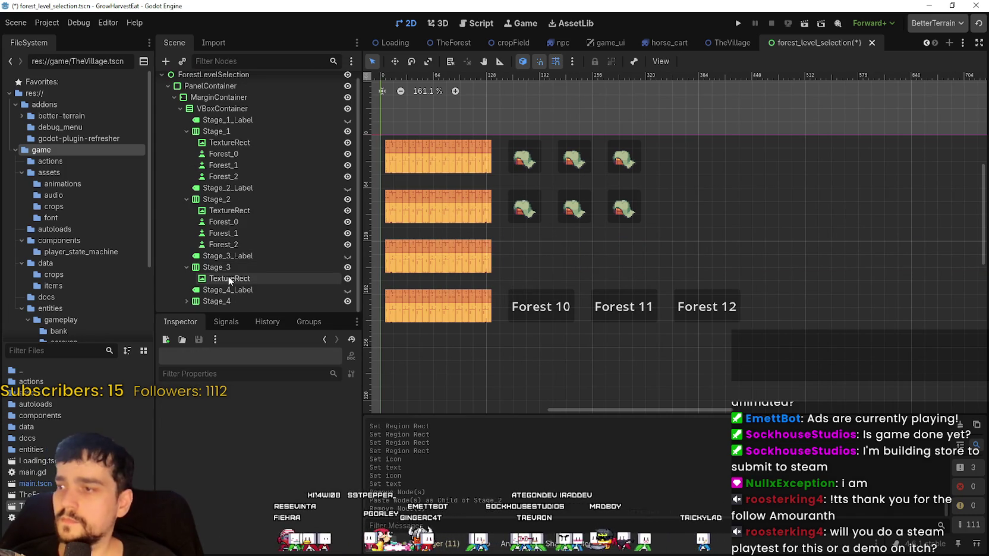
right_click(222, 267)
left_click(288, 333)
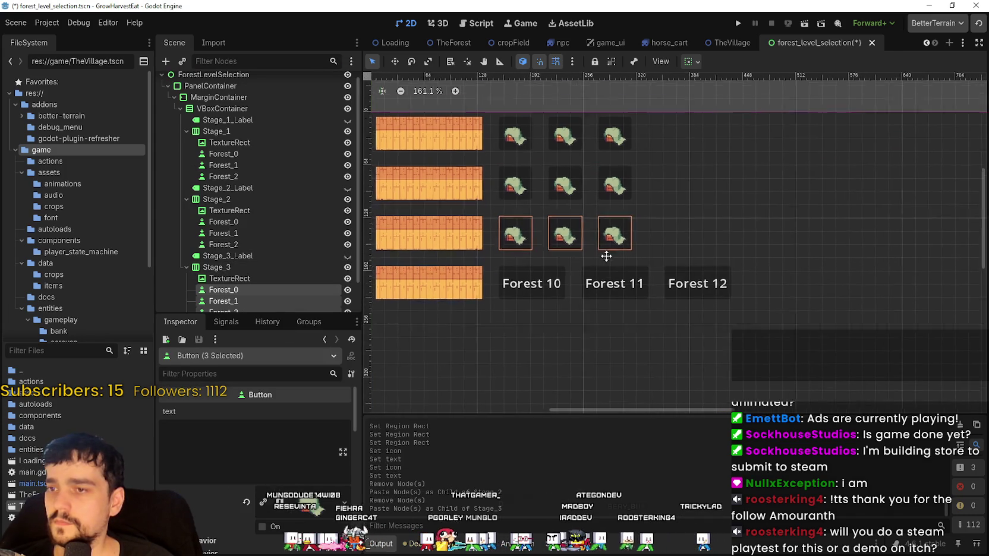
Replace Stage_4's Forest_10–Forest_12 buttons with pasted icon buttons and save the scene
scroll(226, 306, "down", 2)
left_click(185, 298)
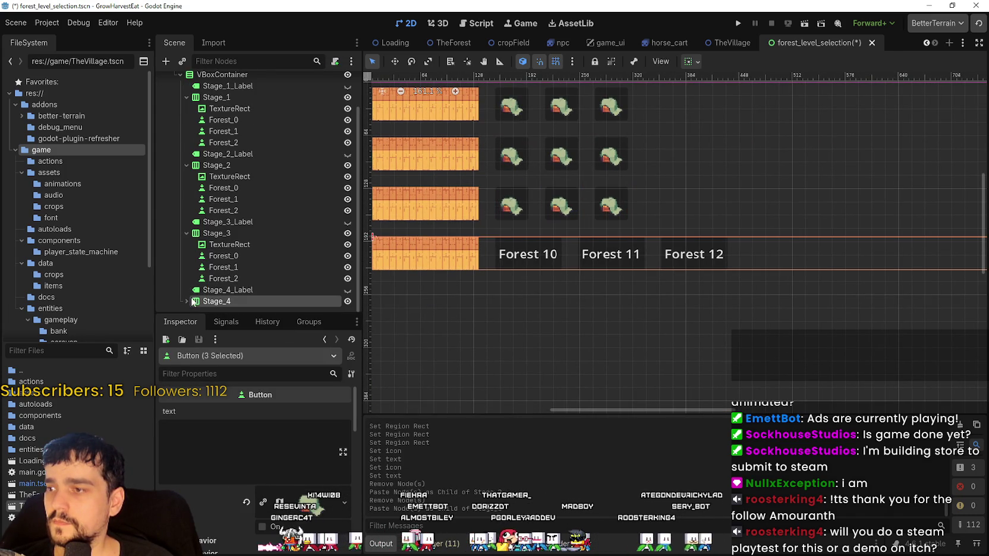
left_click(185, 302)
scroll(191, 295, "down", 2)
left_click(222, 280)
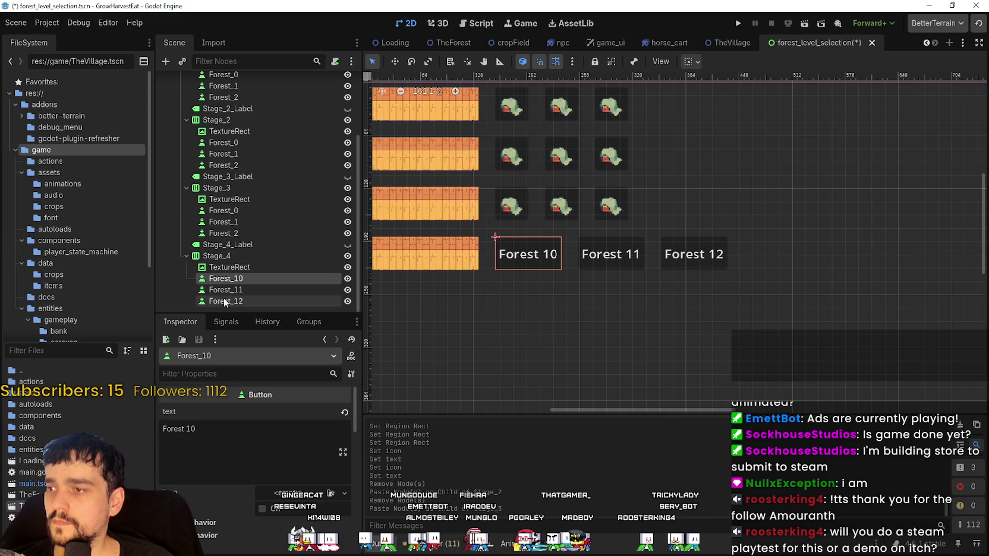
key("Delete")
key("Return")
right_click(218, 291)
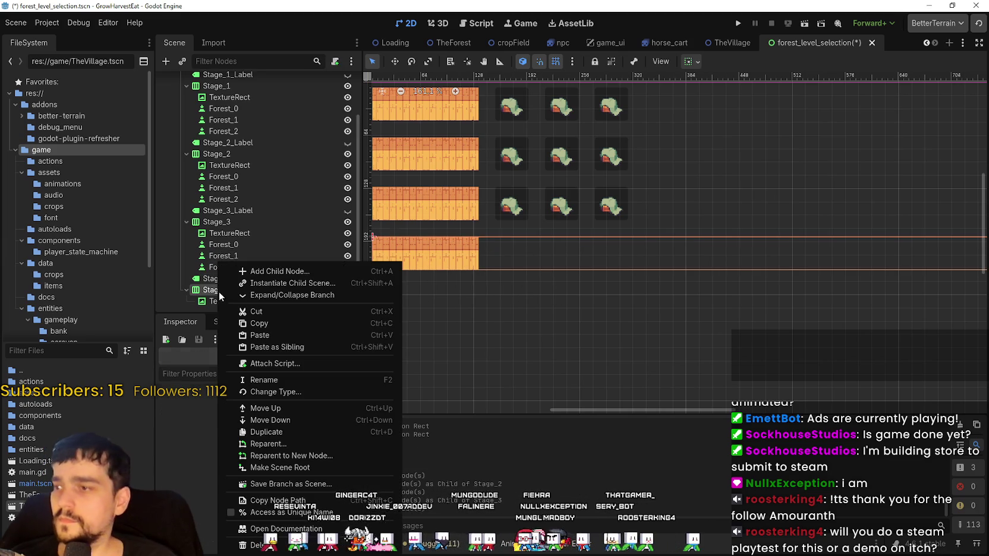
left_click(264, 334)
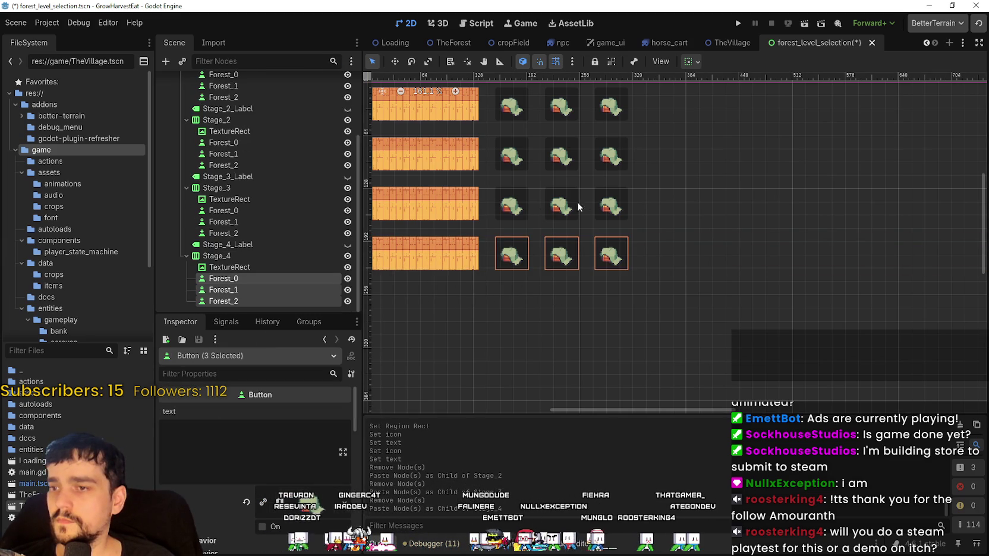
scroll(589, 280, "down", 1)
key("ctrl+s")
scroll(266, 201, "up", 3)
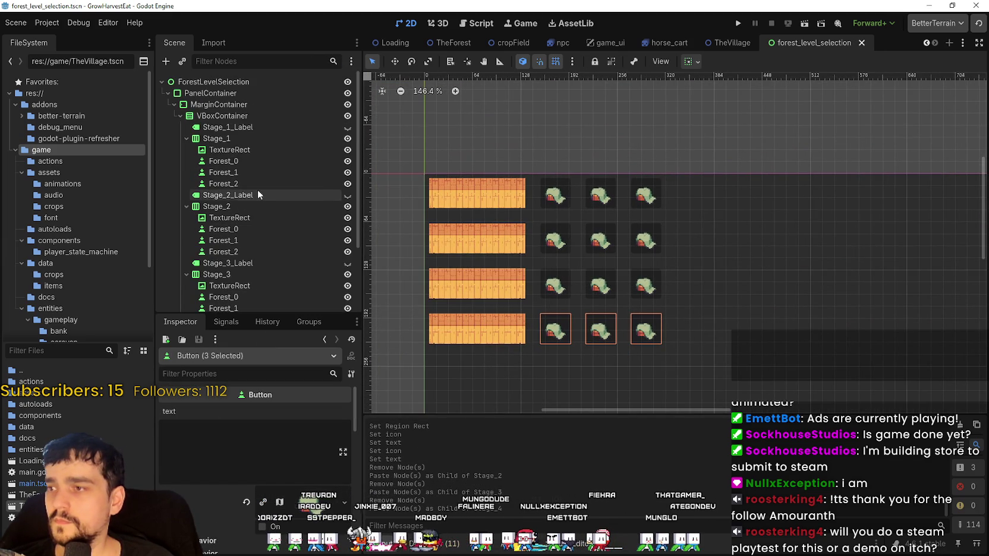
Rename the VBoxContainer under MarginContainer to StageSelection
left_click(174, 105)
left_click(173, 104)
left_click(196, 104)
scroll(642, 256, "down", 3)
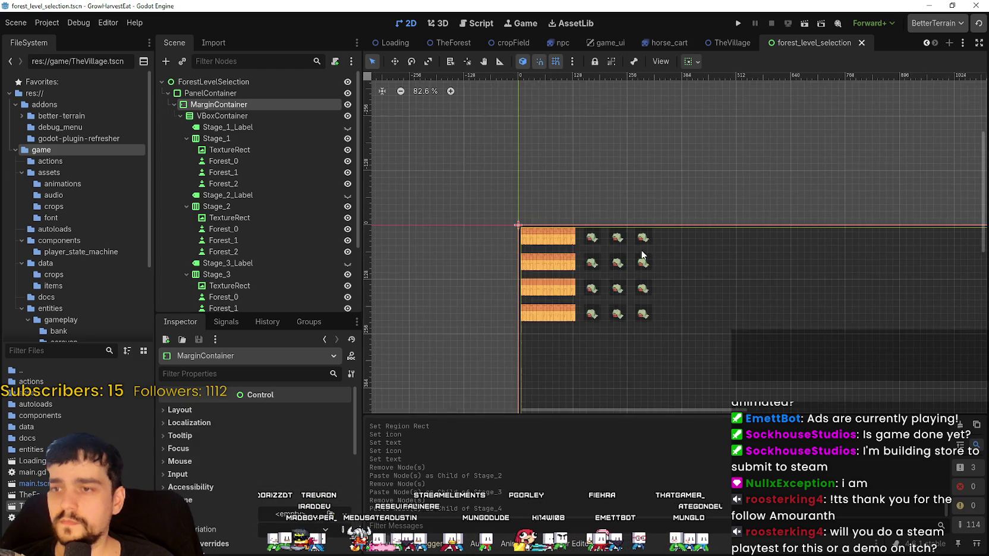
scroll(627, 238, "down", 2)
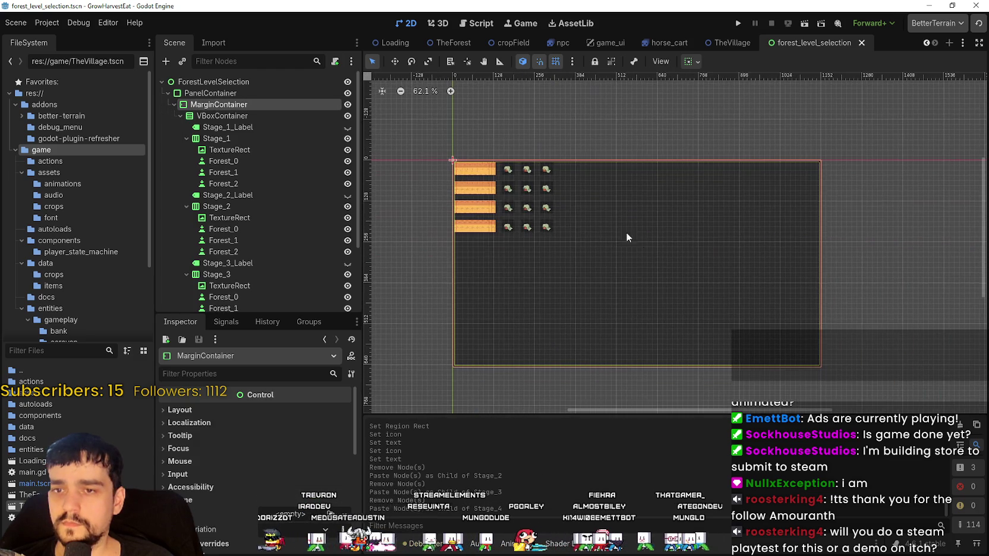
left_click(179, 117)
left_click(245, 118)
type("S")
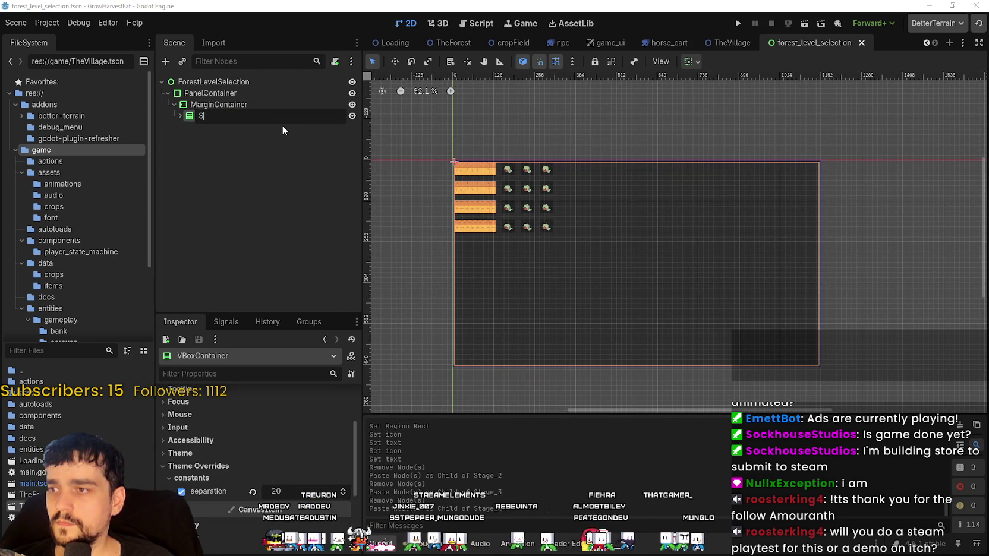
type("tageSel")
type("ection")
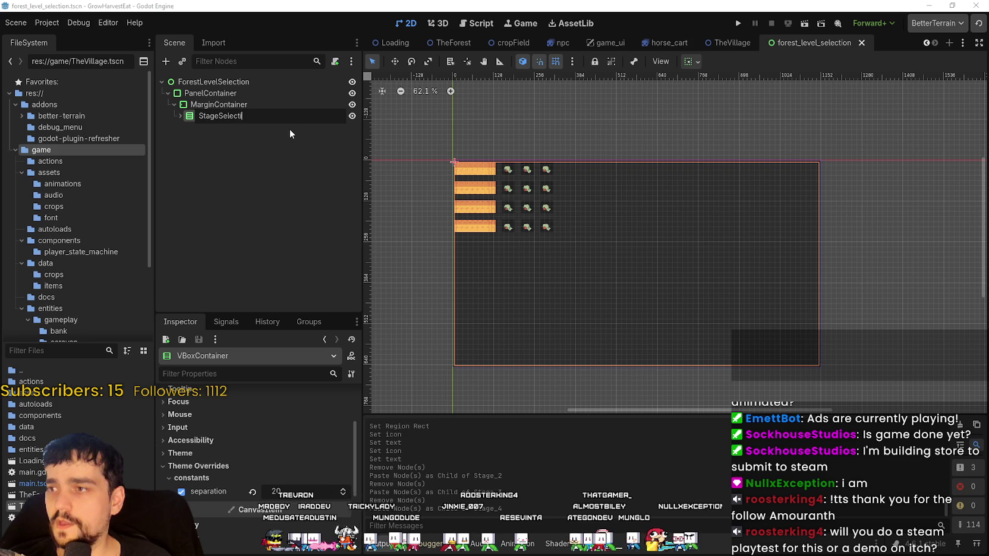
key("Return")
Set StageSelection to Shrink Center horizontally and vertically, then save the scene
scroll(422, 101, "up", 2)
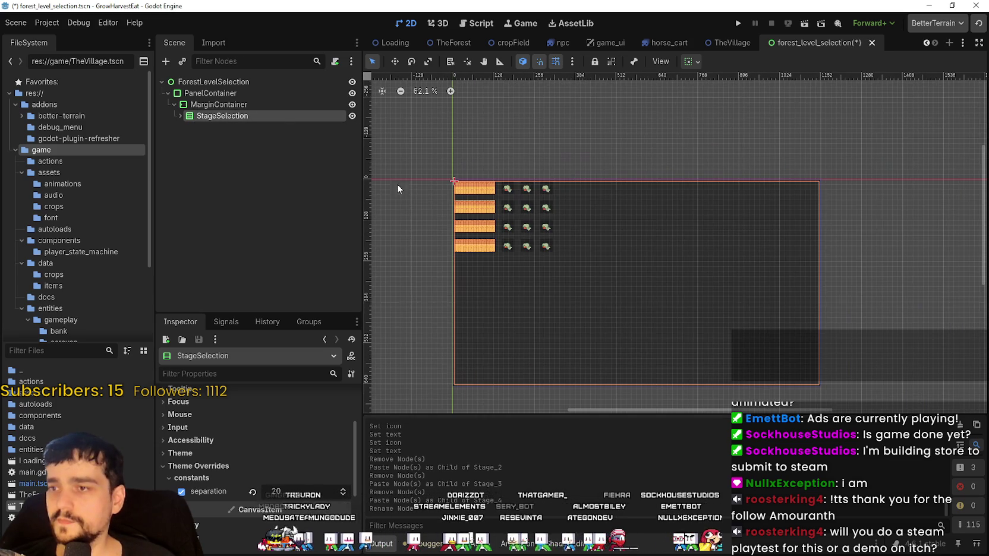
left_click(692, 61)
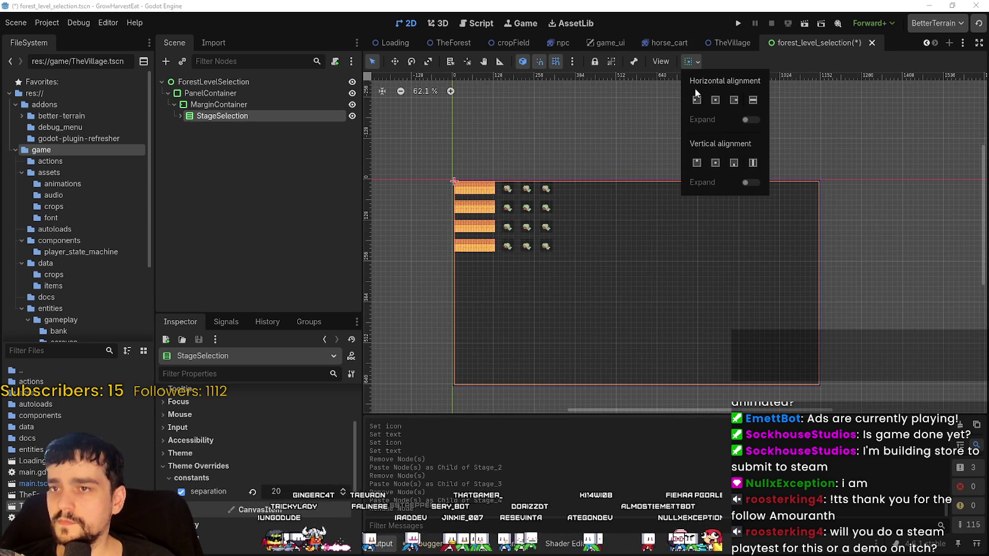
left_click(697, 100)
left_click(698, 163)
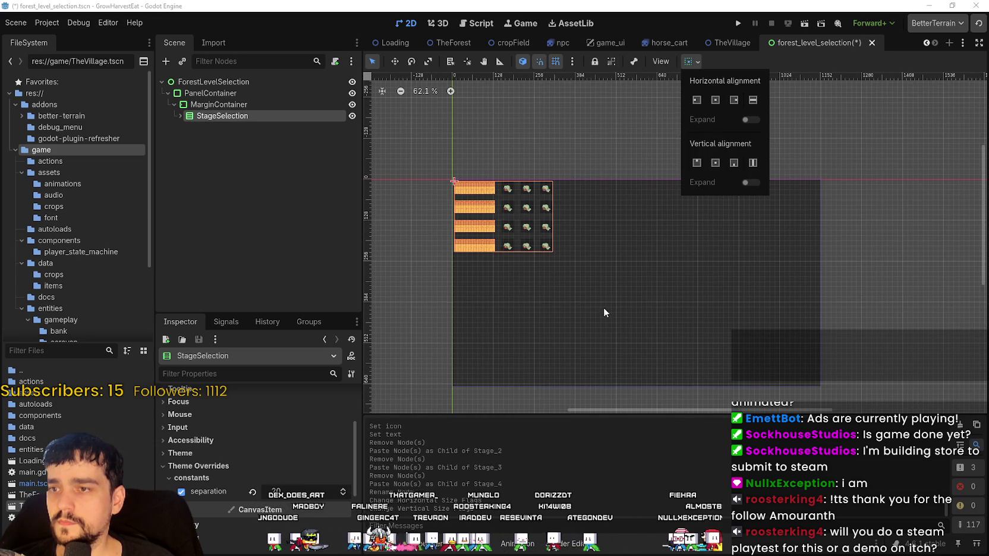
left_click(716, 100)
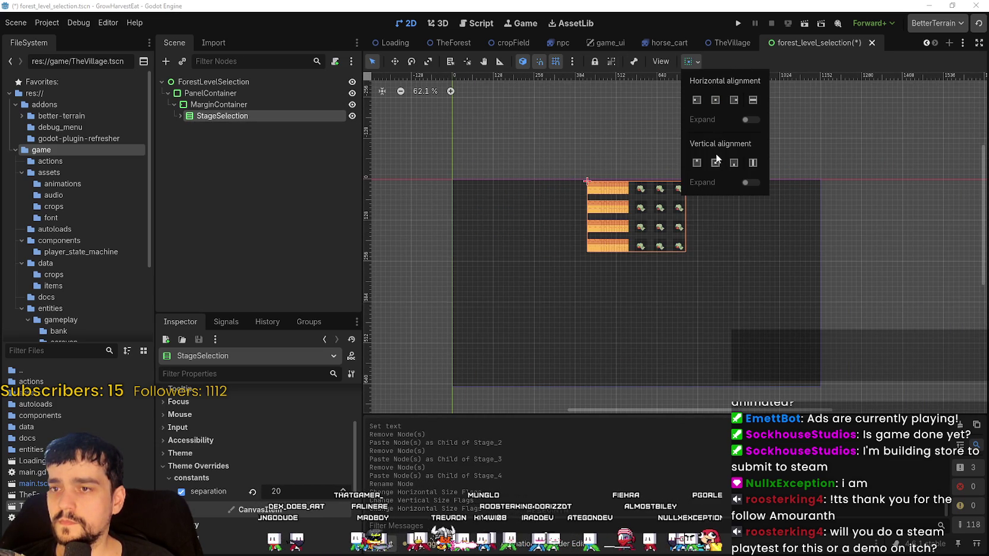
left_click(716, 162)
left_click(801, 57)
scroll(704, 350, "up", 4)
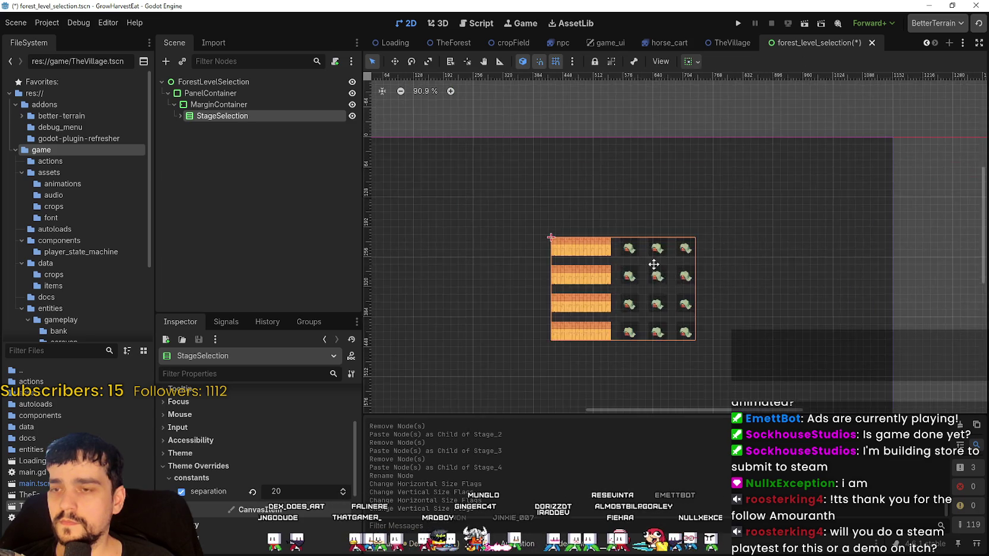
key("ctrl+s")
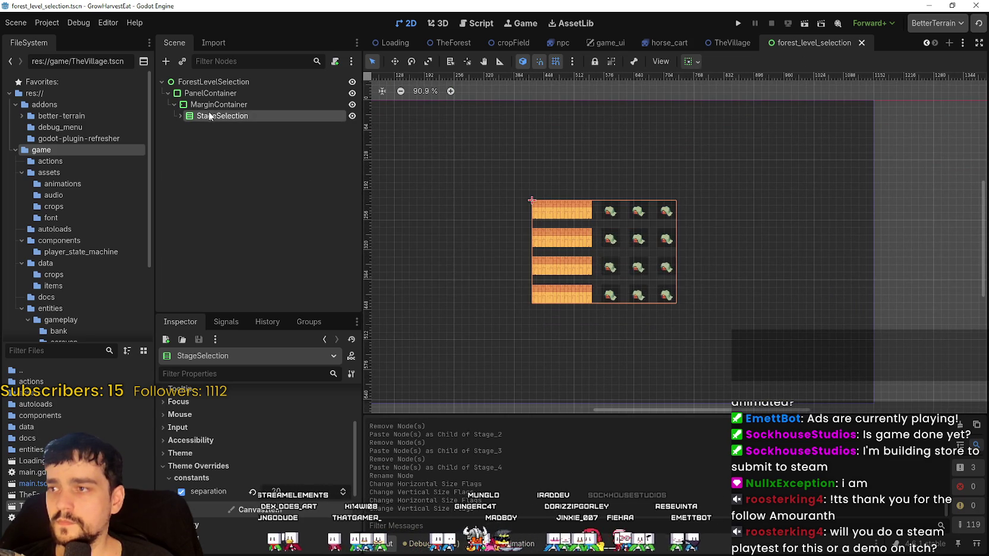
Add an HBoxContainer child under MarginContainer
right_click(261, 104)
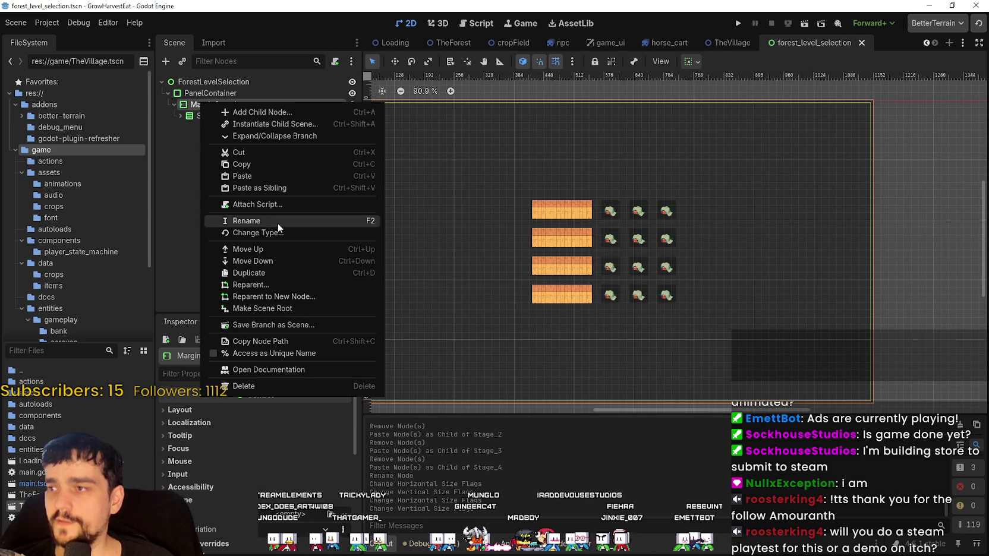
left_click(269, 116)
type("vbox")
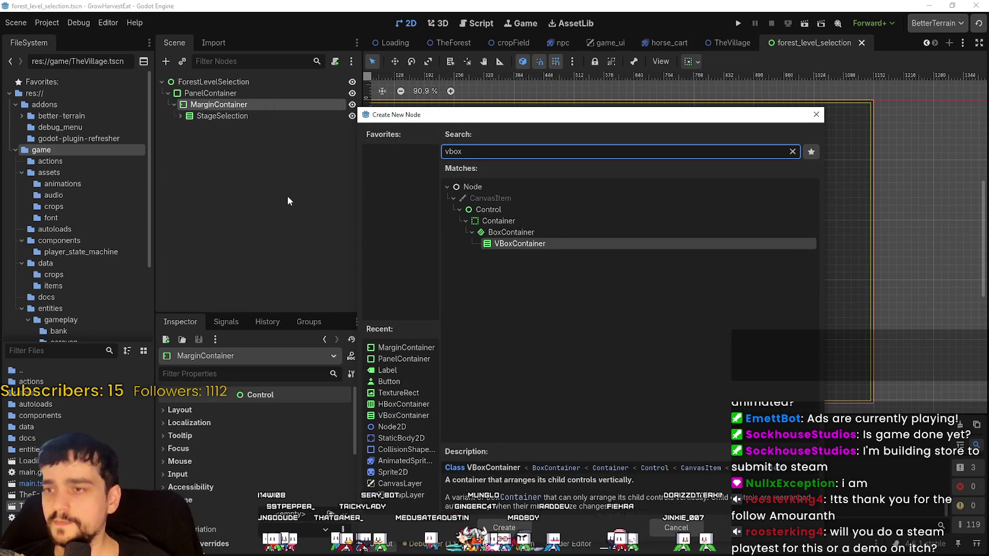
key("BackSpace")
key("BackSpace")
key("BackSpace")
type("hbox")
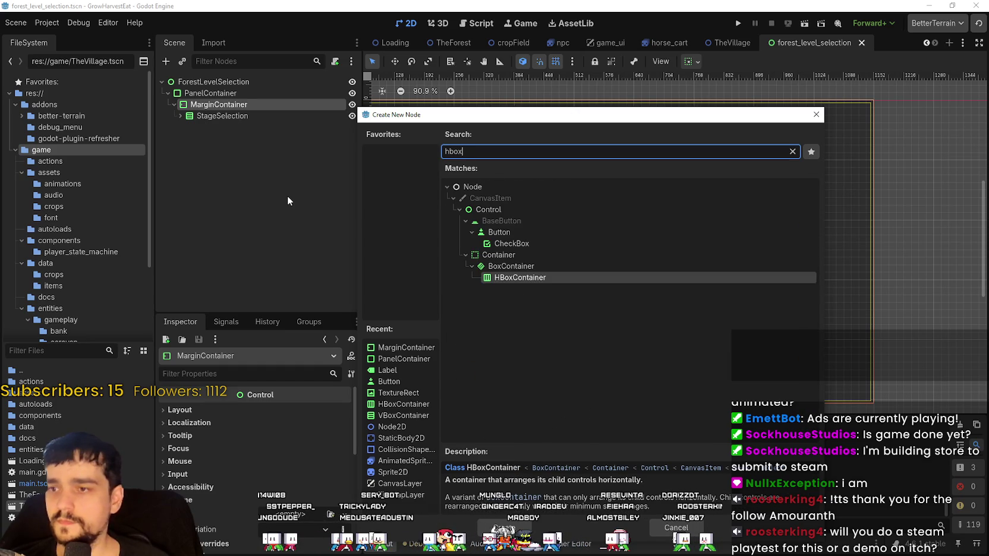
key("Return")
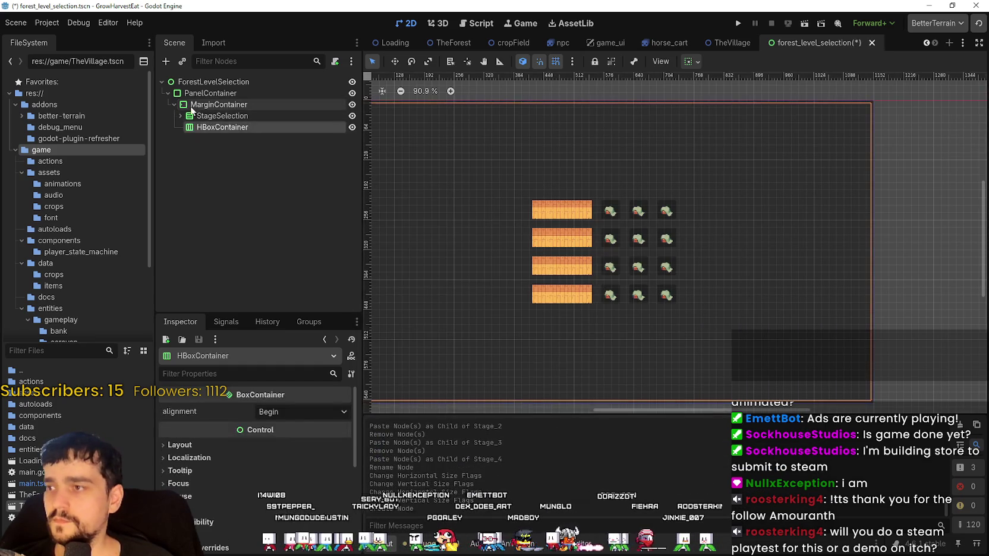
Move StageSelection into the HBoxContainer, set its alignment to Center, and save
left_click_drag(220, 116, 225, 127)
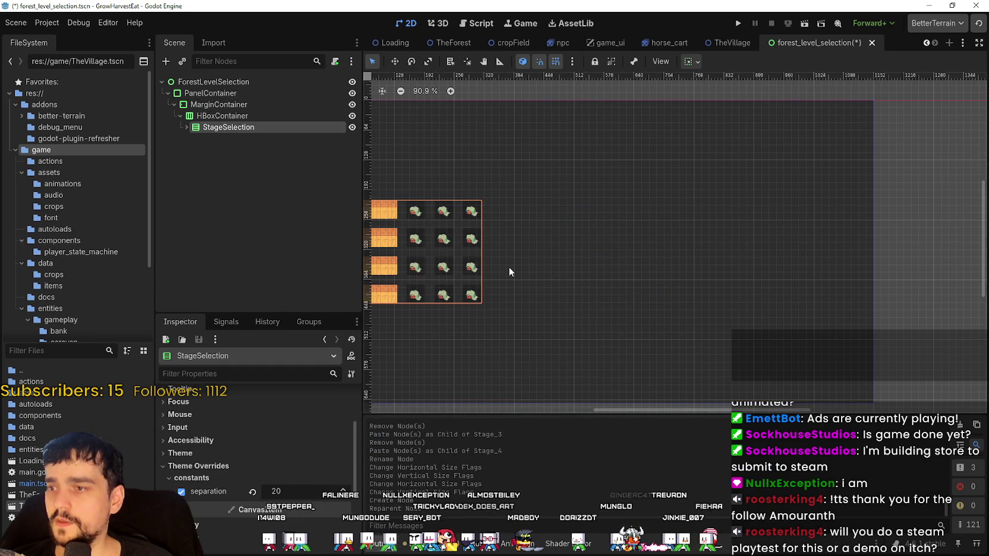
scroll(508, 268, "down", 4)
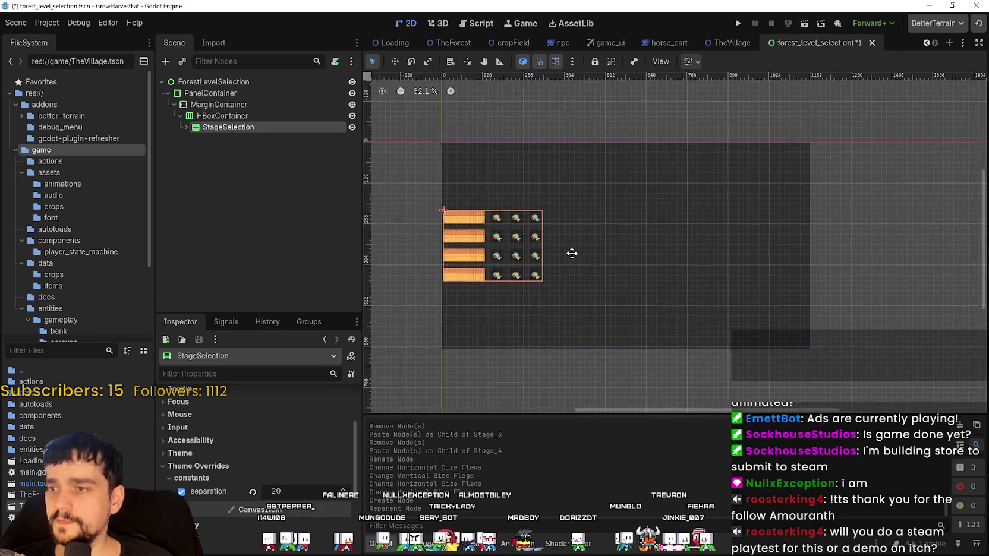
left_click(271, 117)
left_click(285, 412)
left_click(282, 438)
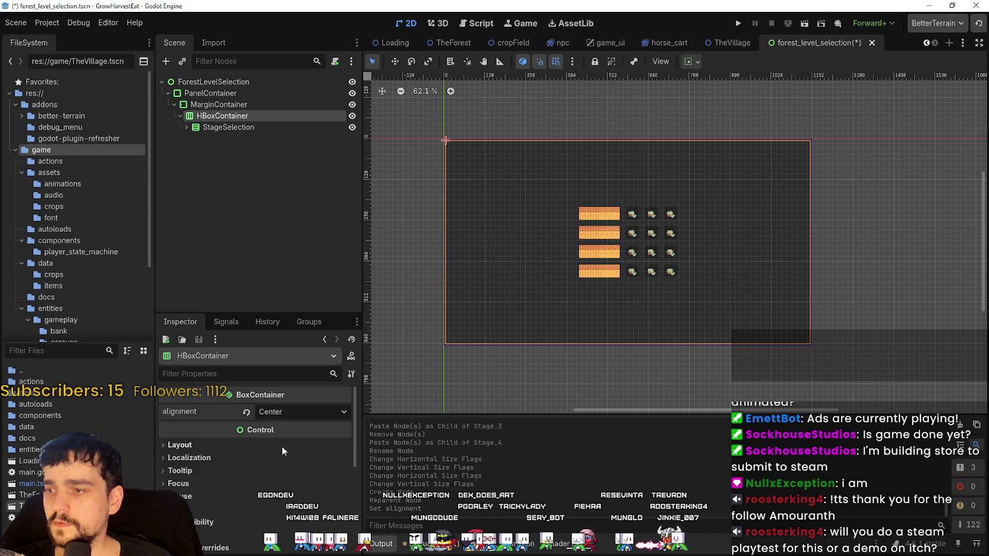
scroll(613, 196, "up", 2)
key("ctrl+s")
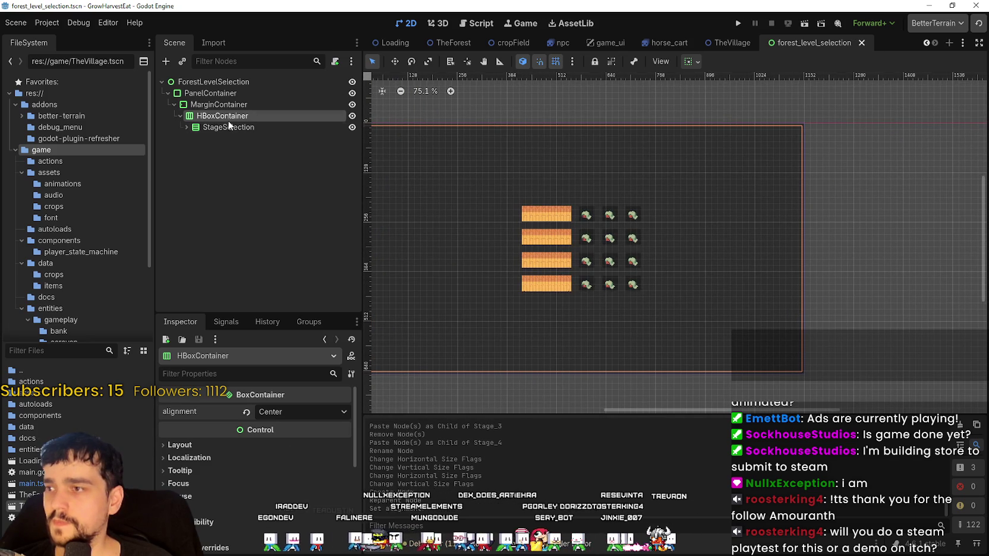
Duplicate StageSelection and rename the copy StageInformation
key("F2")
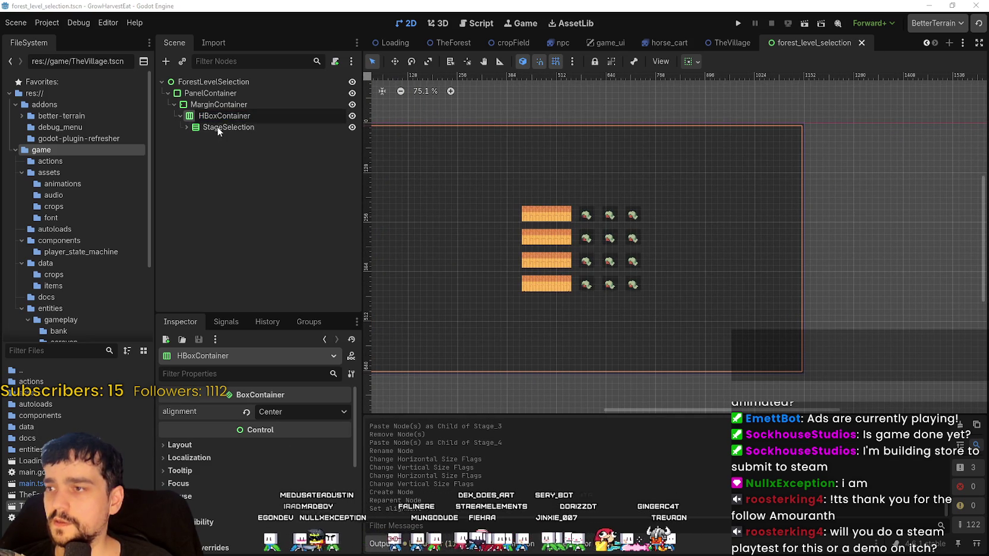
left_click(218, 127)
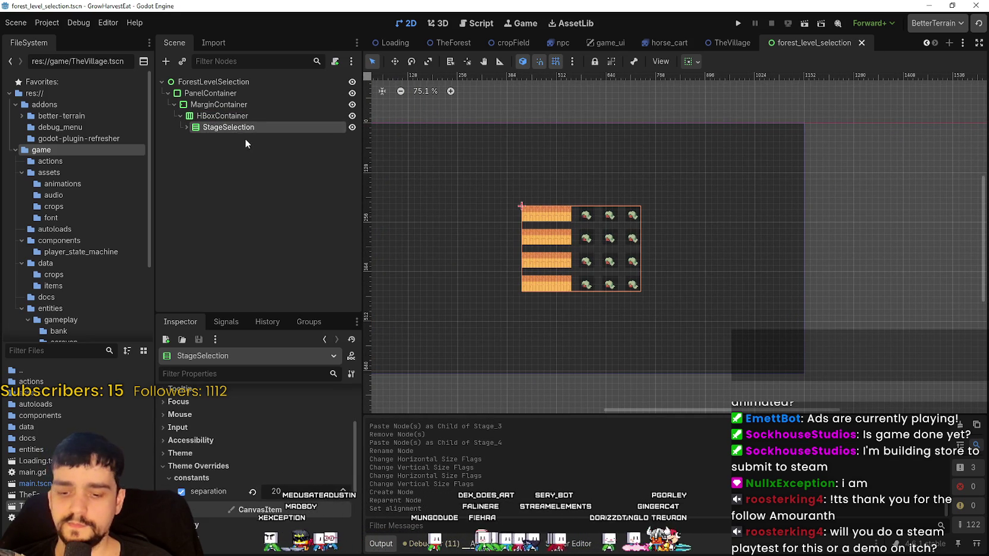
key("ctrl+d")
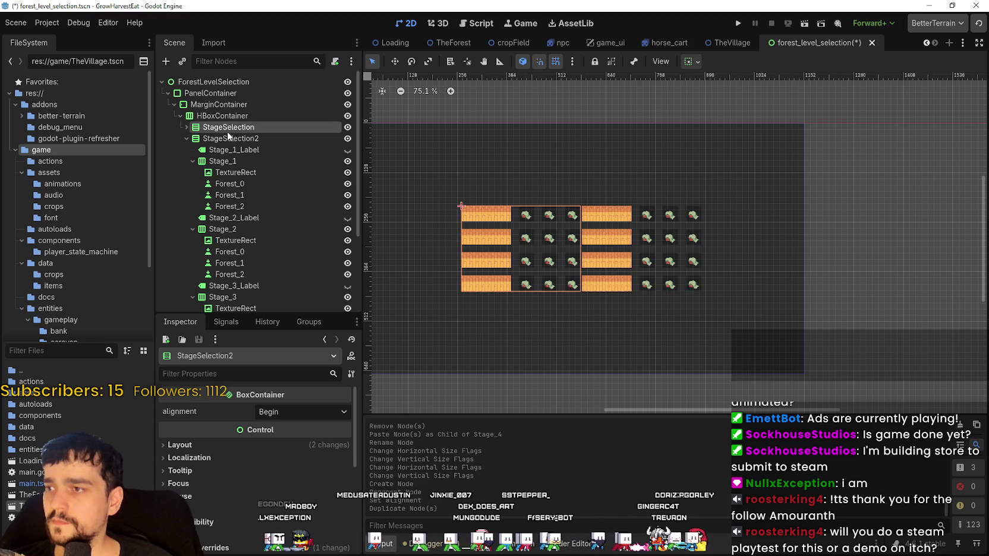
left_click(229, 138)
key("F2")
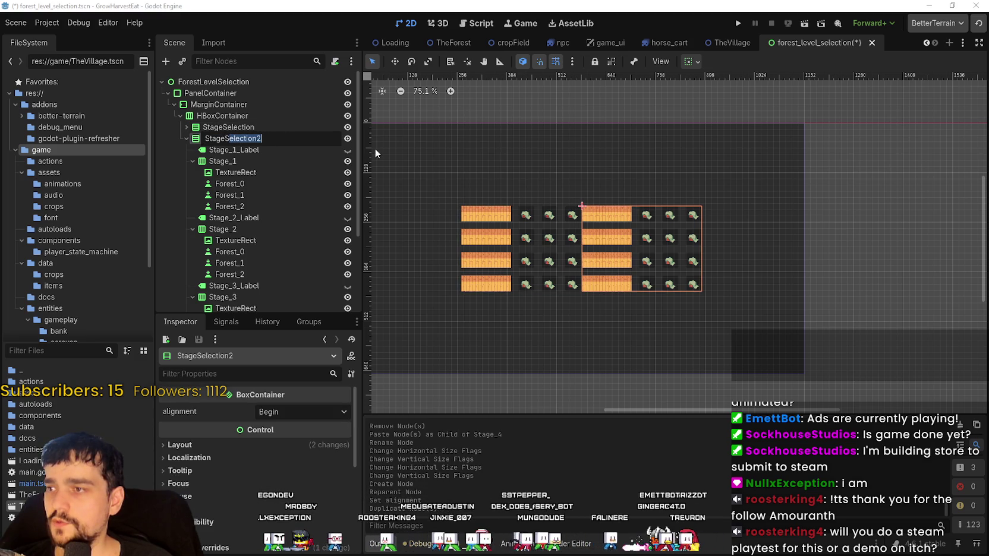
type("In")
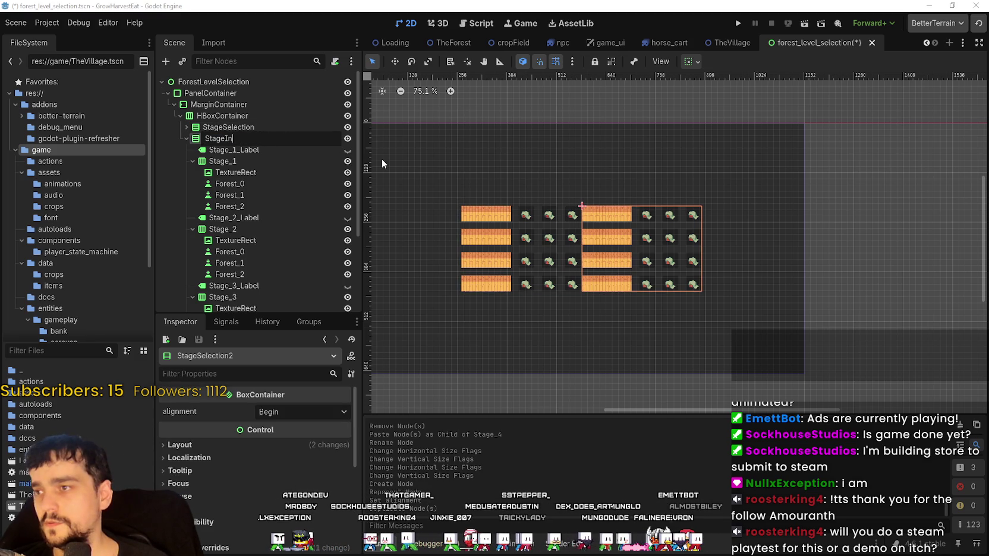
type("formation")
key("Return")
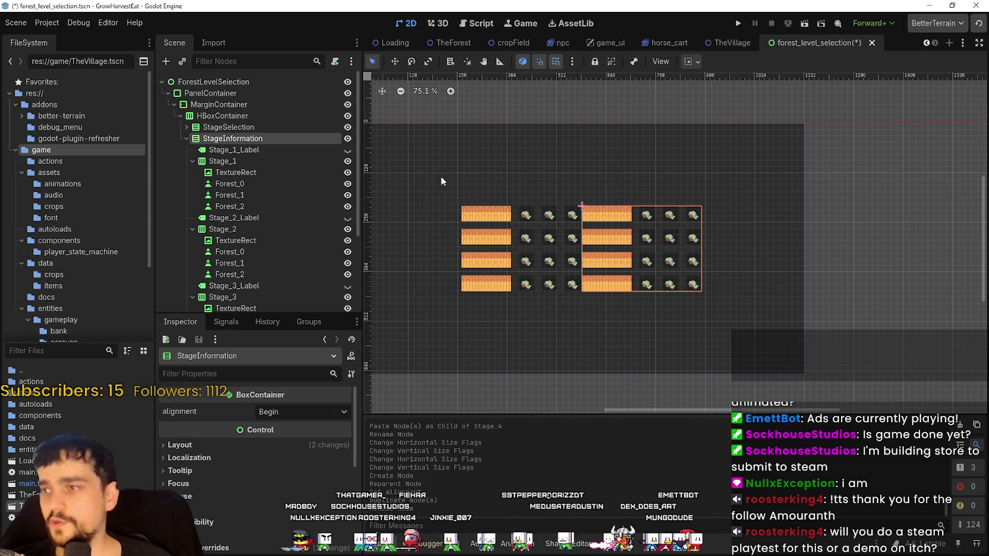
Delete the eight copied nodes, Stage_1_Label through Stage_4, from StageInformation
scroll(565, 221, "up", 2)
scroll(573, 211, "left", 2)
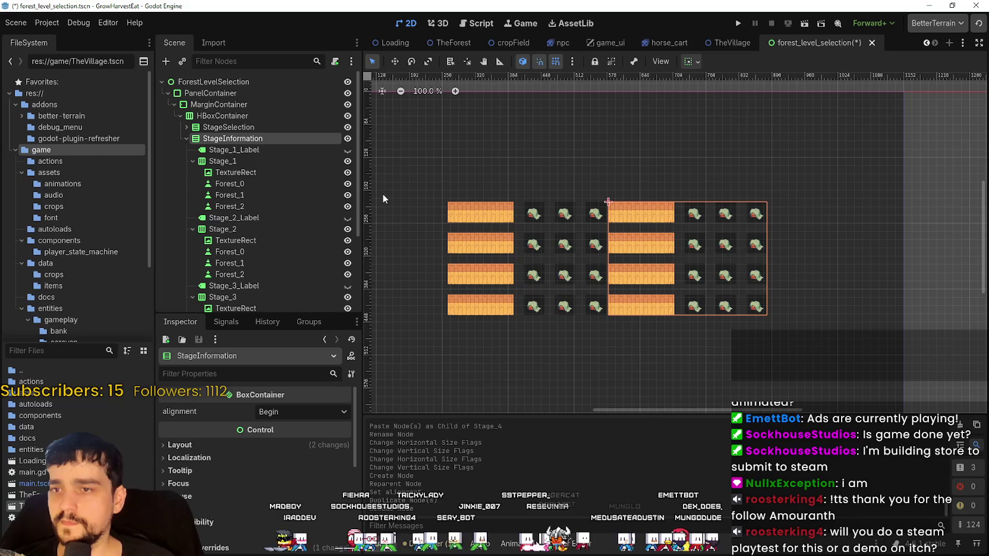
left_click(191, 160)
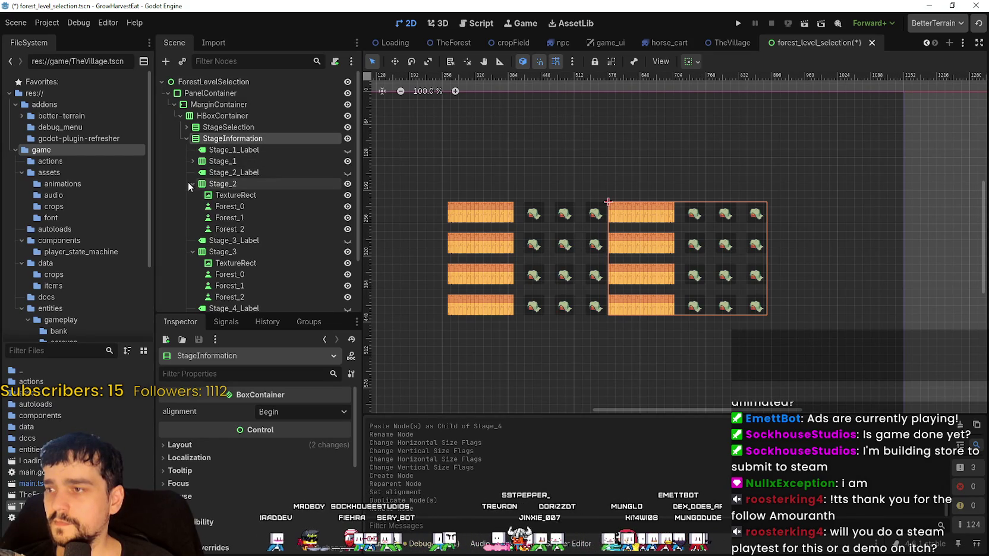
left_click(189, 183)
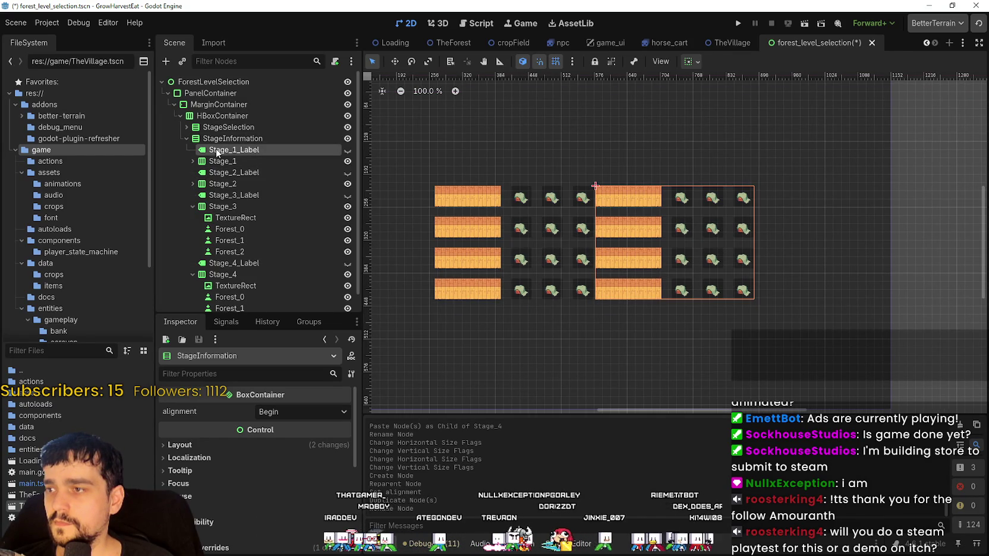
left_click(217, 151)
scroll(238, 280, "down", 1)
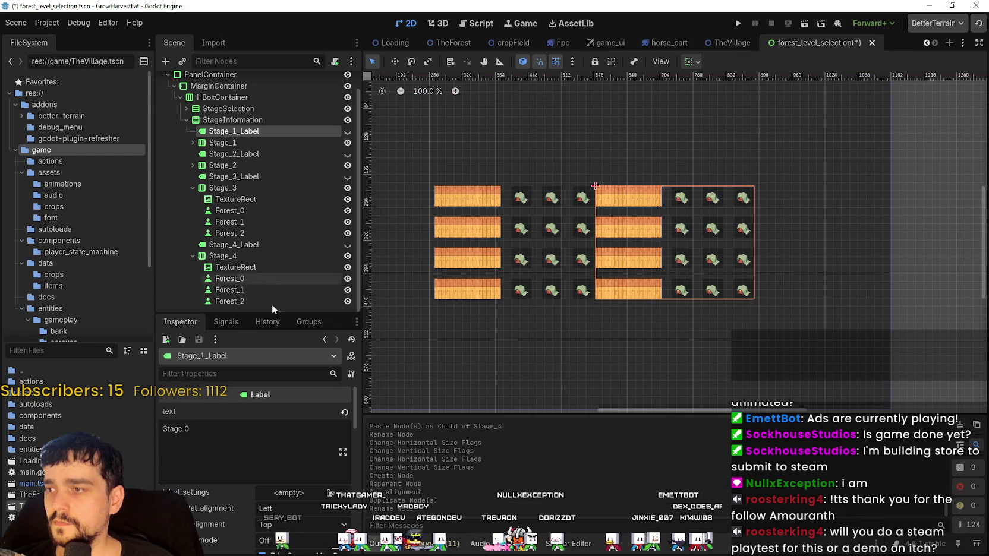
left_click(214, 244)
left_click(192, 255)
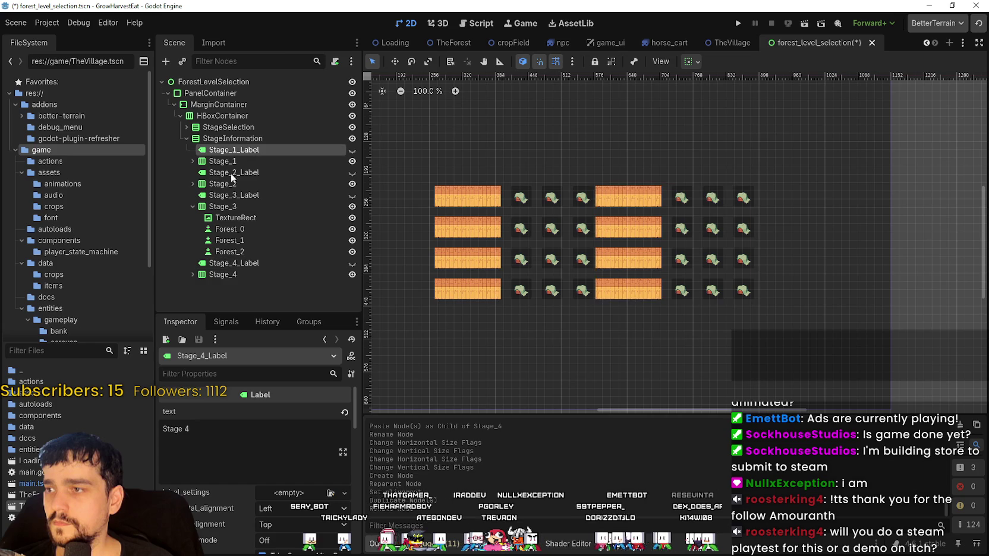
left_click(236, 275, "shift")
key("Delete")
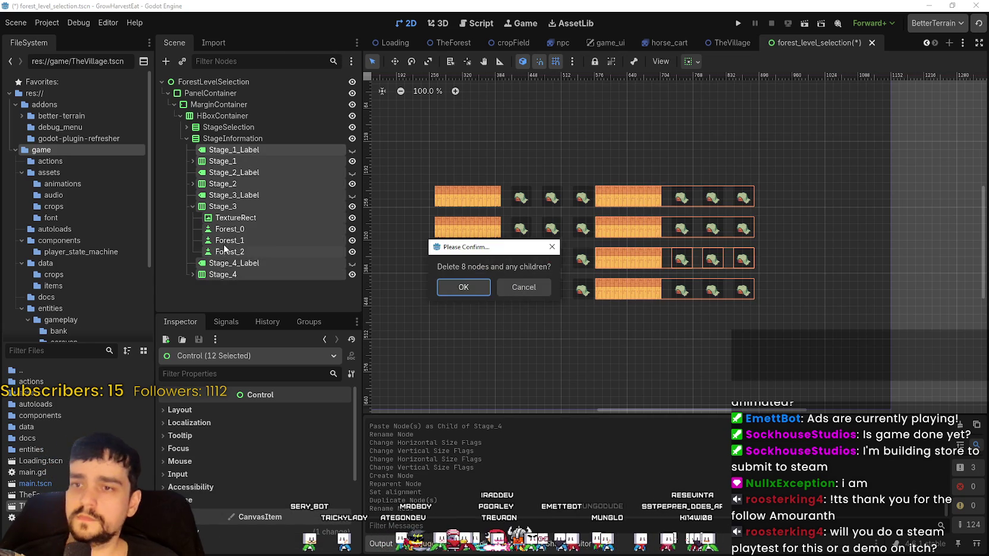
key("Return")
left_click(229, 138)
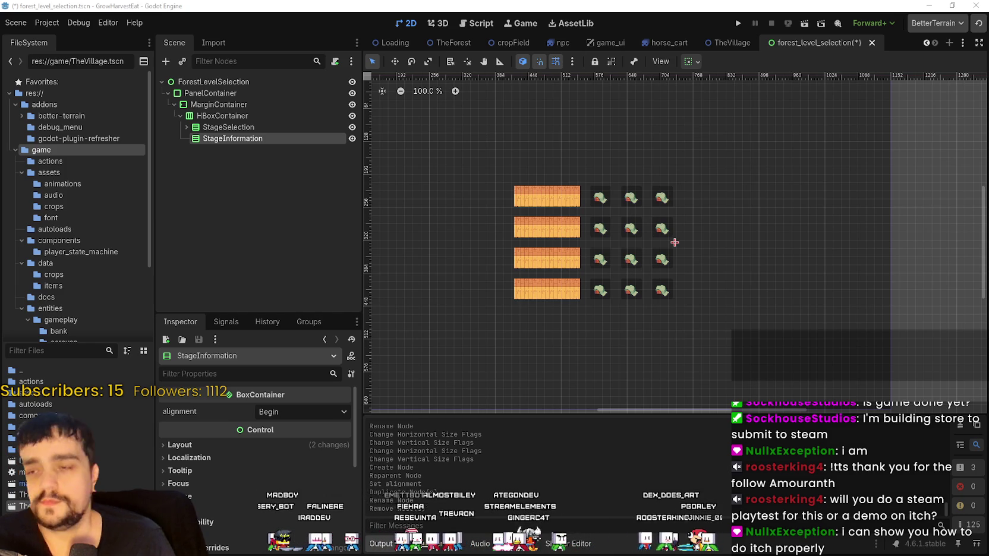
scroll(602, 249, "up", 2)
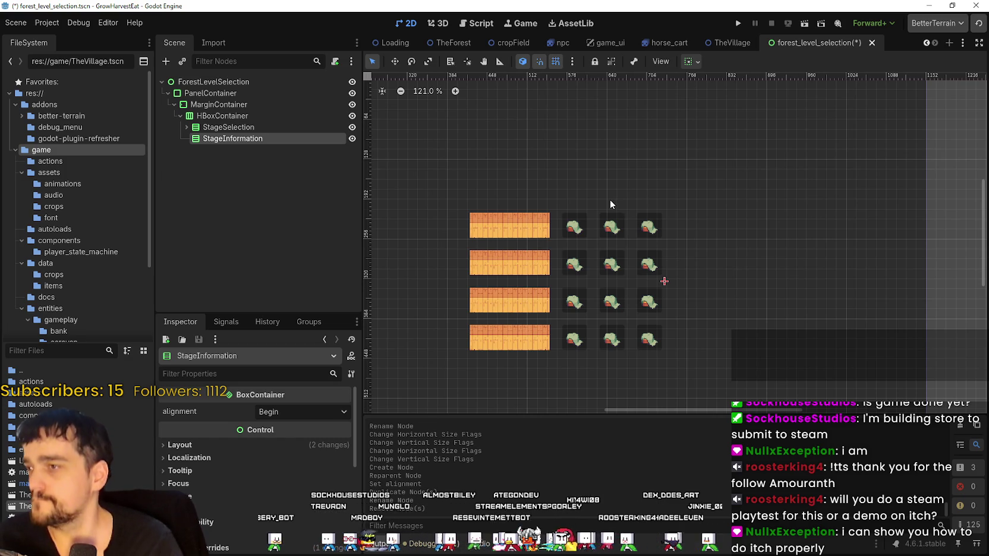
Make the hidden Stage_1_Label visible and rename it Stages
left_click(290, 127)
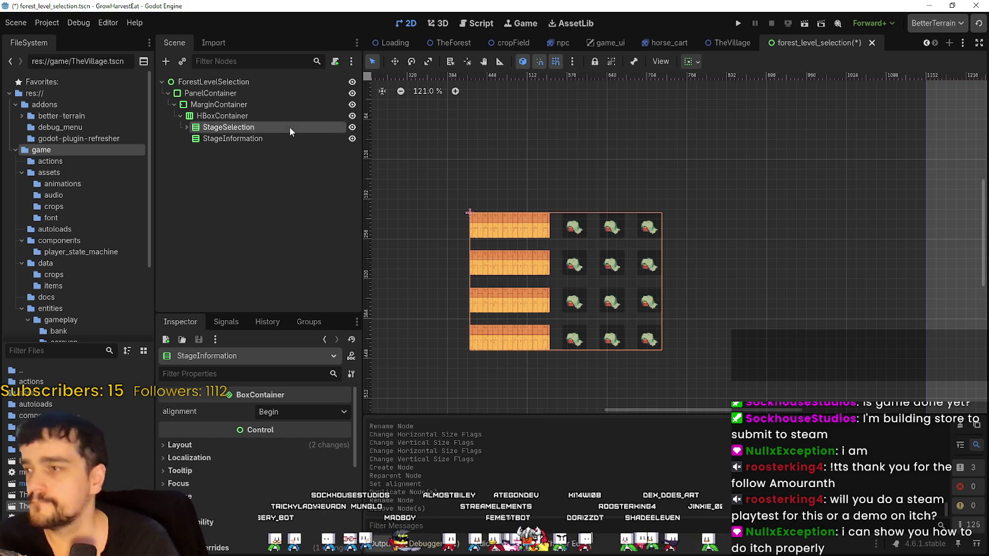
left_click(187, 127)
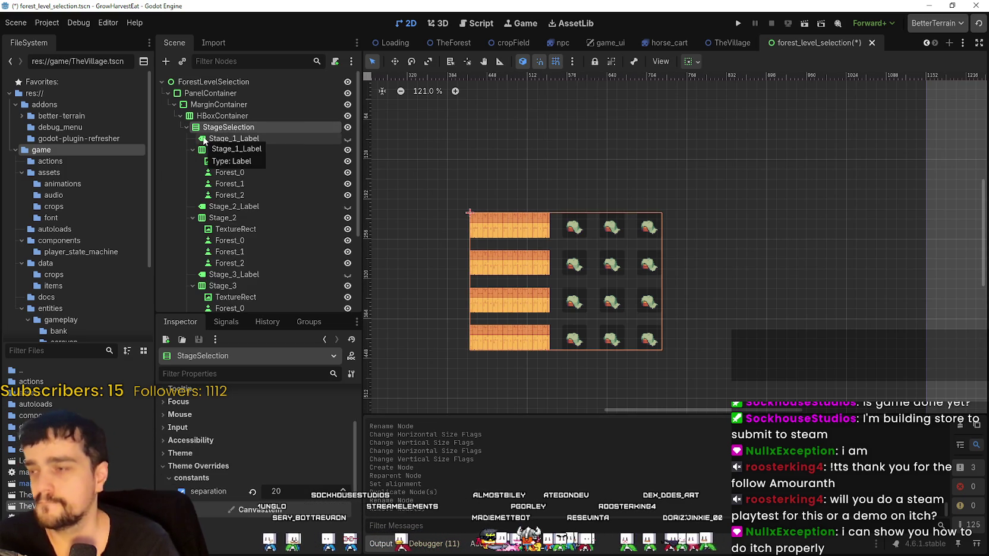
left_click(280, 138)
left_click(347, 139)
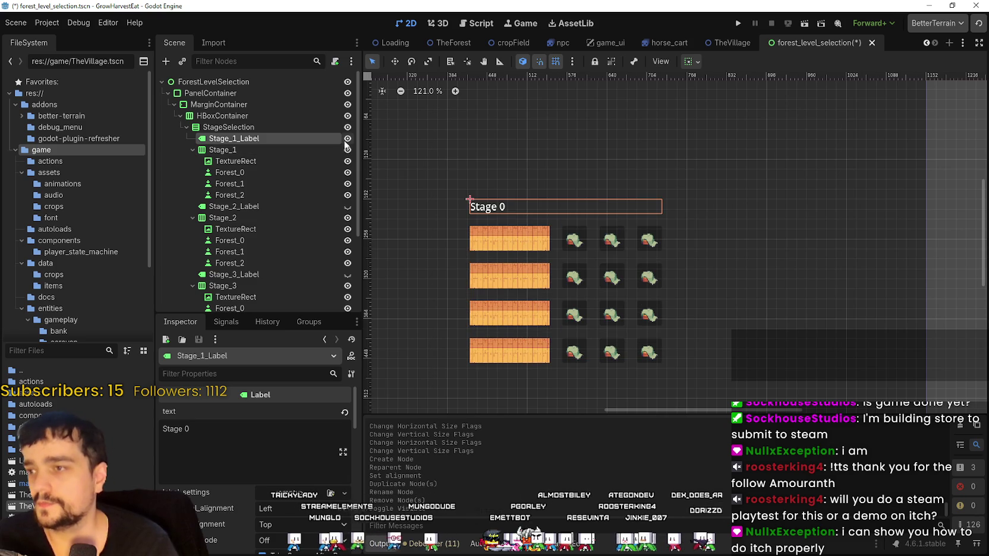
left_click(223, 425)
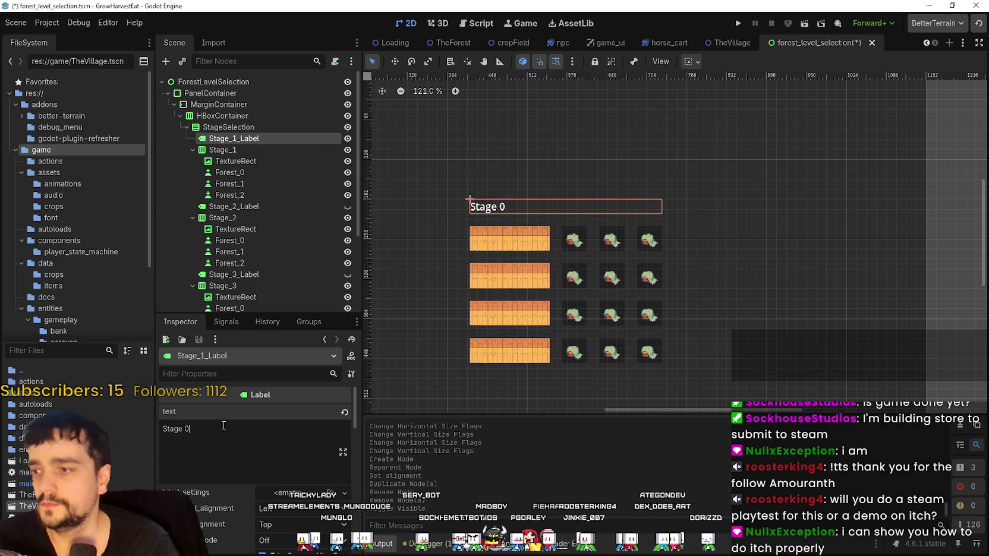
left_click(276, 138)
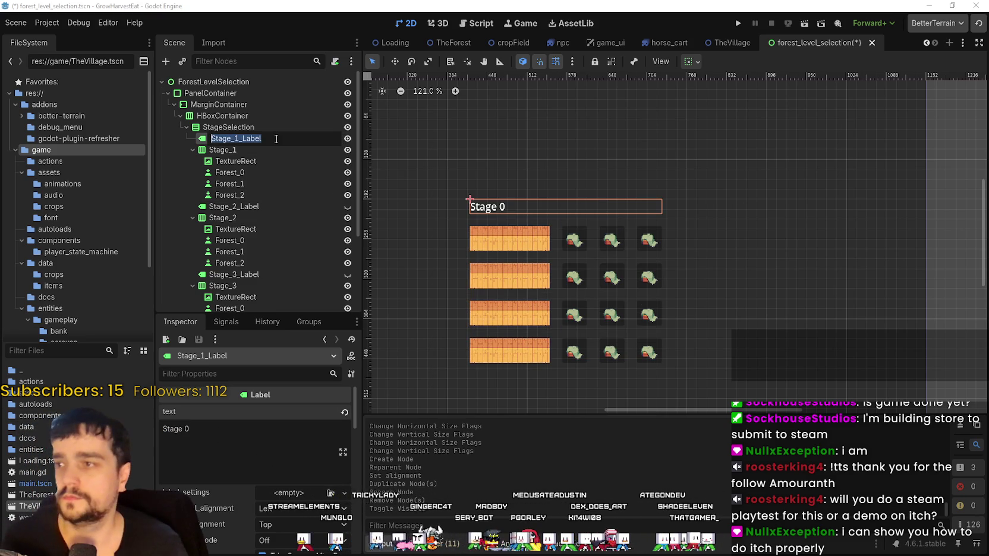
type("Stage")
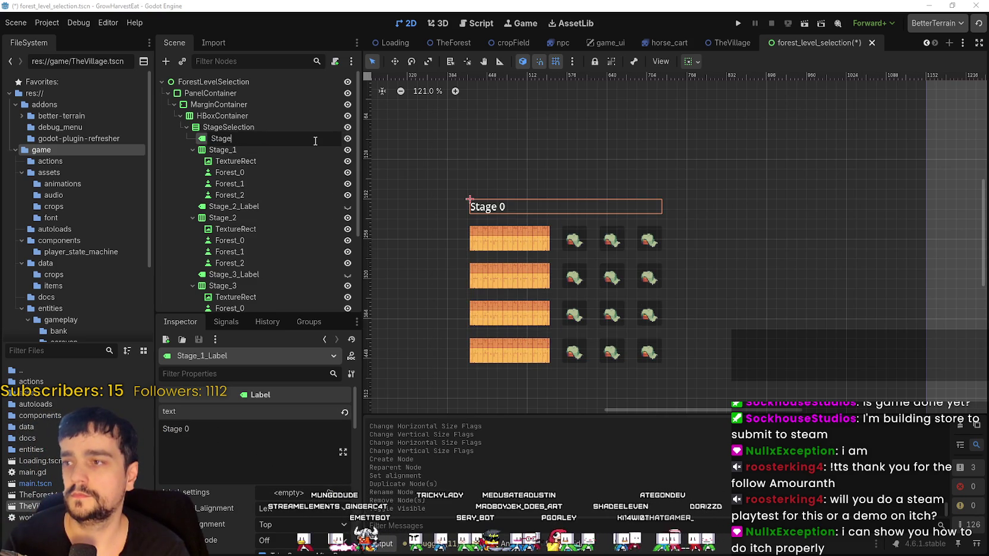
type("s")
key("Return")
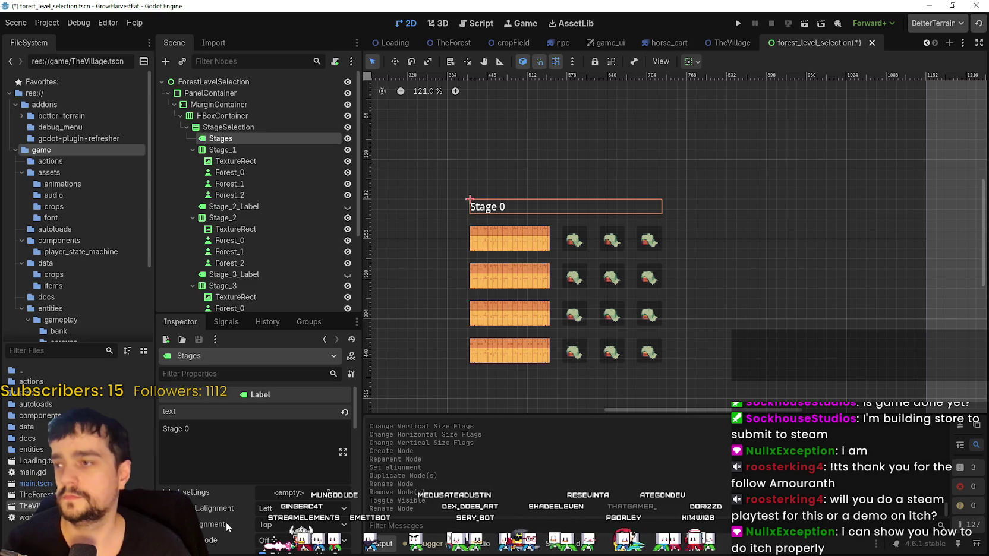
Change the Stages label text to 'Select a Stage' and apply the Center layout preset
left_click(239, 437)
key("ctrl+a")
type("Sele")
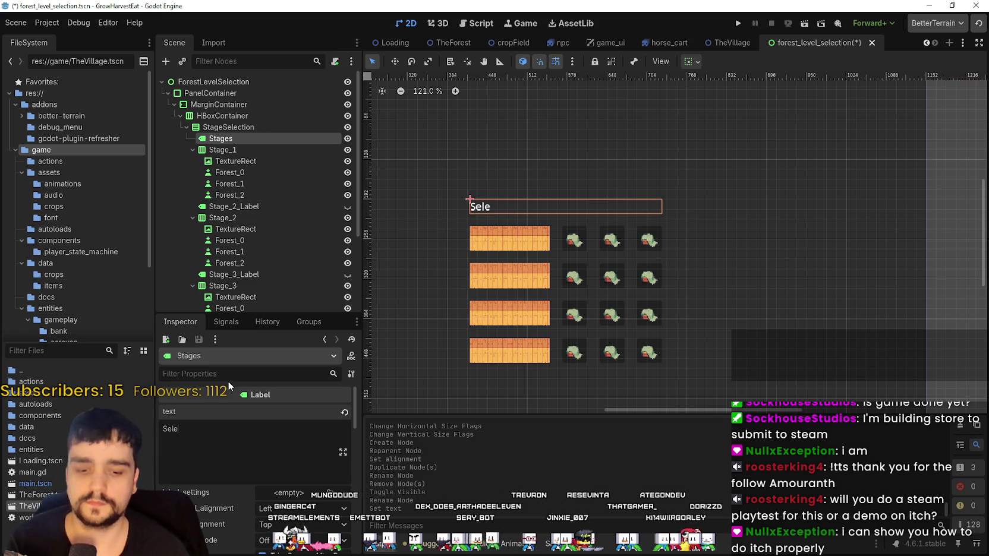
type("ct a")
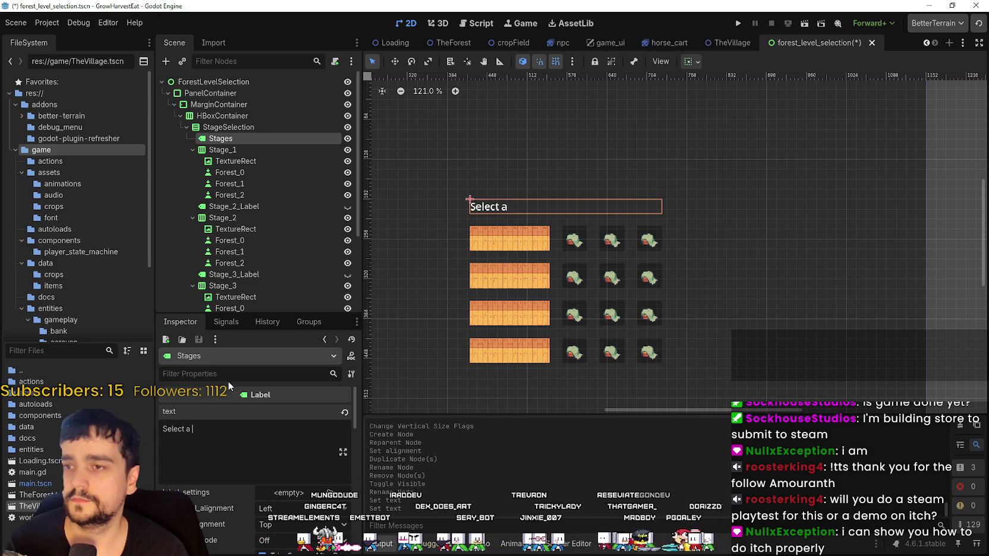
type(" Stage")
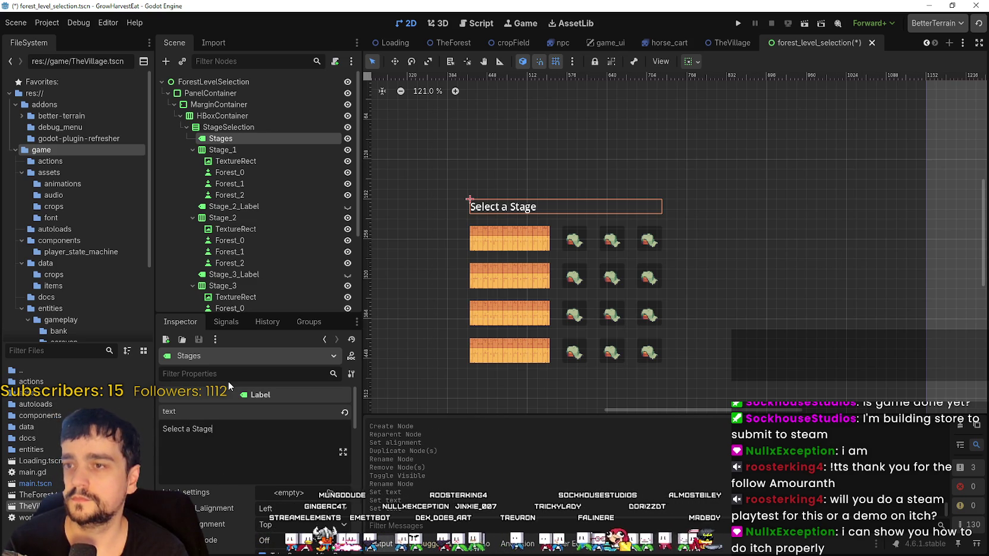
left_click(696, 63)
left_click(726, 103)
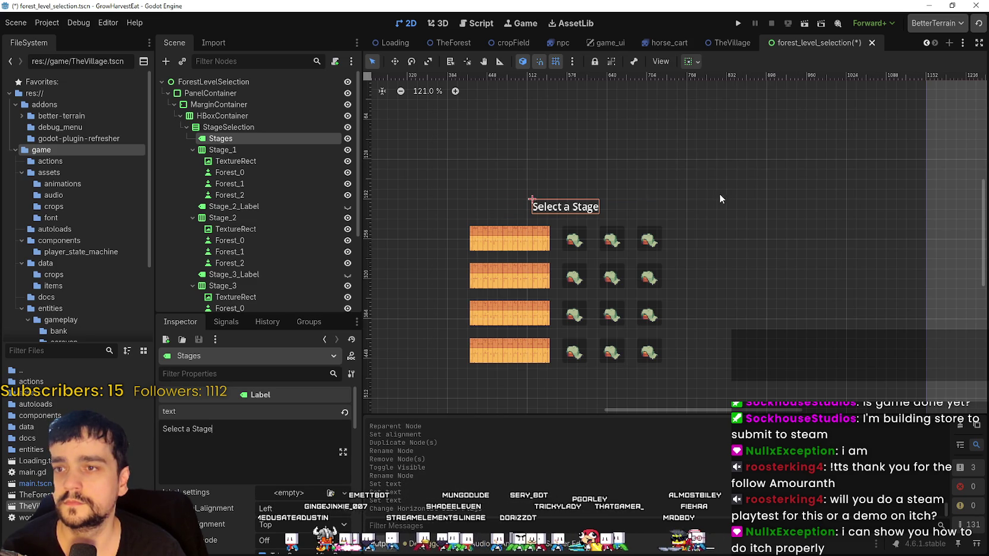
scroll(627, 221, "up", 1)
Save the scene and collapse the Stage_2, Stage_3 and Stage_4 branches under StageSelection
key("ctrl+s")
scroll(627, 222, "down", 3)
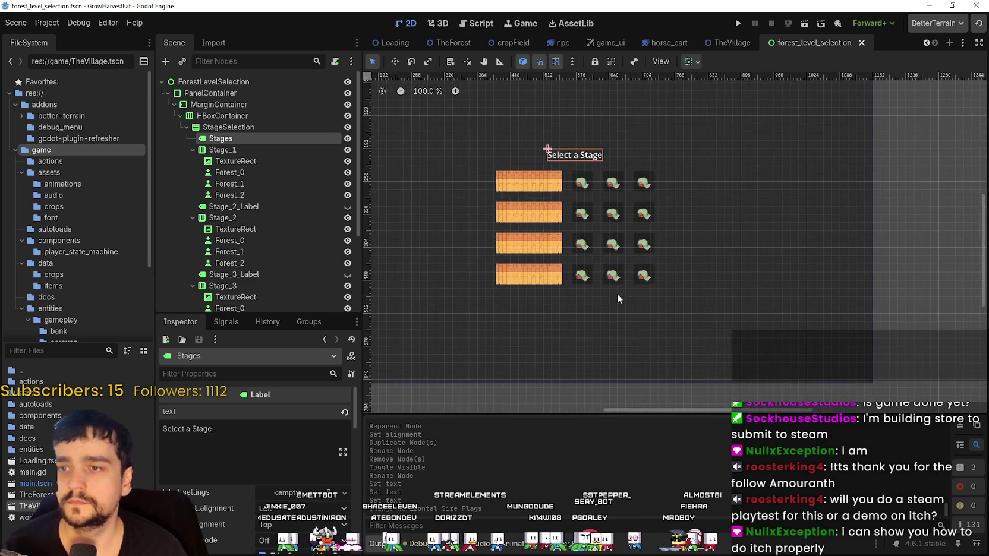
scroll(618, 289, "down", 1)
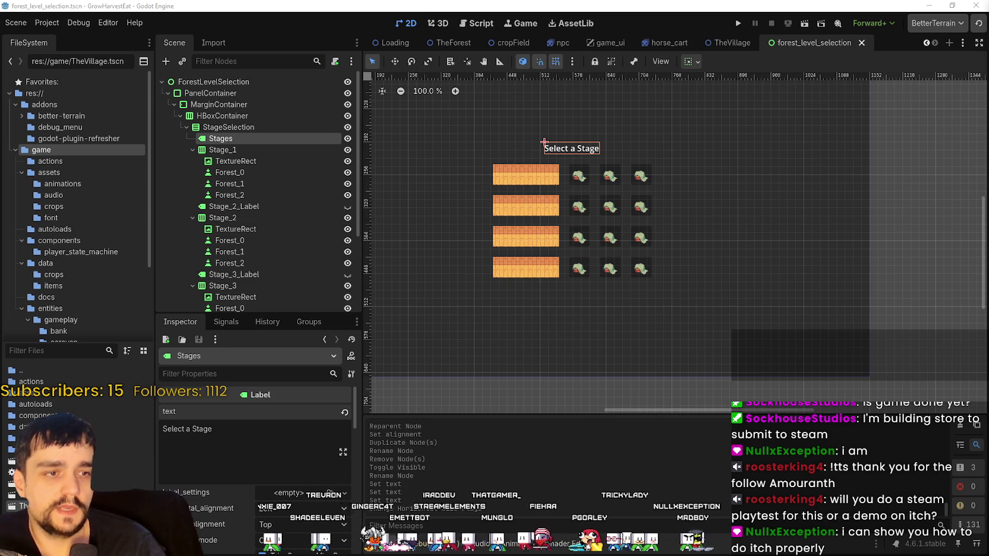
scroll(179, 172, "down", 3)
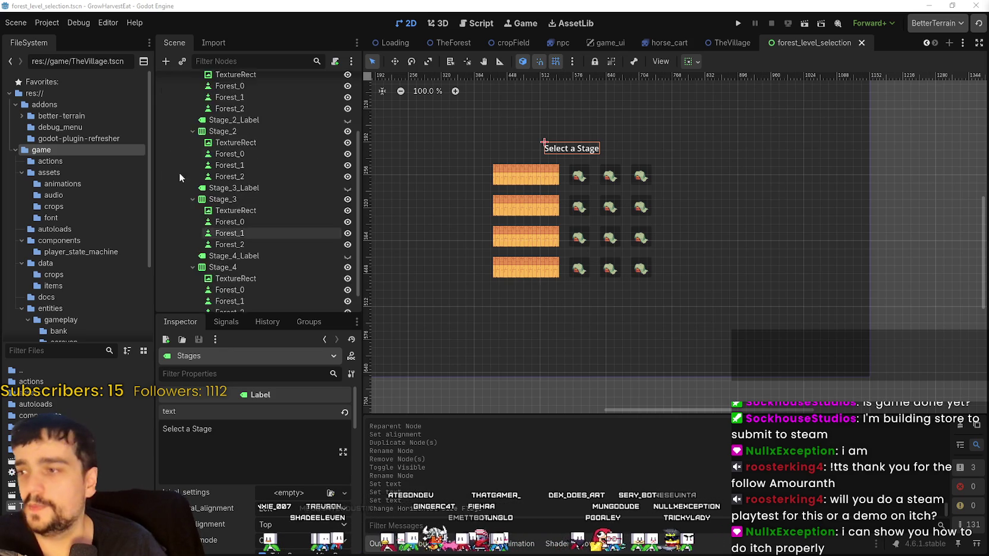
scroll(180, 172, "up", 3)
left_click(187, 128)
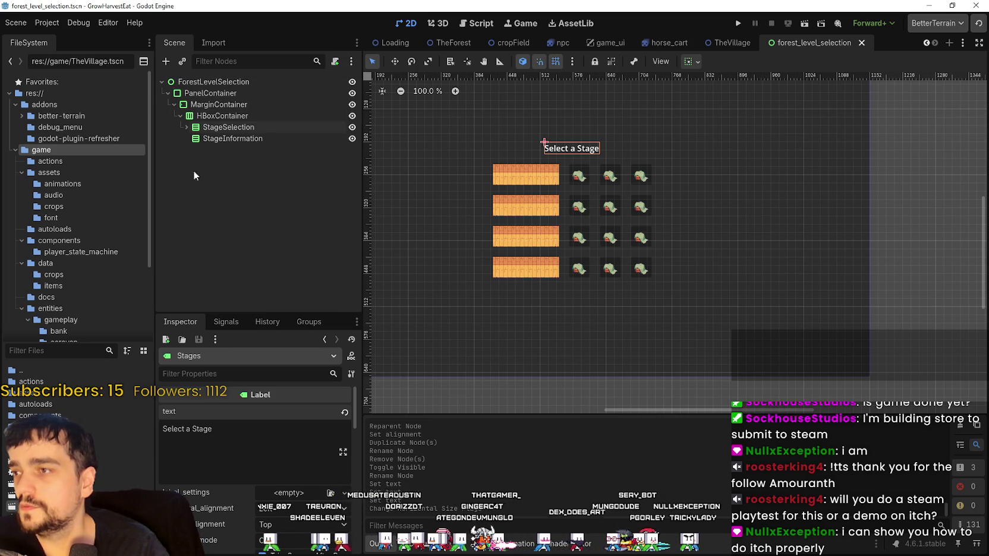
left_click(214, 127)
left_click(188, 128)
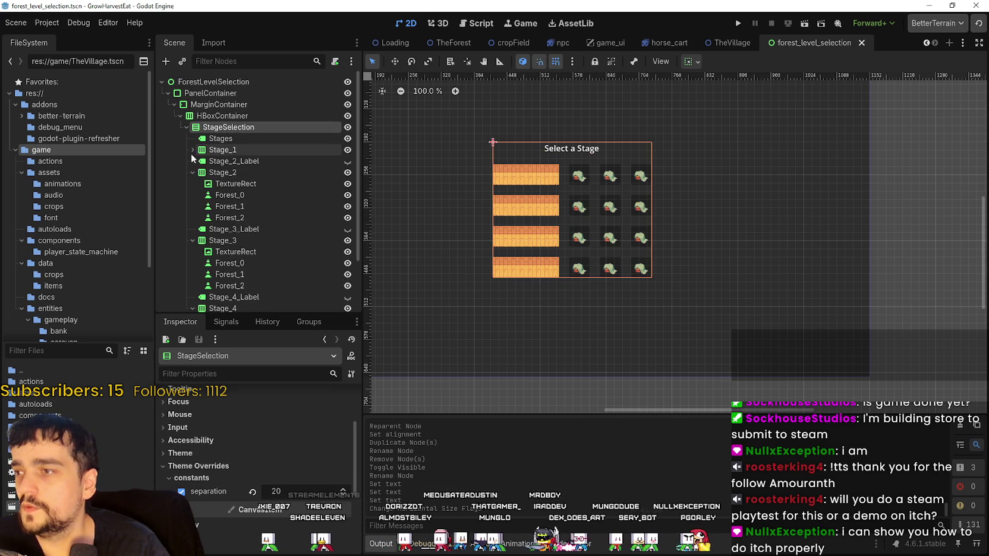
left_click(189, 161)
left_click(192, 172)
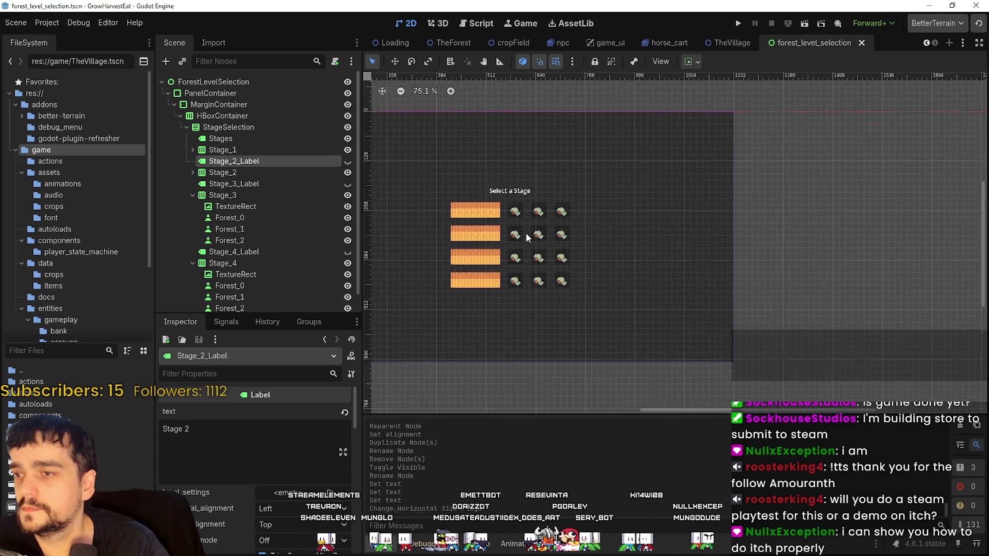
left_click(220, 138)
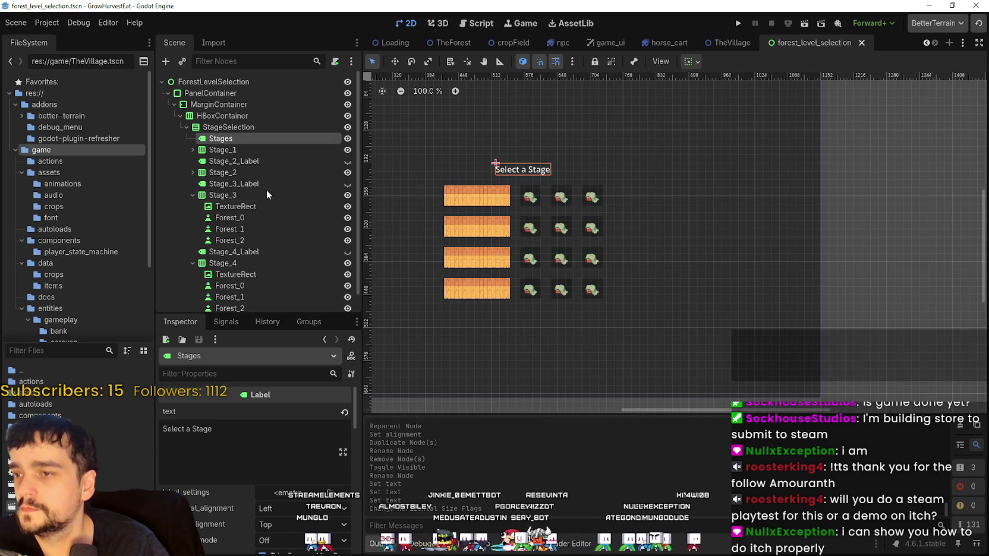
left_click(191, 195)
left_click(191, 218)
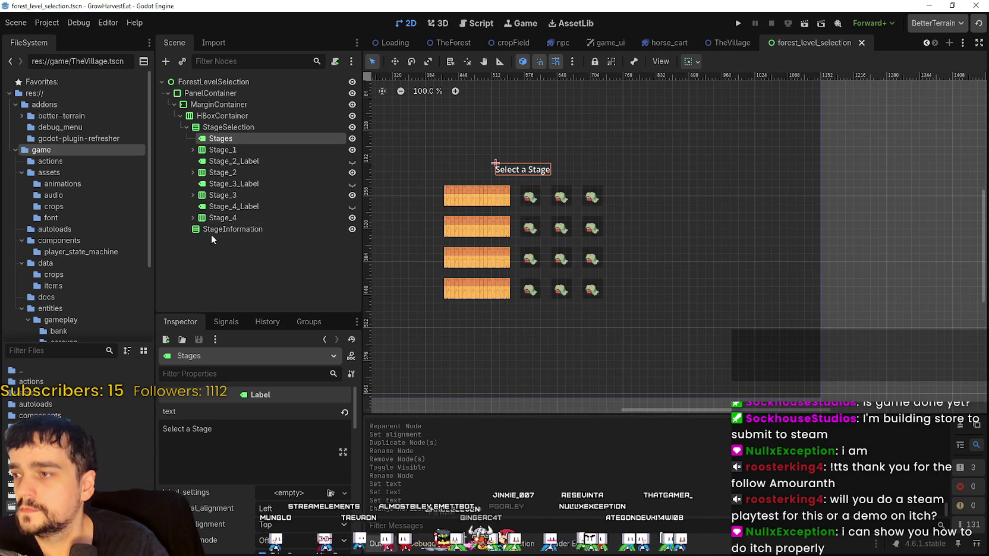
left_click(220, 218)
left_click(232, 206)
left_click(221, 195)
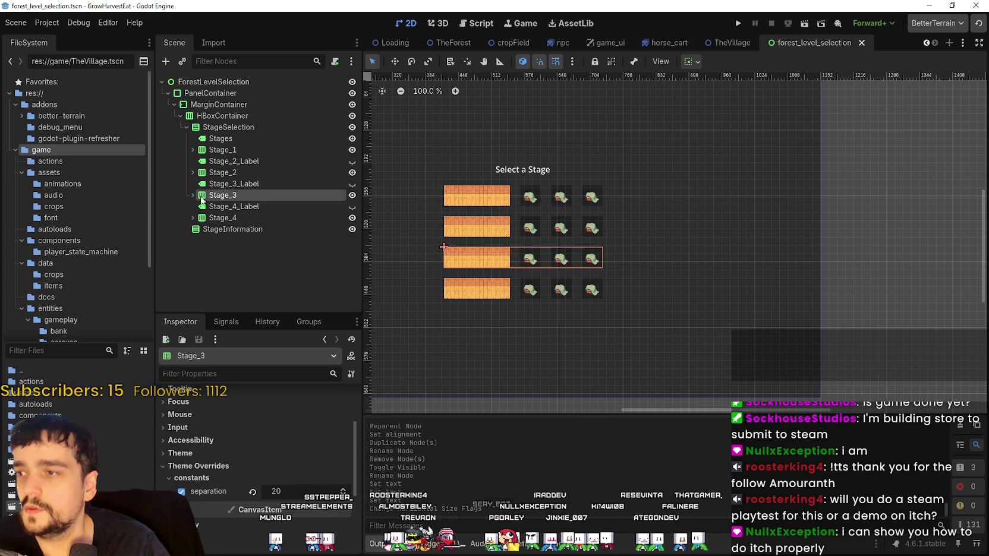
Delete the Stage_4_Label, Stage_3_Label and Stage_2_Label nodes
right_click(232, 209)
left_click(297, 493)
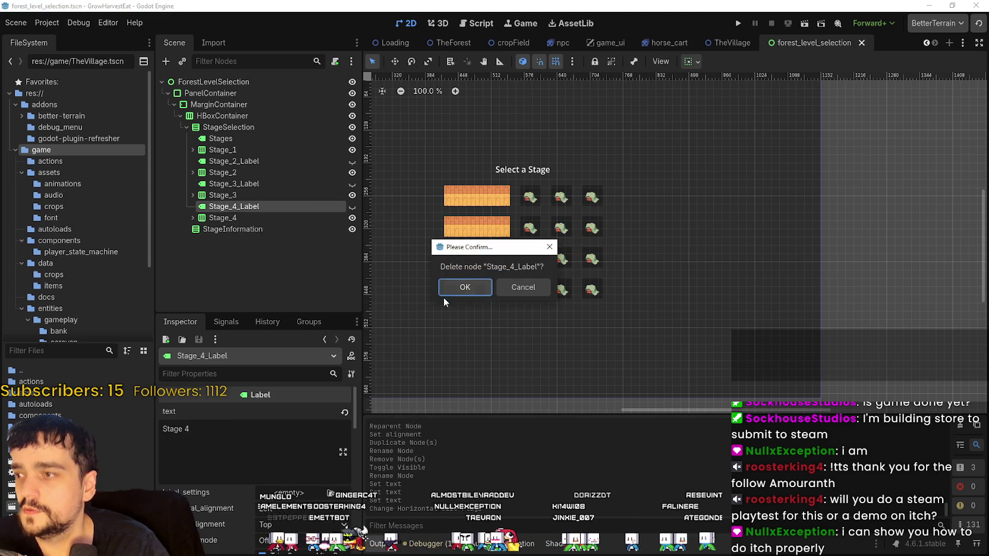
left_click(446, 283)
right_click(240, 185)
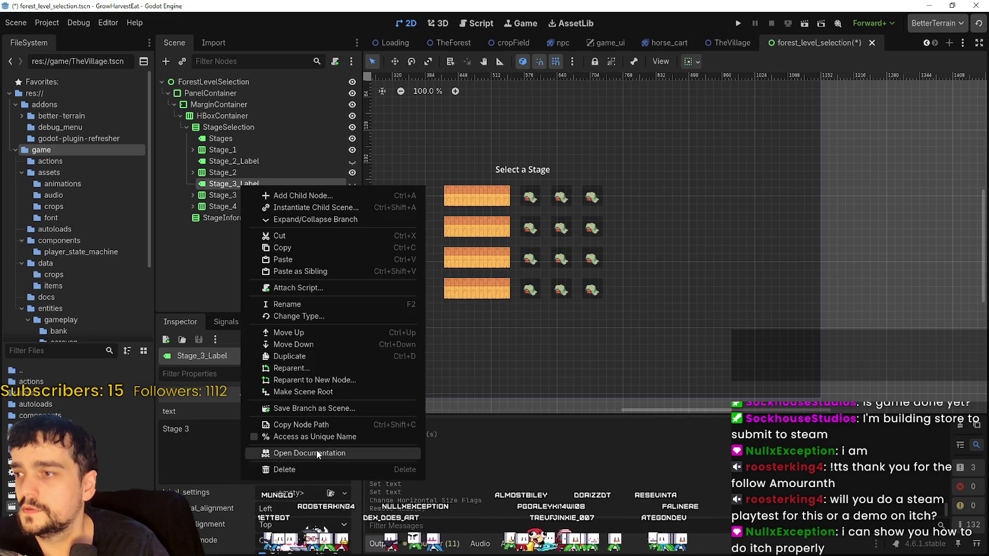
left_click(313, 469)
left_click(463, 288)
left_click(235, 161)
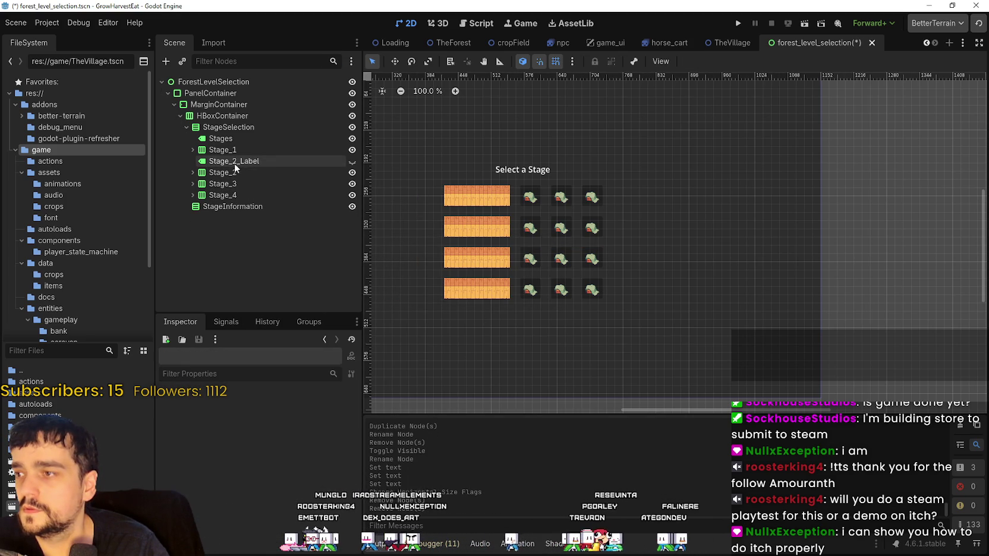
right_click(239, 164)
left_click(324, 451)
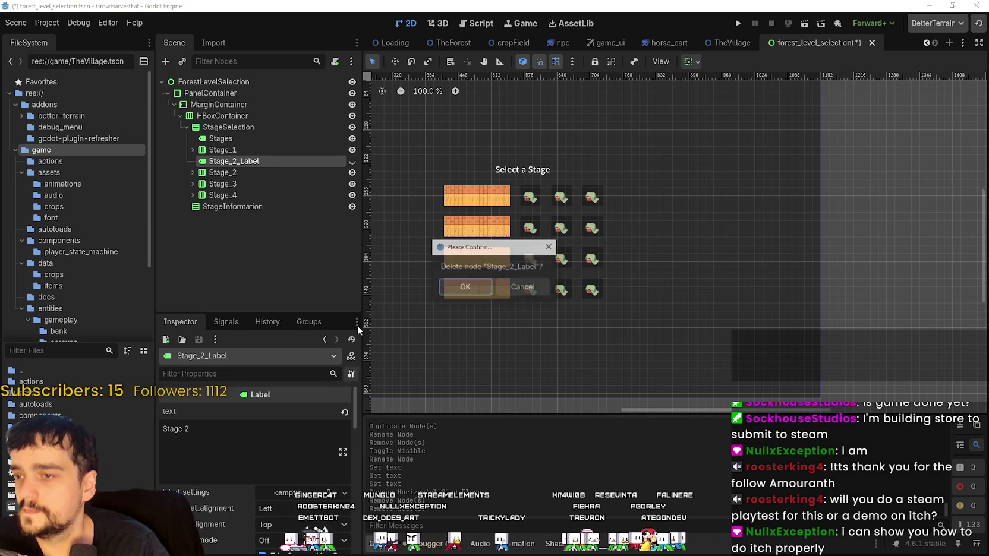
left_click(463, 284)
Check the remaining Stages heading and Stage_1 to Stage_4 rows under StageSelection
left_click(245, 140)
left_click(239, 150)
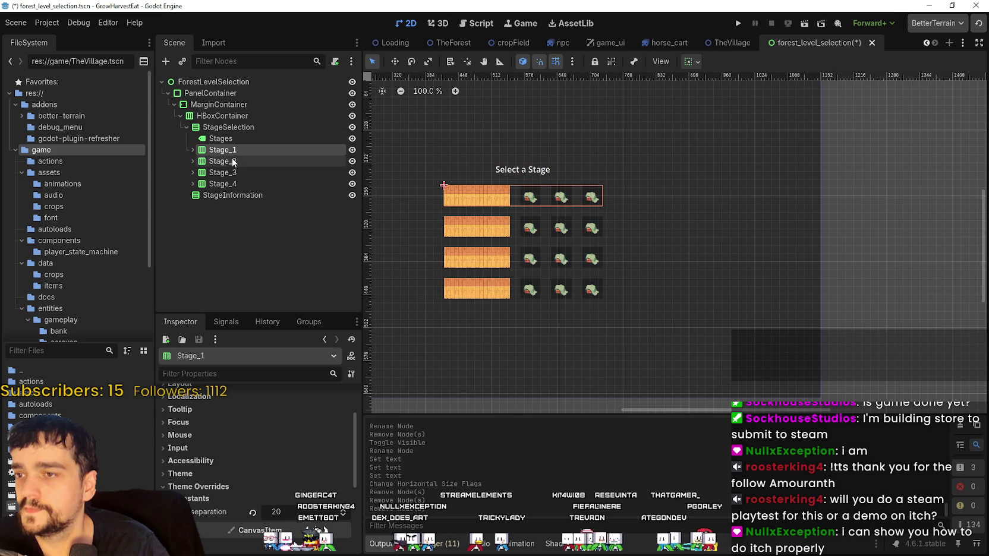
left_click(235, 161)
left_click(233, 173)
left_click(234, 184)
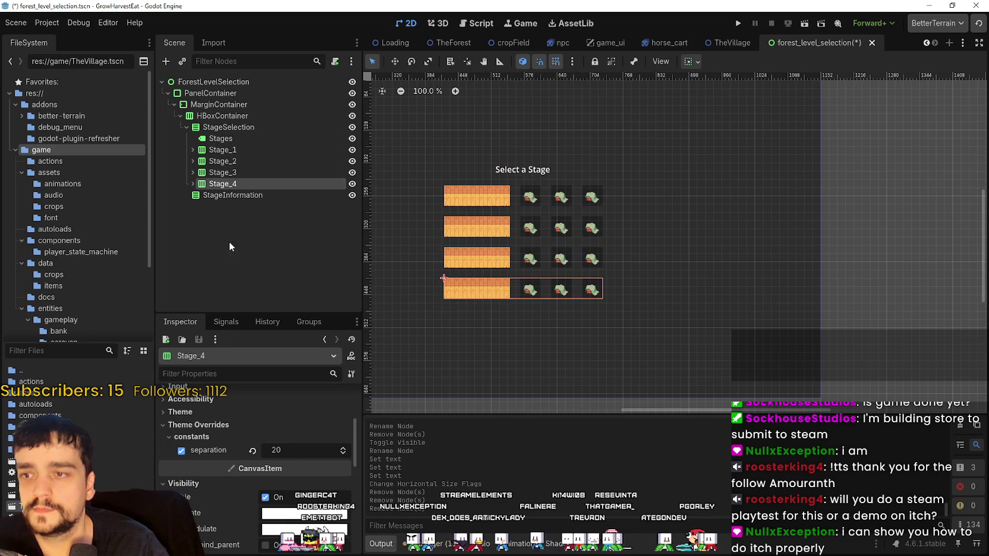
left_click(228, 127)
Add an HBoxContainer child to StageSelection named SelectionConfirmation
right_click(254, 128)
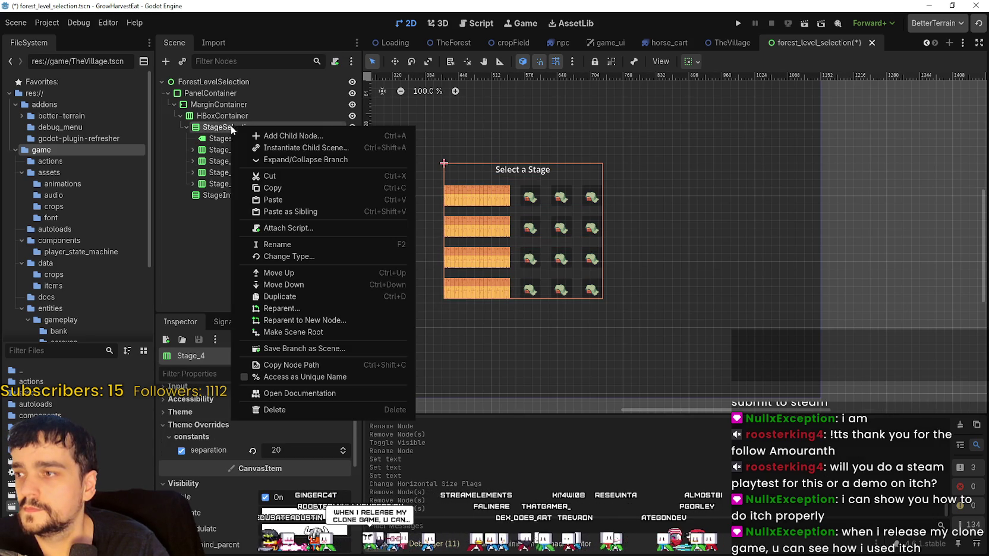
left_click(309, 138)
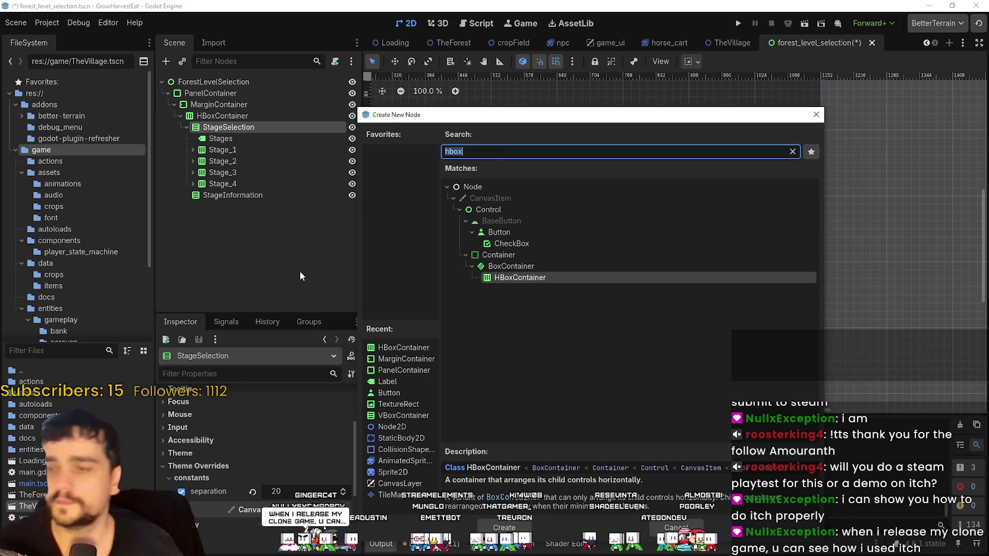
key("Return")
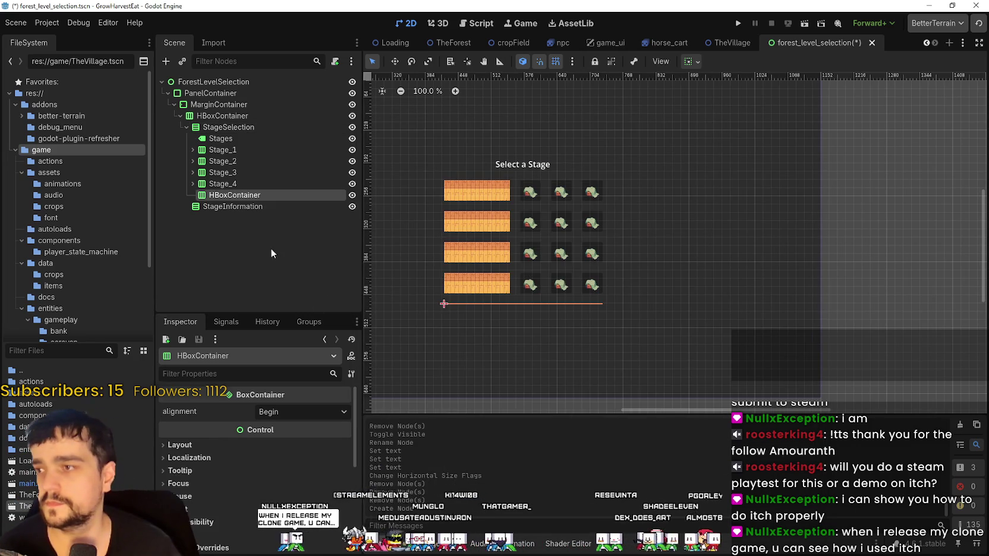
scroll(552, 329, "up", 2)
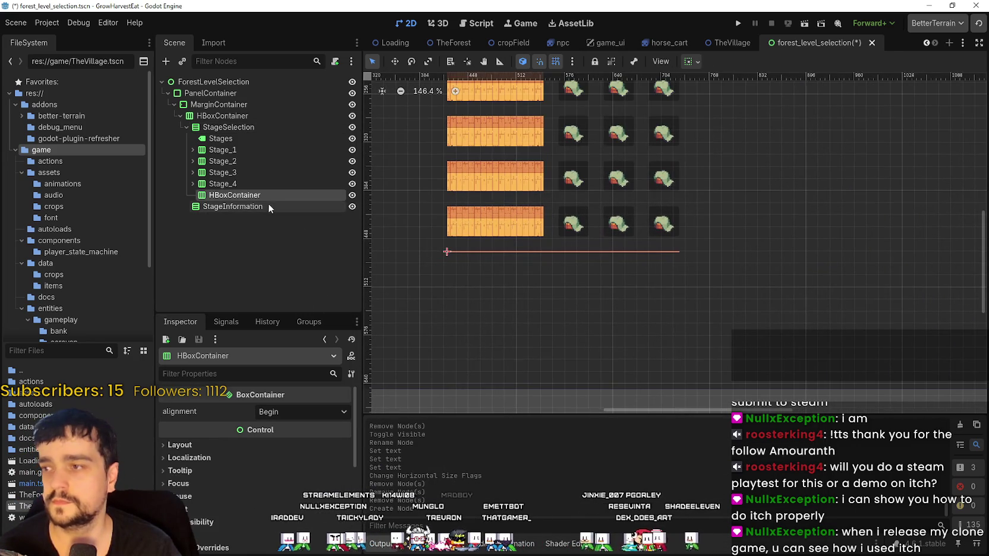
double_click(265, 198)
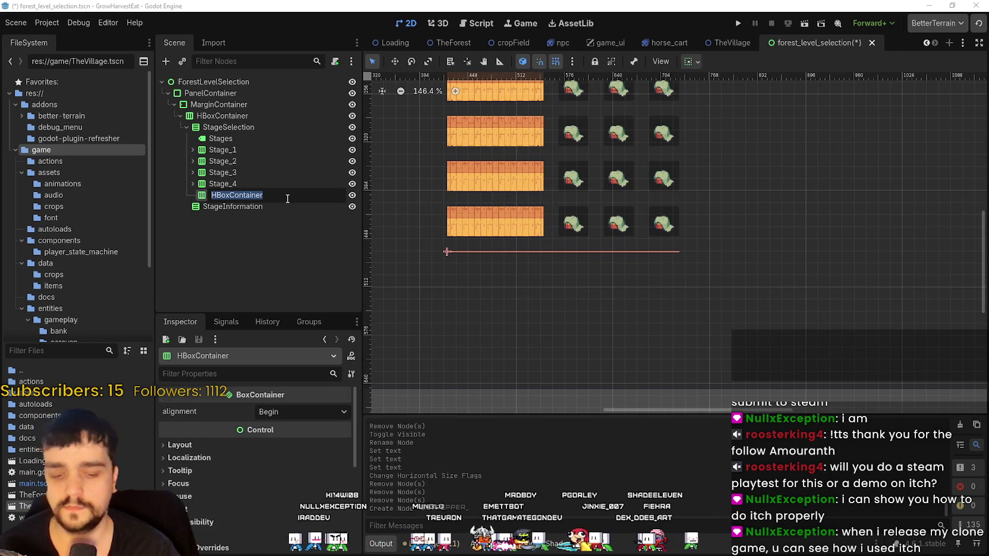
type("SelectionC")
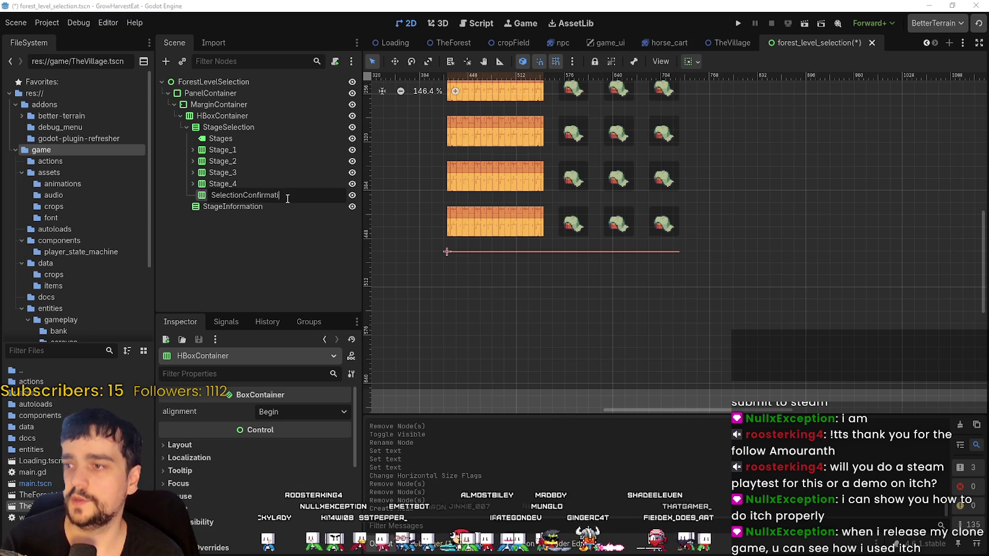
type("on")
key("Return")
Add a Button named Travel under SelectionConfirmation and duplicate it as Cancel
right_click(275, 197)
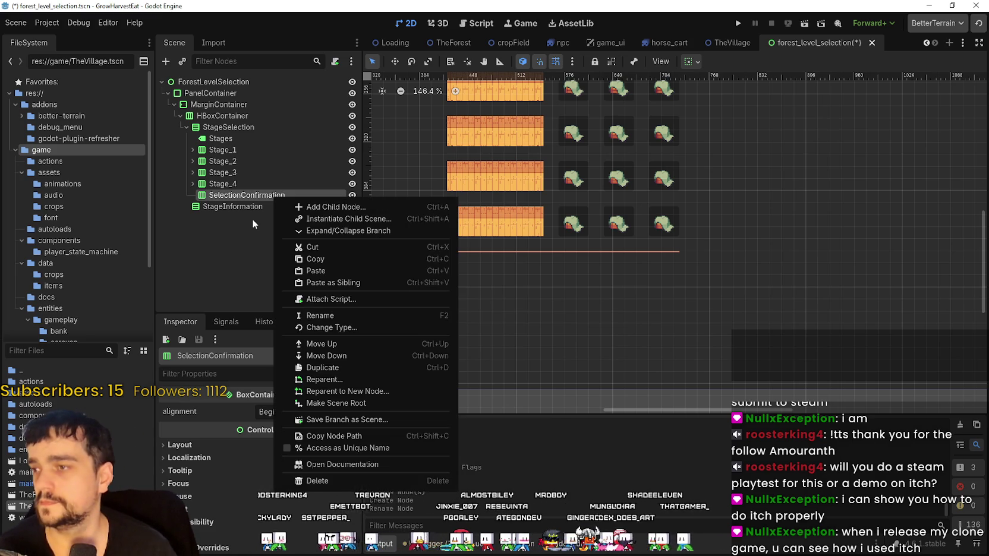
left_click(262, 195)
right_click(292, 195)
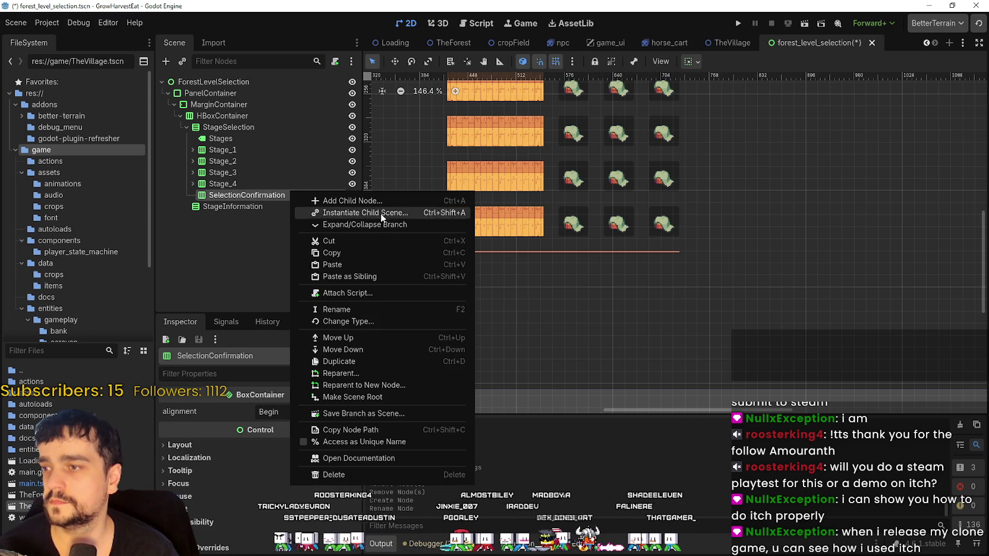
left_click(377, 198)
type("button")
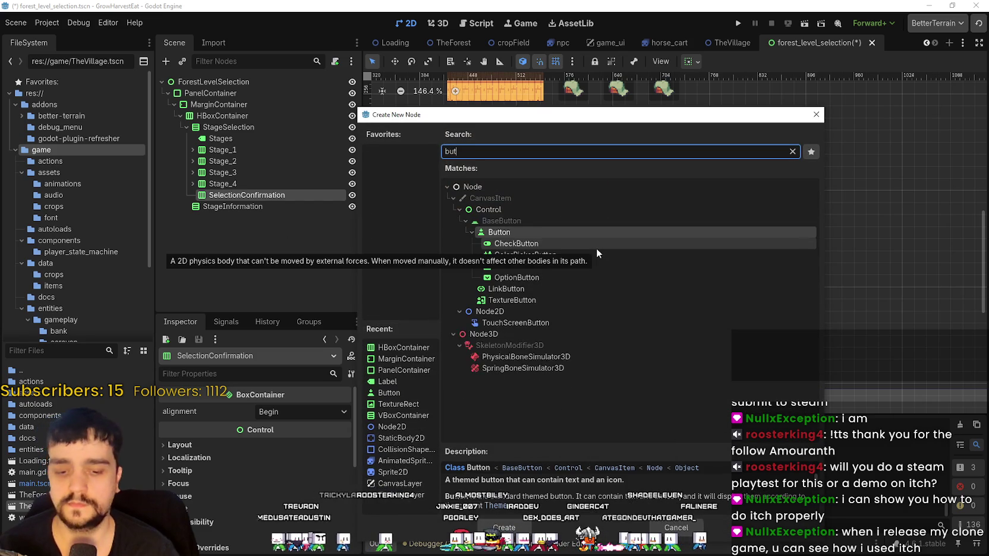
key("Return")
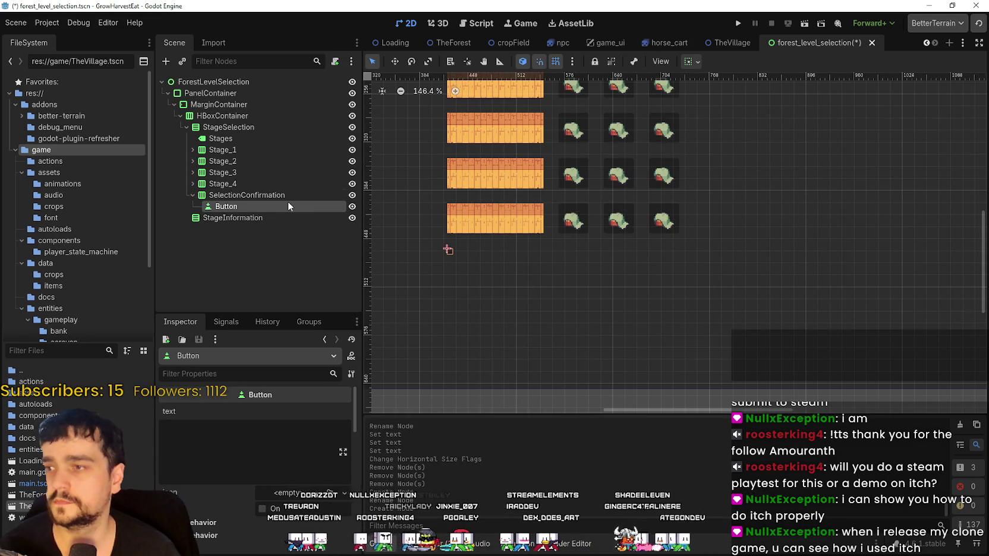
double_click(235, 205)
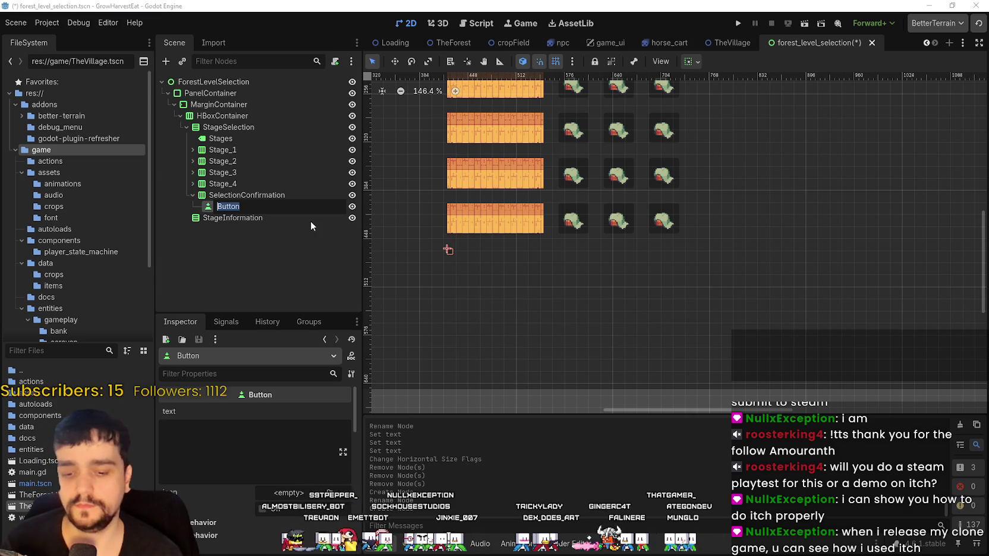
type("Travel")
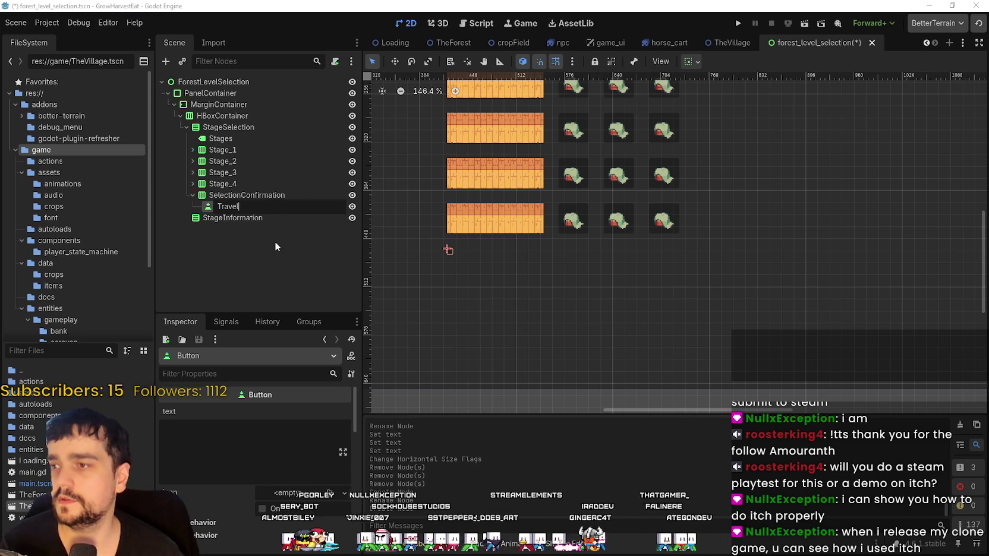
key("Return")
key("ctrl+d")
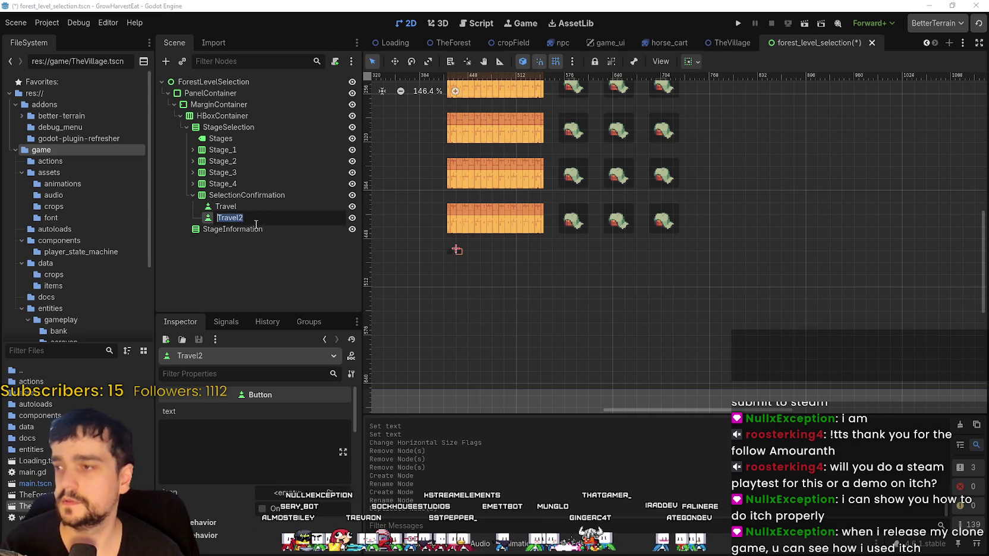
type("Cancel")
key("Return")
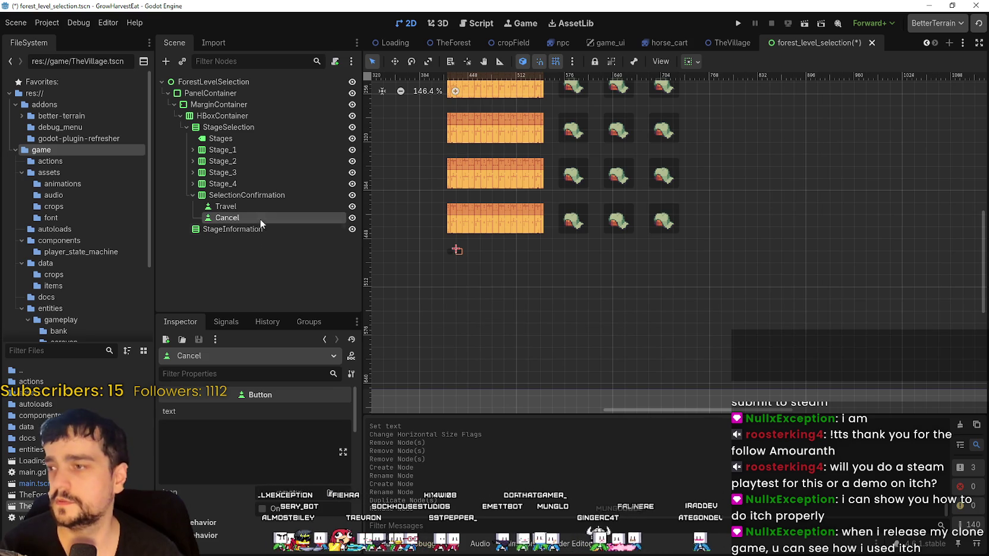
Set the two buttons' text to 'Travel' and 'Cancel'
left_click(202, 440)
type("Trave")
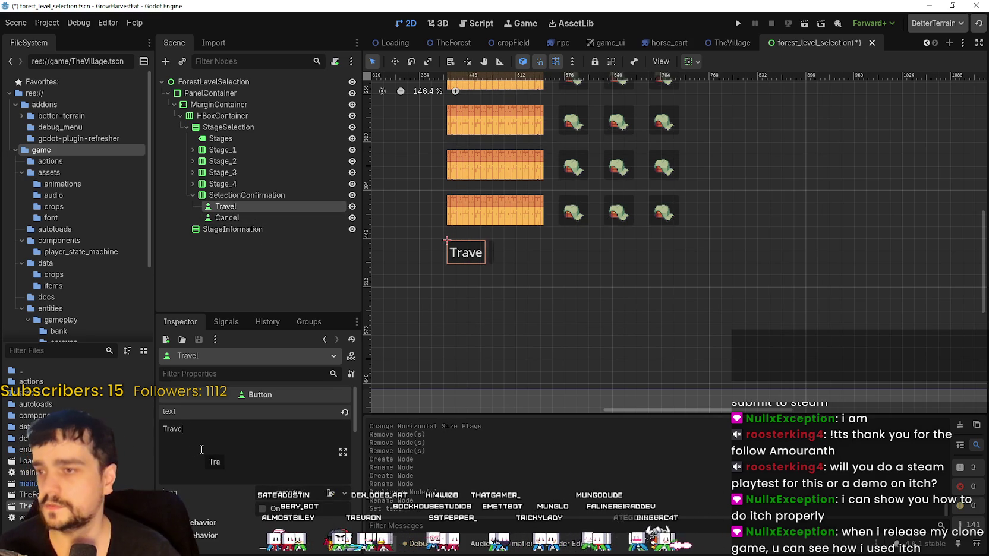
type("l")
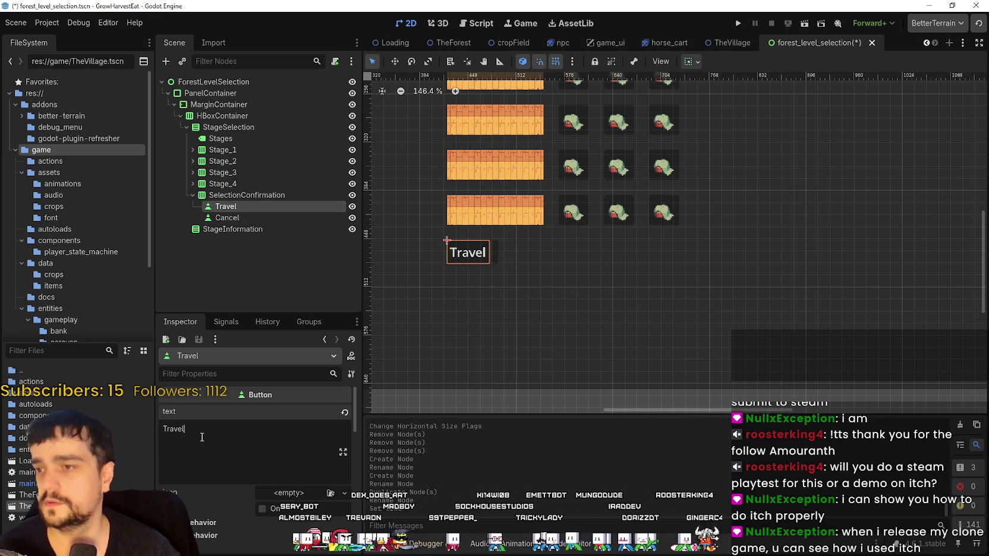
left_click(253, 218)
left_click(264, 425)
type("C")
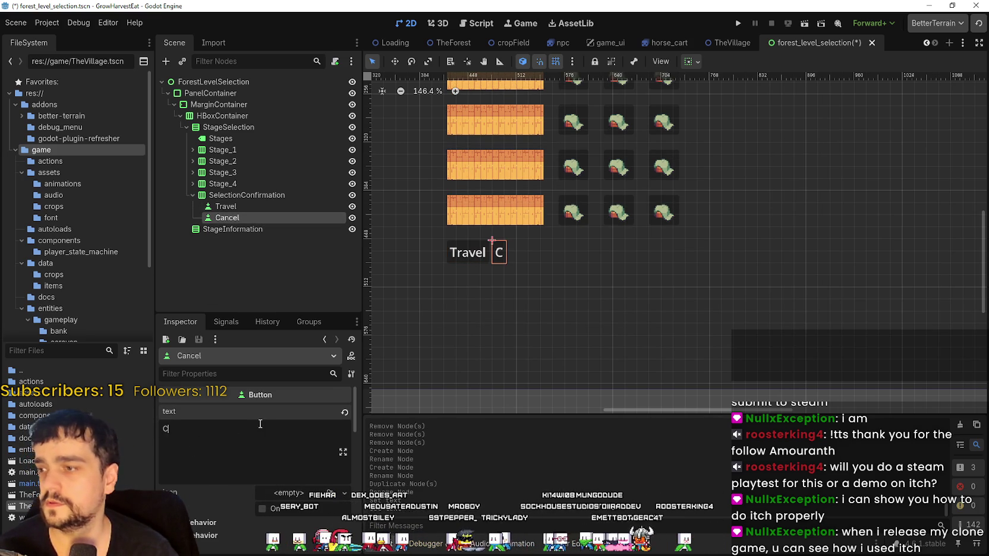
type("ancel")
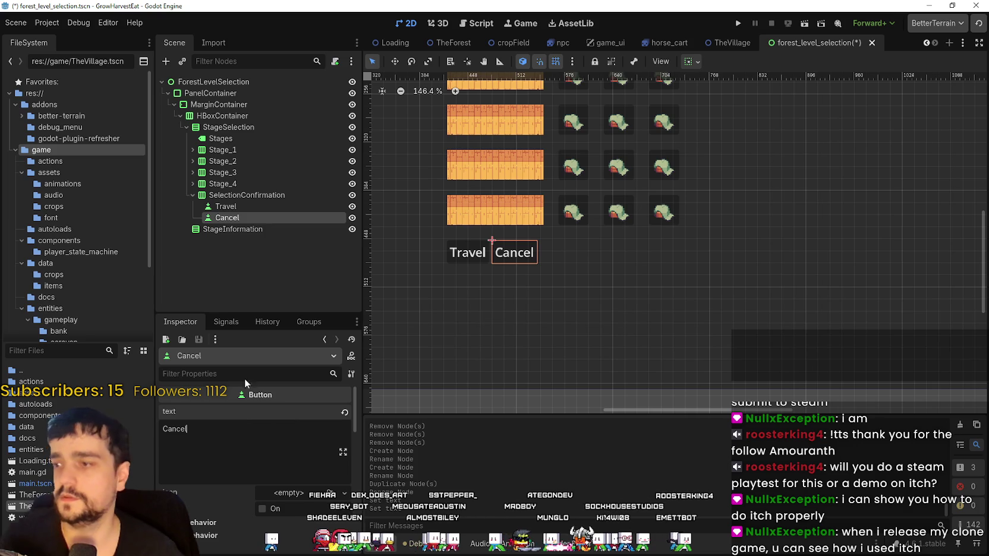
scroll(517, 234, "down", 2)
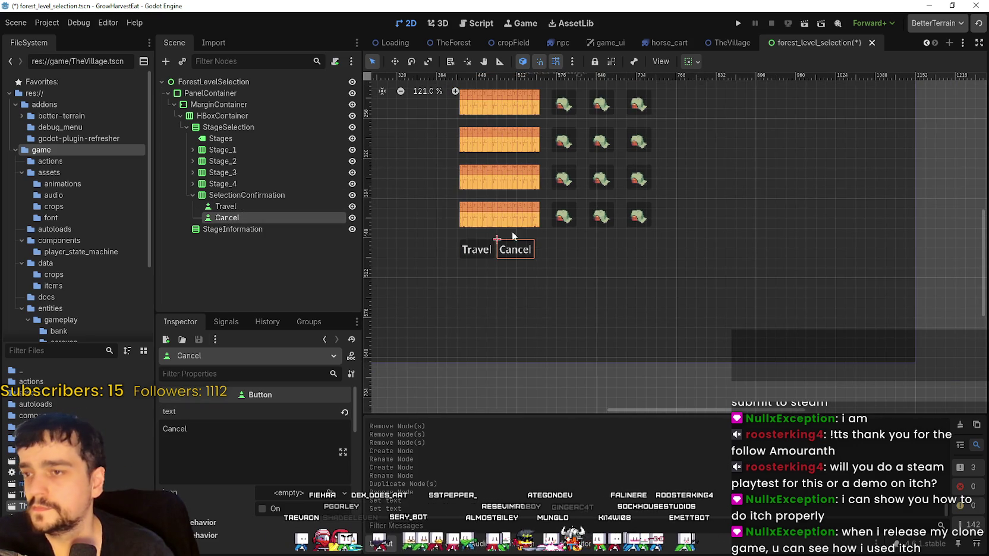
Change the SelectionConfirmation container's alignment from Begin to Center
left_click(305, 205)
left_click(306, 195)
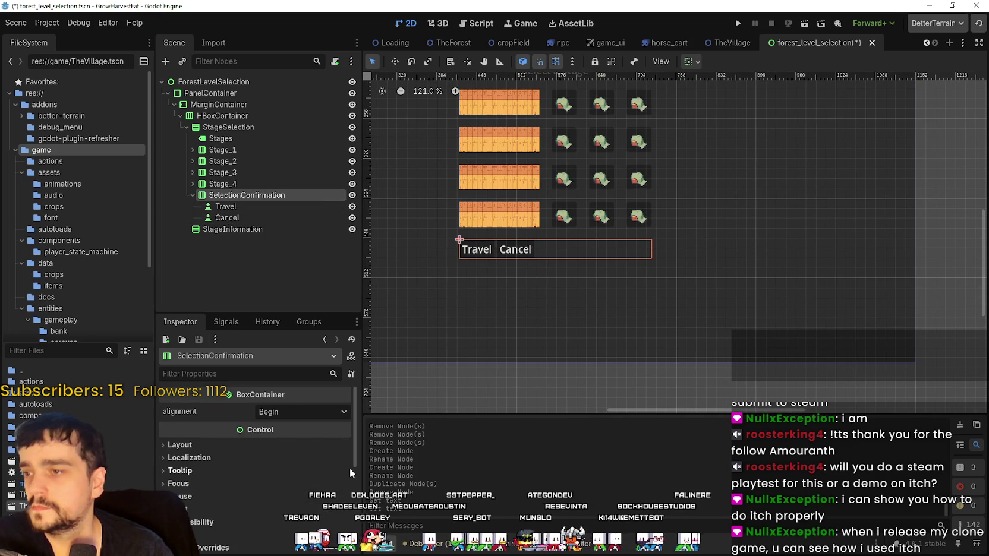
left_click(298, 411)
left_click(285, 442)
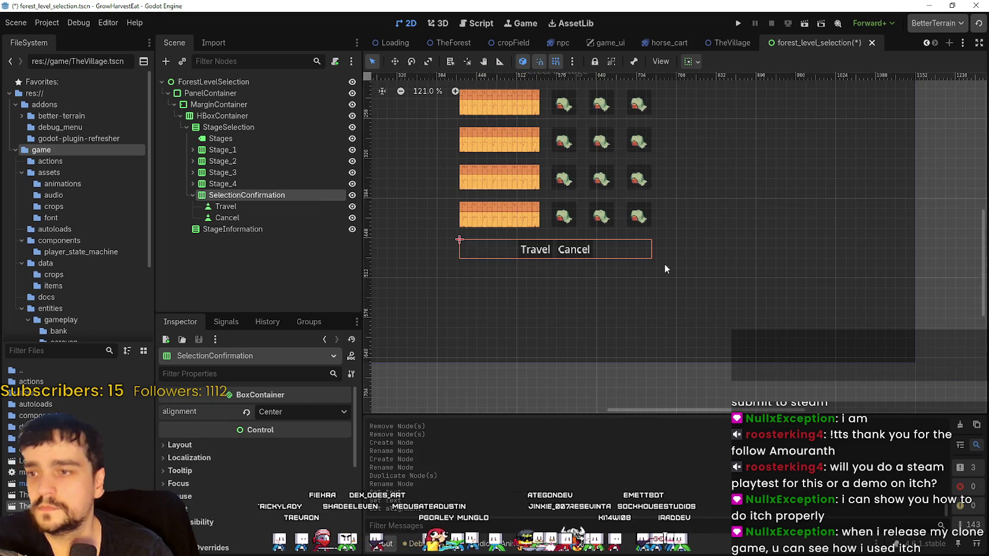
scroll(608, 293, "down", 3)
scroll(570, 223, "up", 1)
scroll(580, 226, "down", 1)
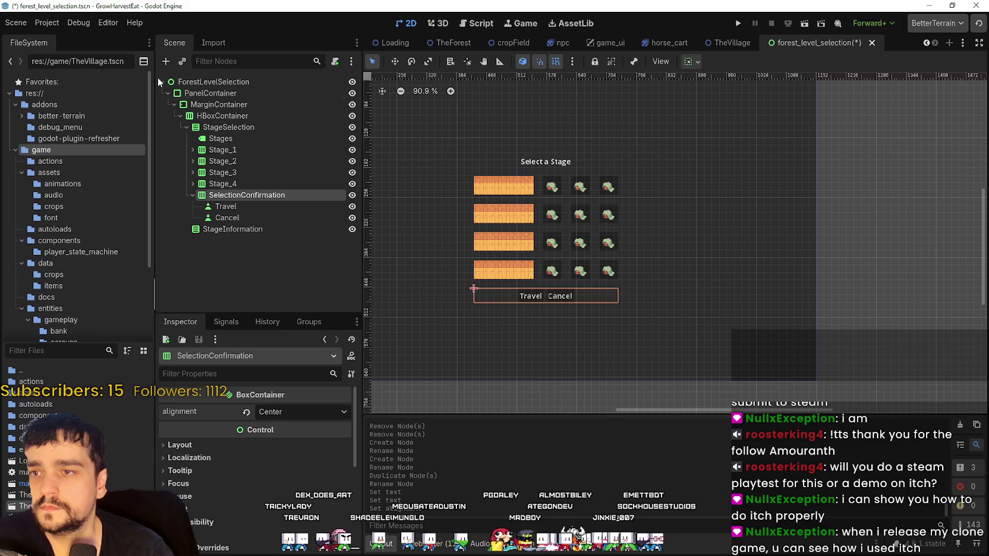
left_click(206, 127)
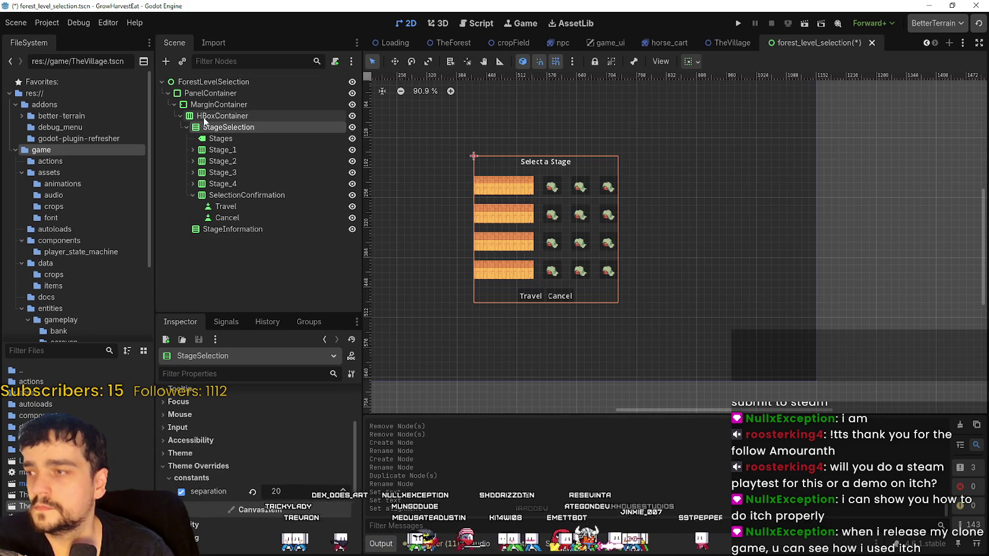
left_click(205, 118)
left_click(210, 127)
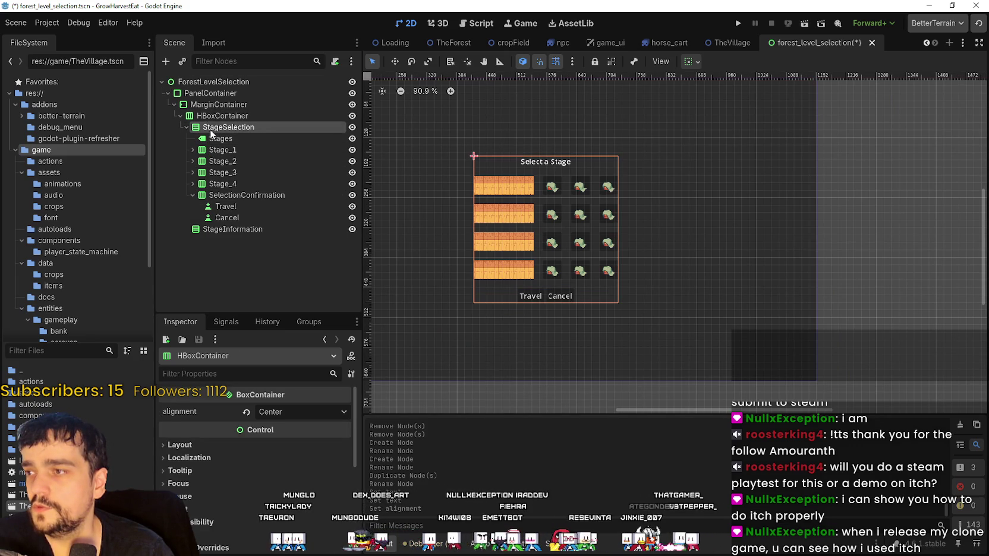
Add a PanelContainer under HBoxContainer and move StageSelection inside it
right_click(247, 117)
left_click(303, 125)
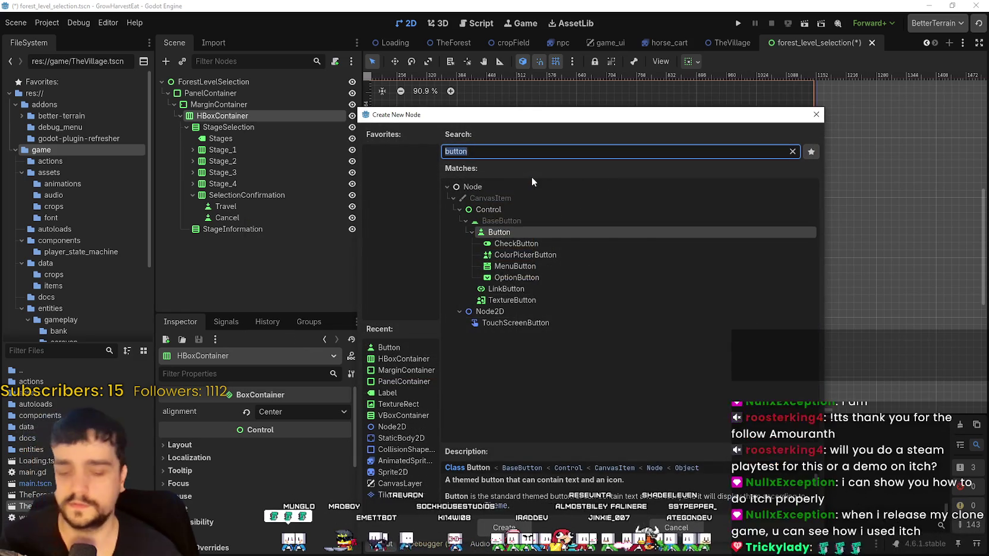
type("panel")
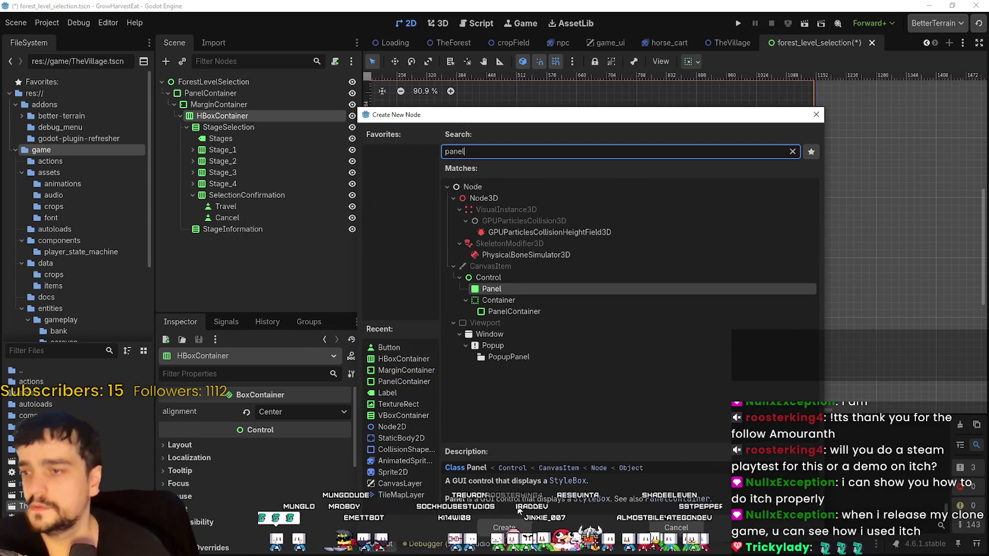
left_click(515, 310)
left_click(508, 527)
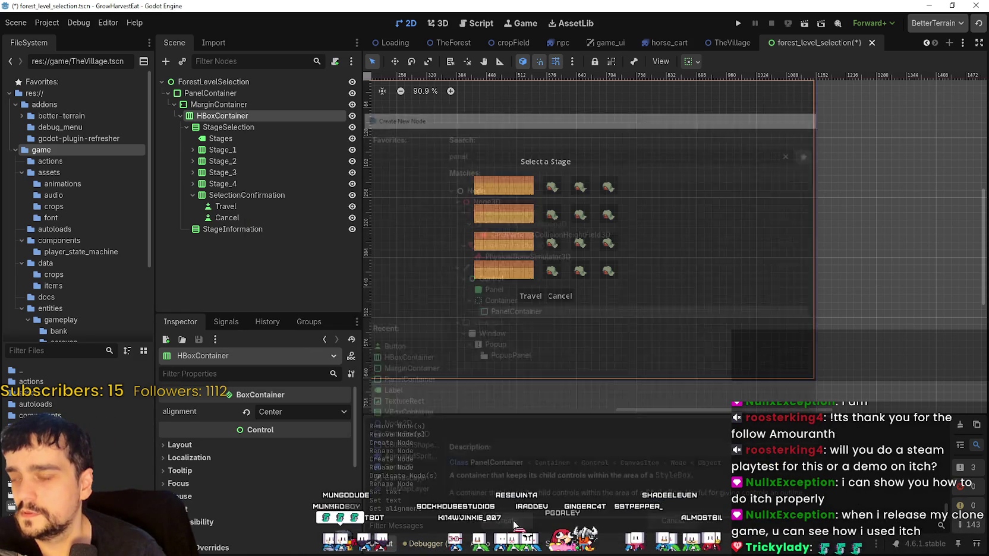
mouse_move(249, 240)
left_mouse_down()
mouse_move(252, 141)
mouse_move(238, 127)
left_mouse_up()
key("ctrl+minus")
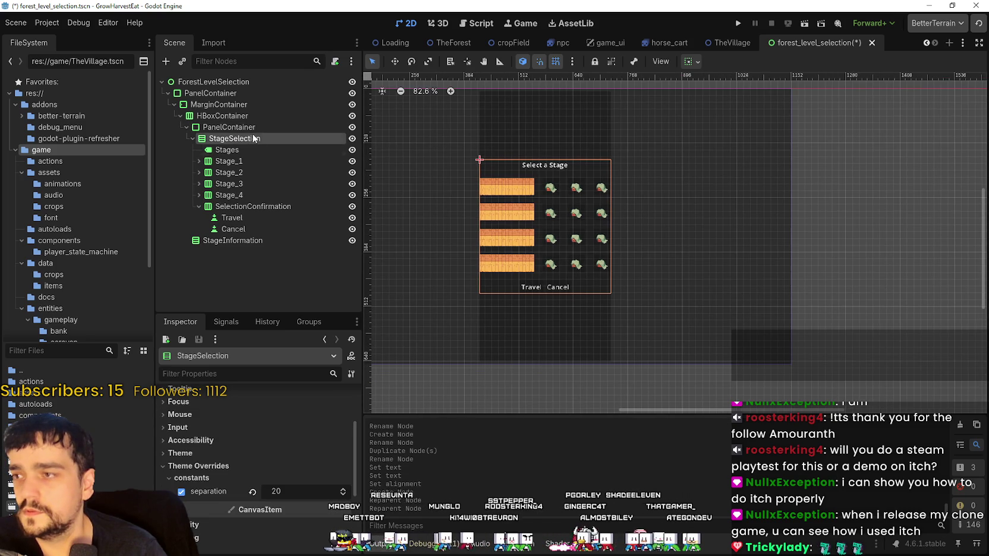
Set the PanelContainer's vertical alignment to center, then save the scene
left_click(196, 127)
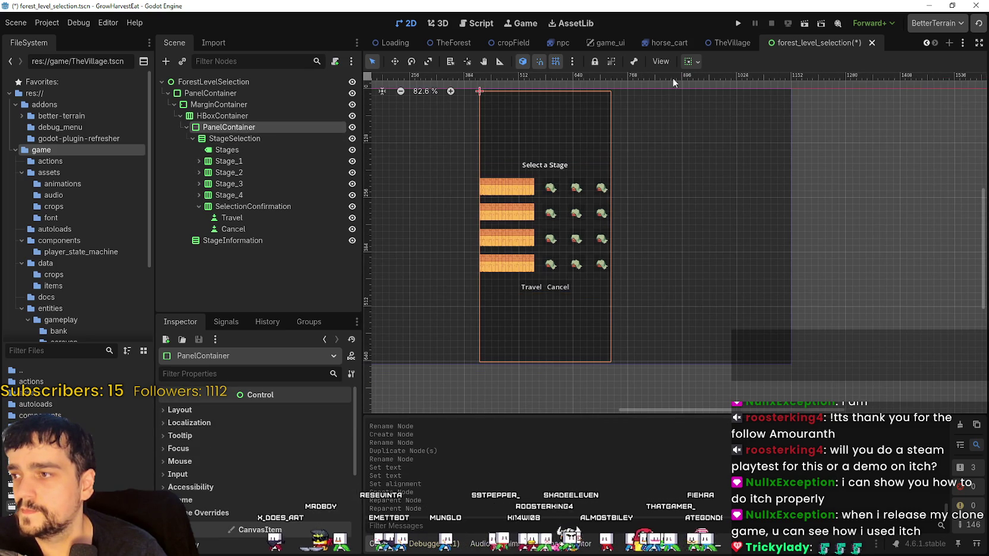
left_click(692, 62)
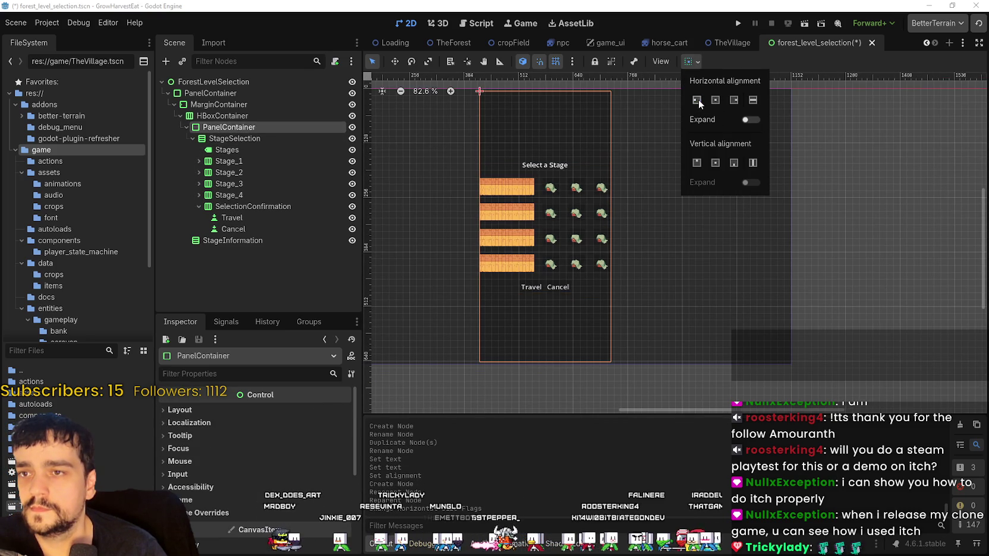
left_click(697, 100)
left_click(697, 162)
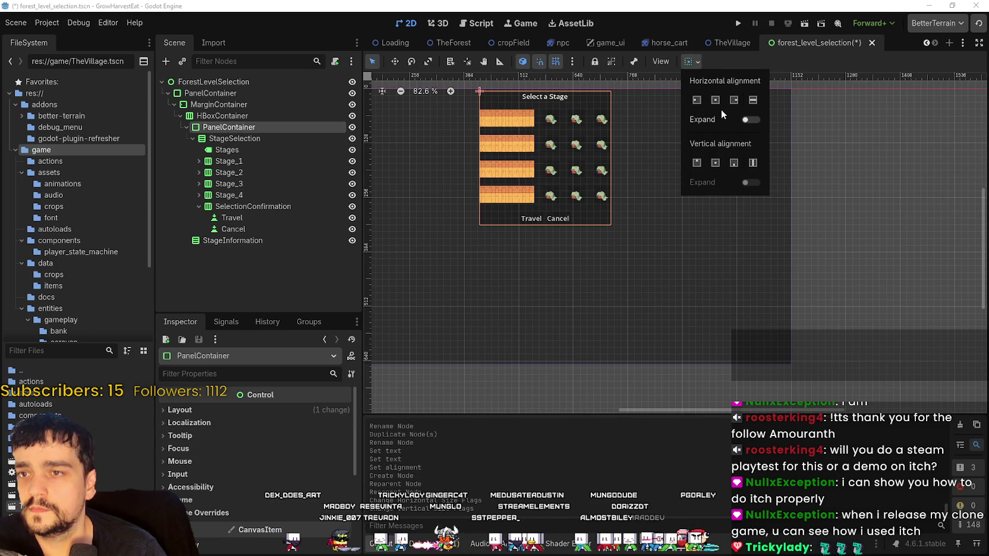
left_click(715, 162)
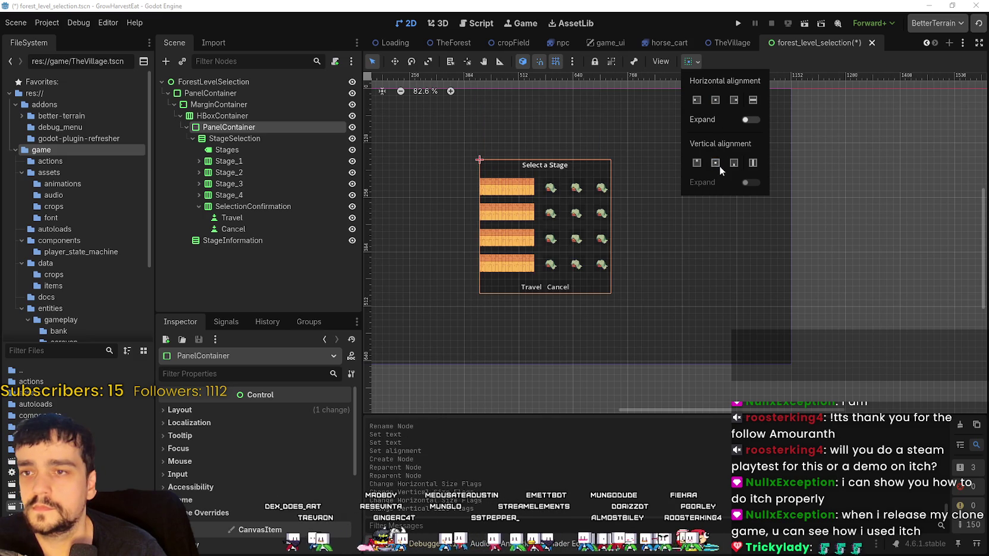
scroll(621, 119, "up", 2)
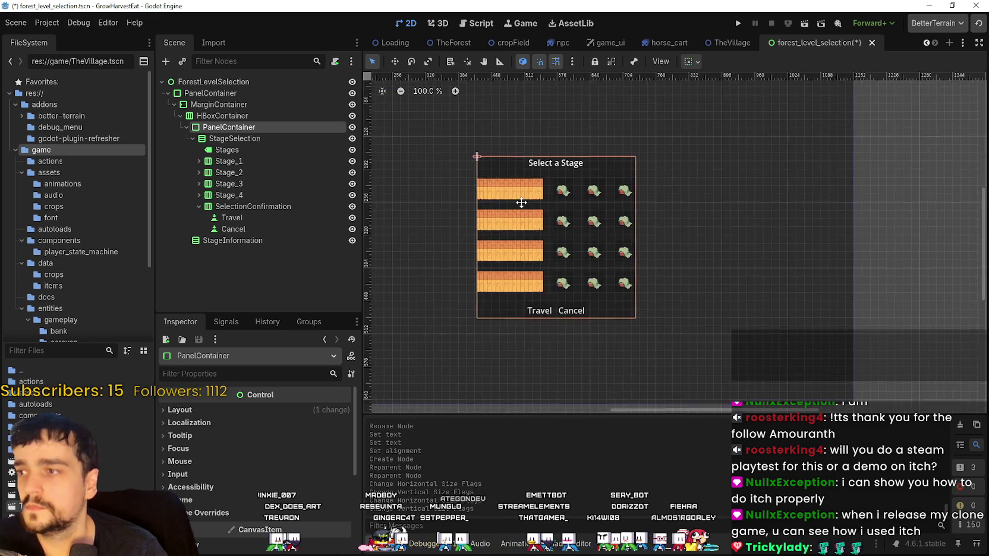
key("ctrl+s")
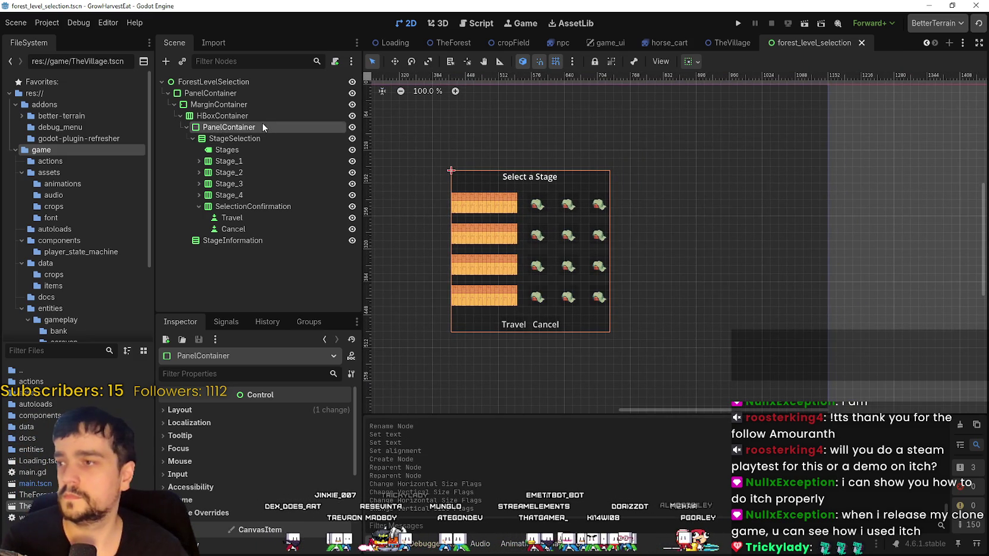
Rename the PanelContainer node to StageContainer
double_click(262, 127)
type("Z")
key("BackSpace")
type("Stag")
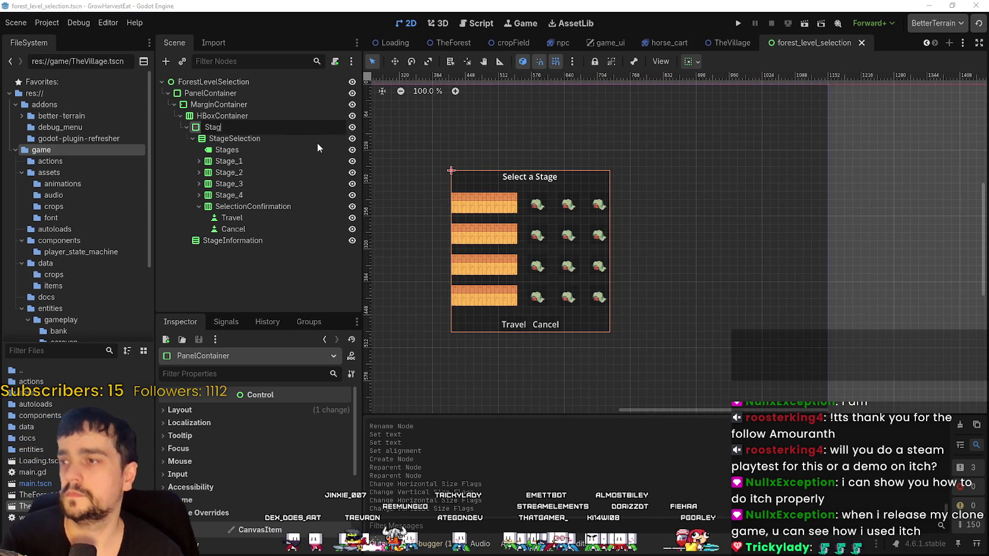
type("eContainer")
key("Return")
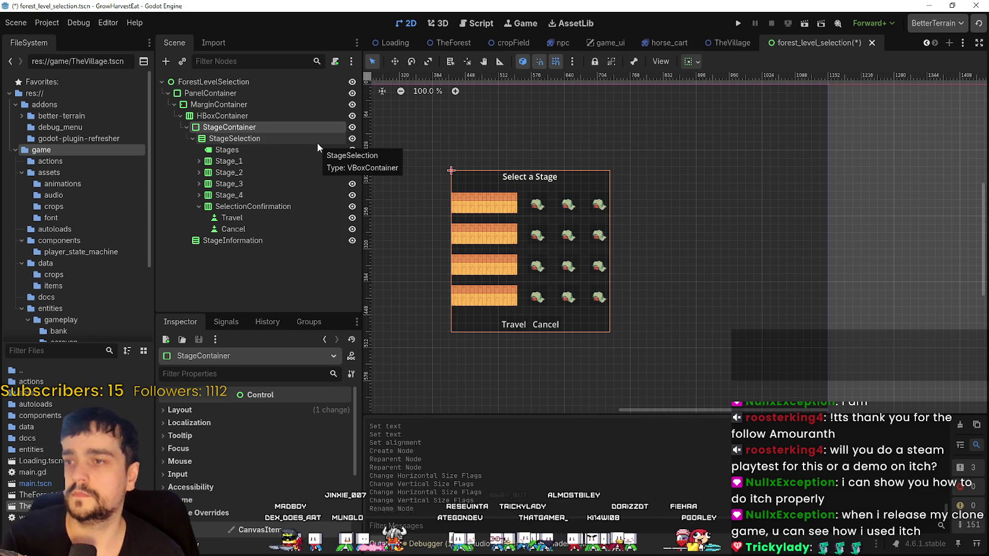
Collapse the SelectionConfirmation, StageSelection and StageContainer branches in the Scene dock
scroll(576, 265, "up", 3)
scroll(576, 266, "down", 2)
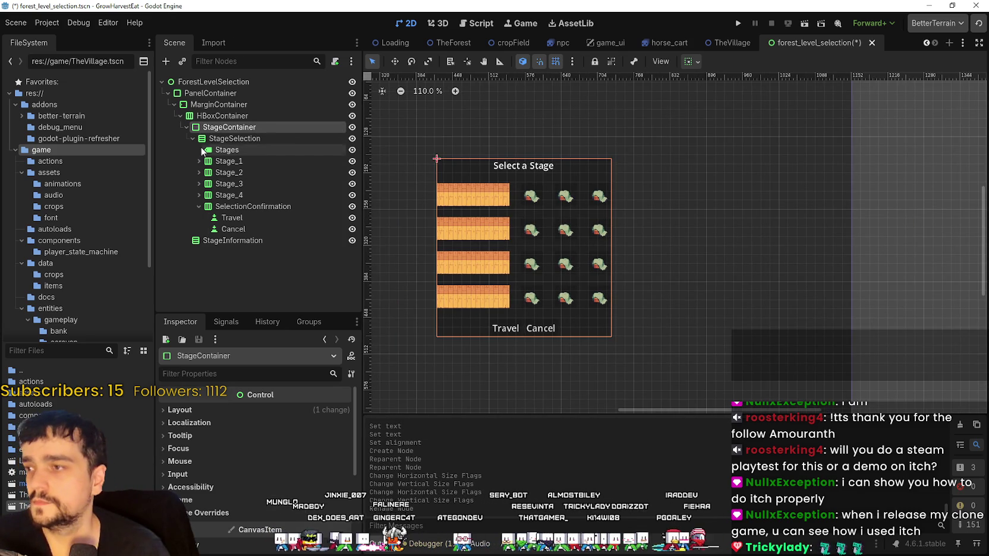
key("Down")
key("Down")
key("Down")
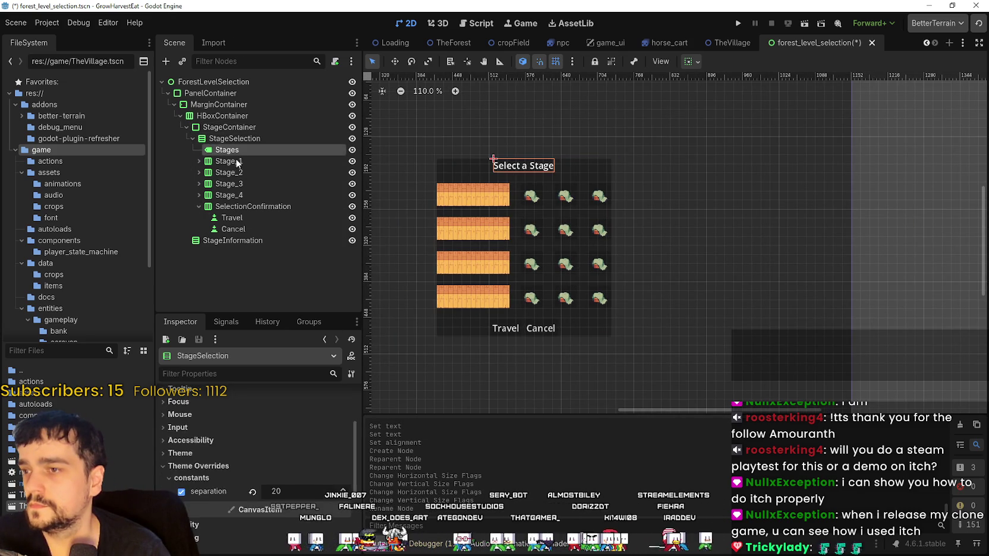
key("Down")
key("Down")
key("Down")
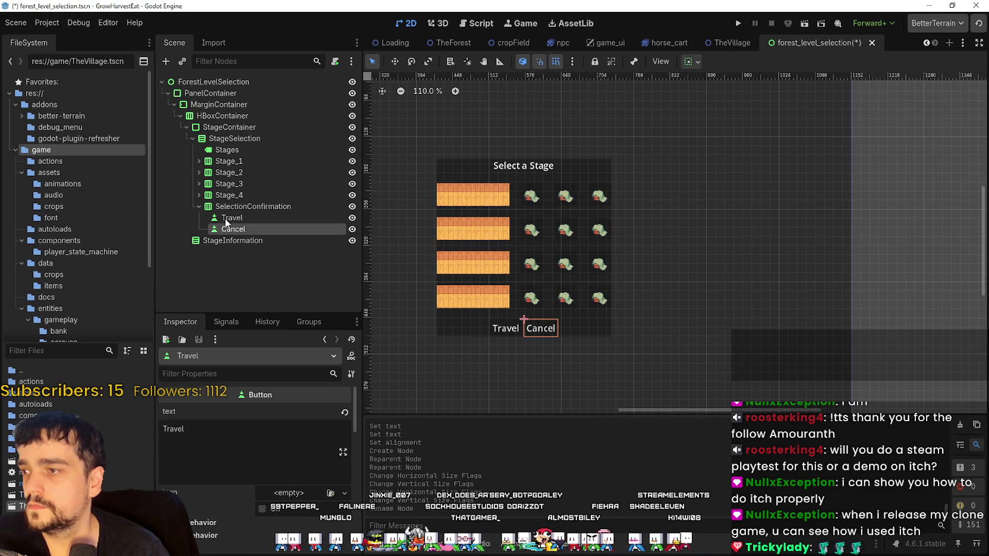
key("Left")
key("Left")
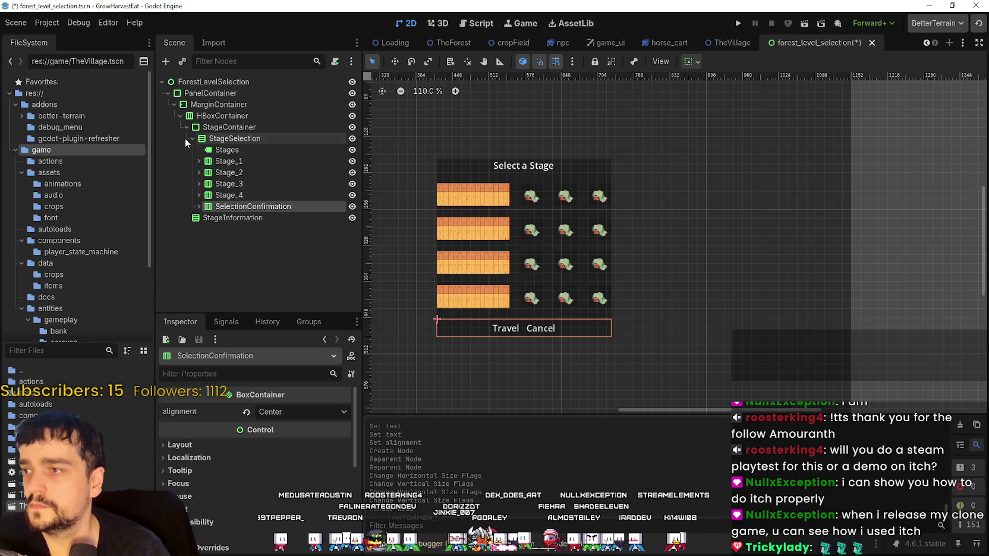
left_click(192, 141)
left_click(185, 129)
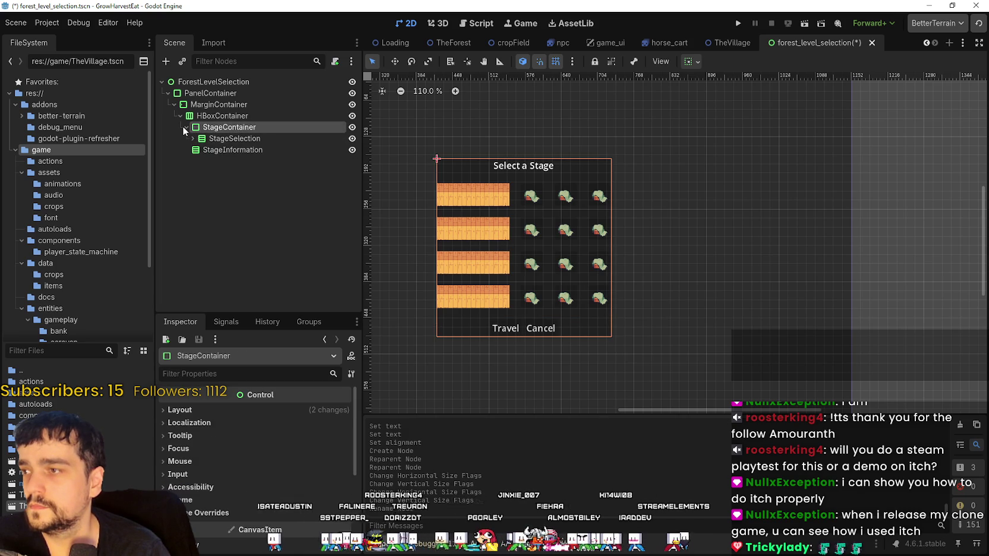
left_click(223, 138)
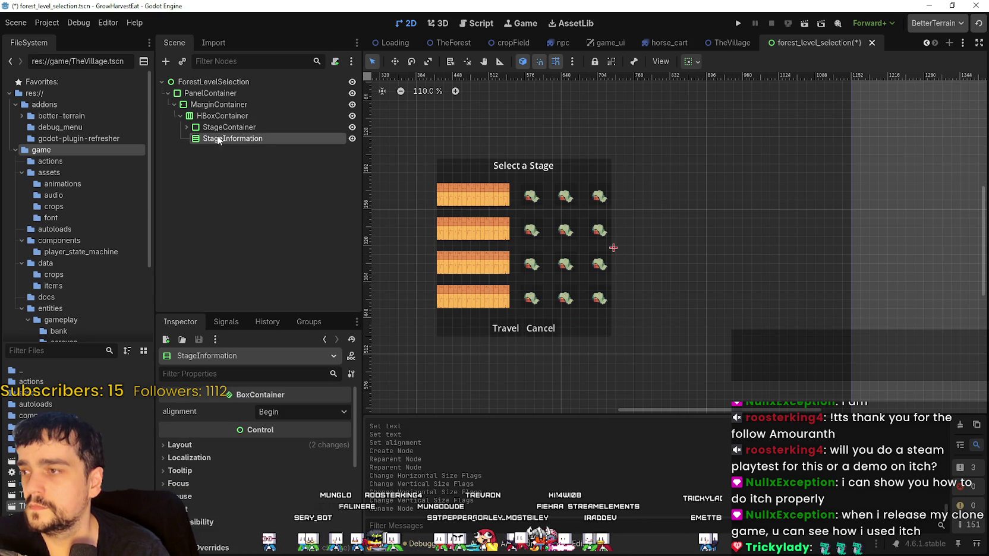
Add a second PanelContainer under HBoxContainer named InformationContainer
right_click(245, 117)
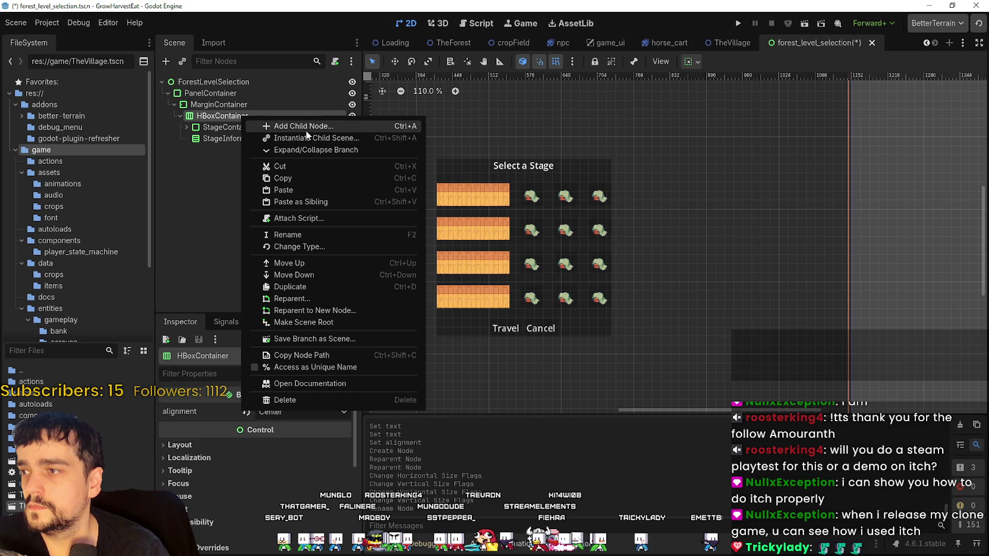
left_click(304, 127)
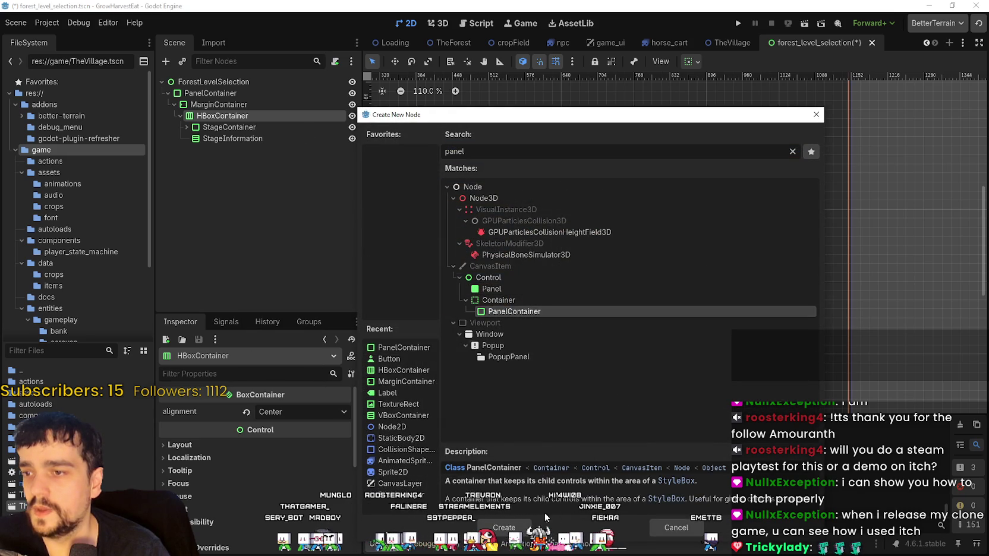
left_click(504, 528)
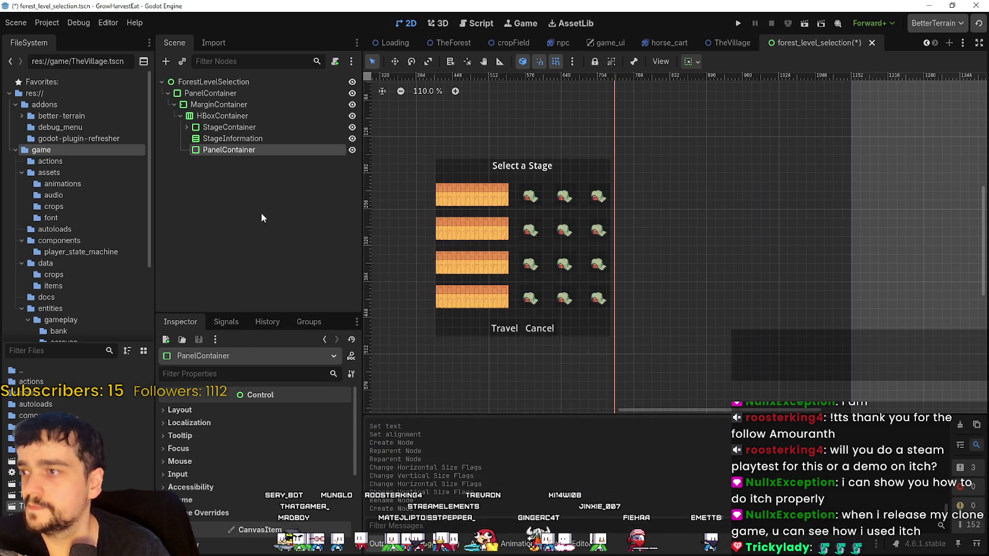
double_click(275, 152)
type("Stage")
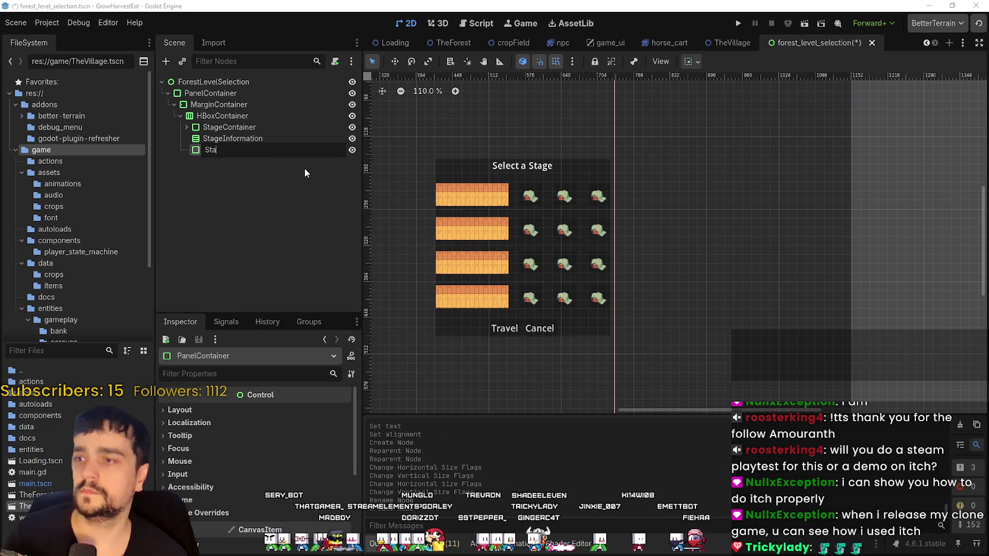
key("BackSpace")
key("BackSpace")
key("BackSpace")
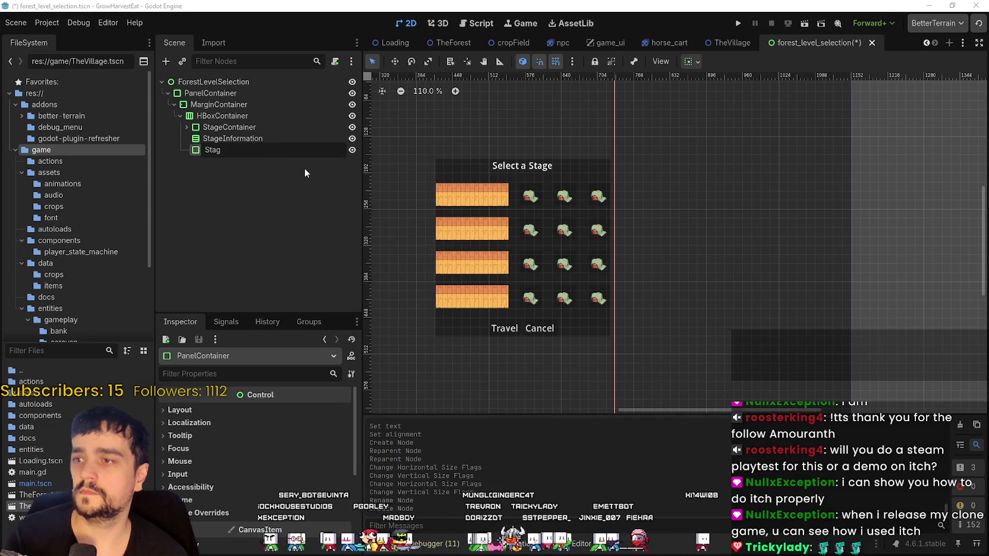
type("Informatio")
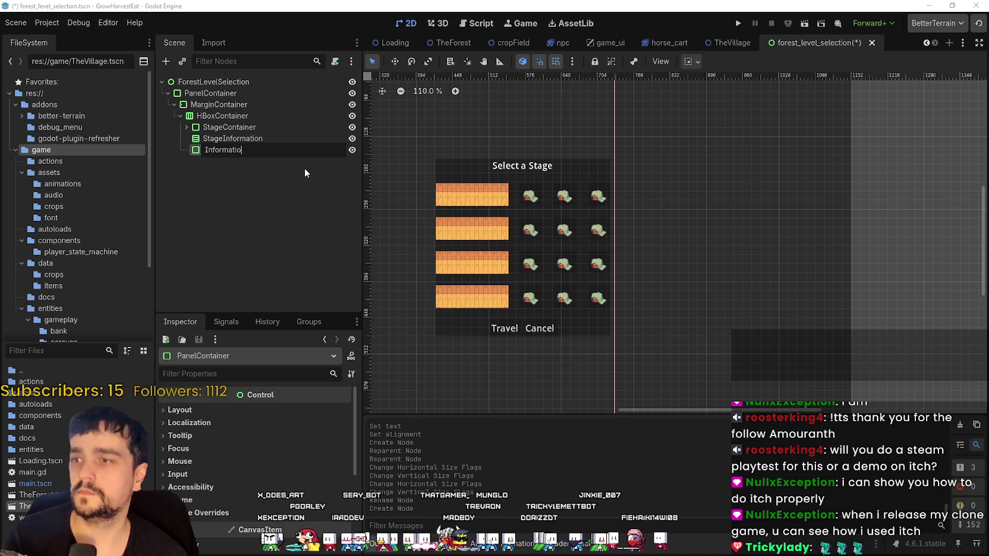
type("nContainer")
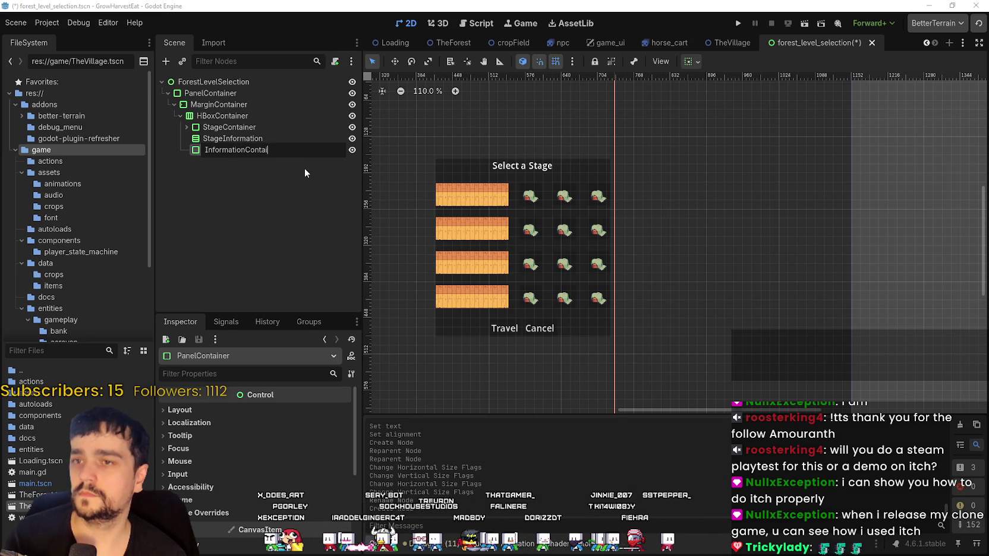
key("Return")
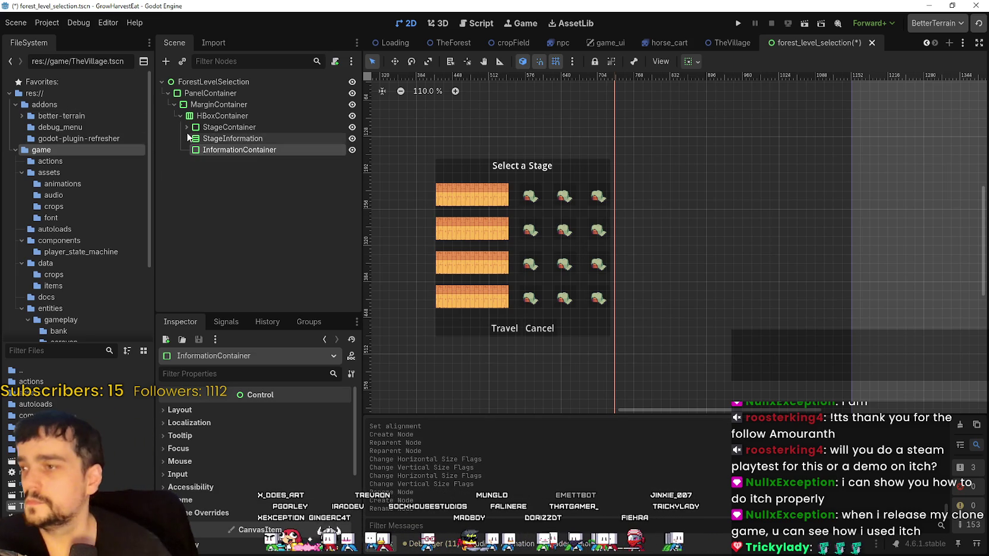
Move StageInformation inside InformationContainer in the Scene dock
left_click_drag(232, 139, 230, 154)
left_click(240, 139)
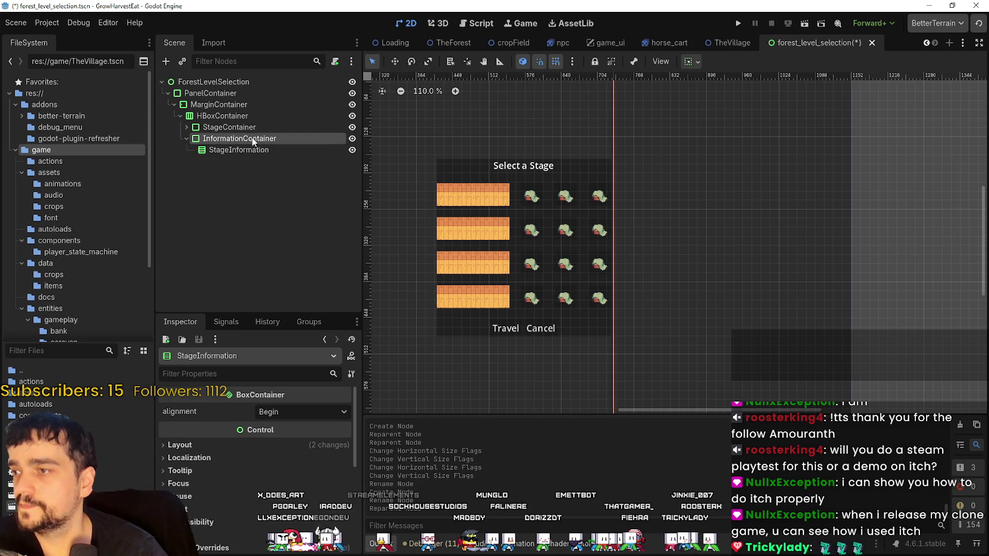
scroll(657, 230, "down", 4)
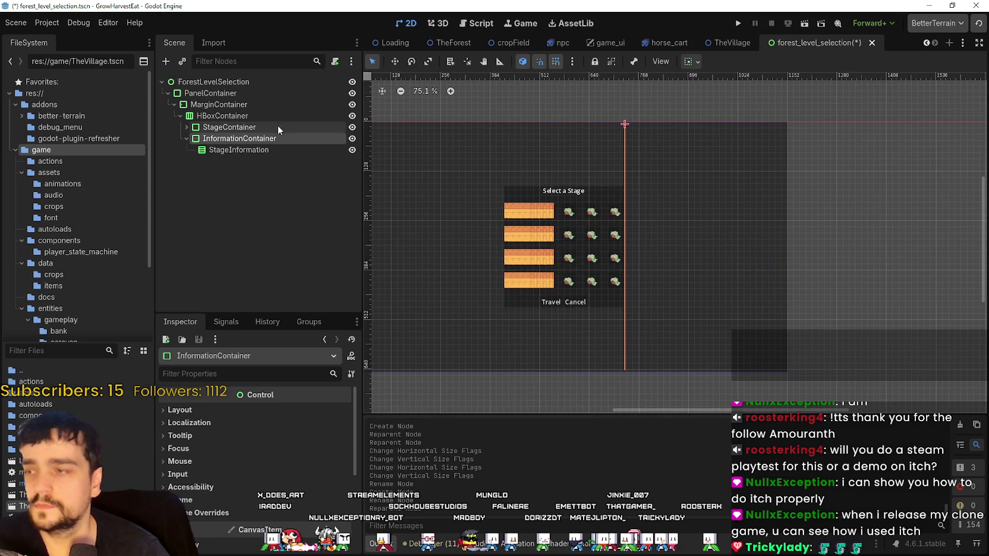
left_click(253, 150)
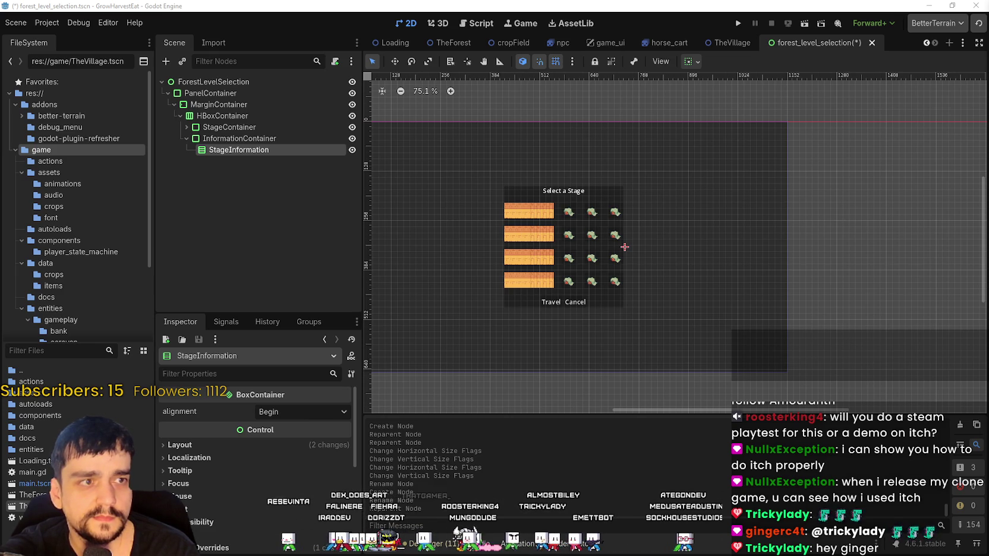
Switch to the Chrome window playing the YouTube lyrics video
key("alt+Tab")
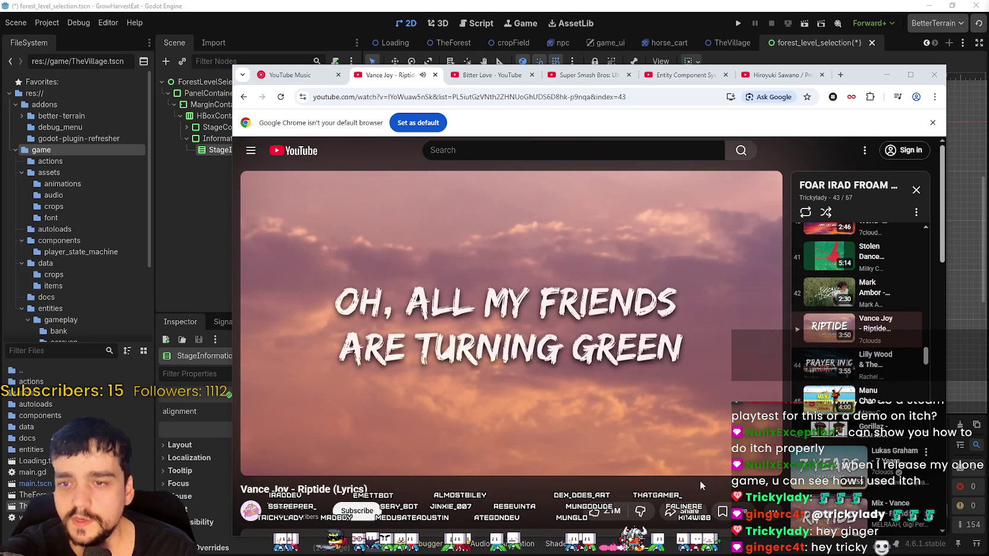
Skip the video near its end, hide the end-screen suggestions, and reposition the browser window
left_click(765, 445)
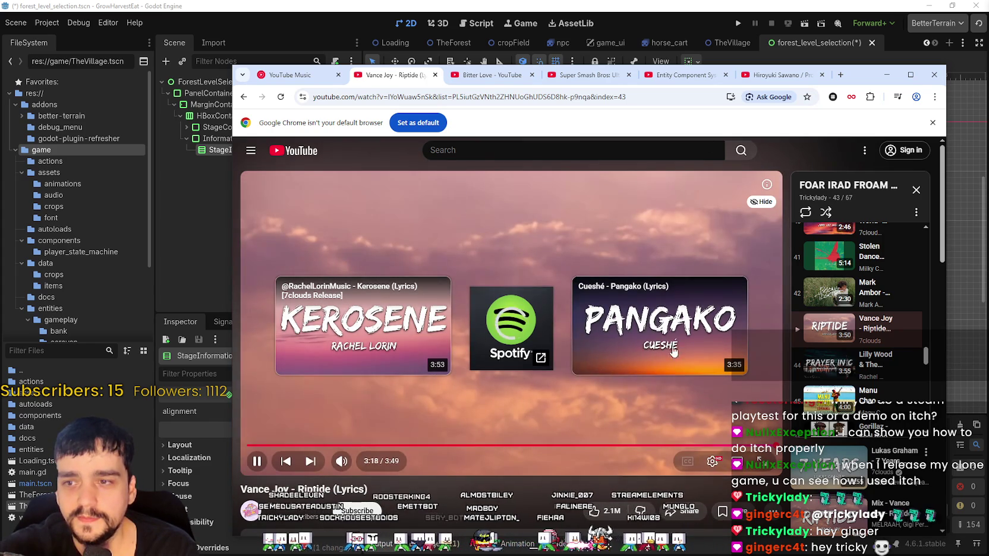
left_click(765, 202)
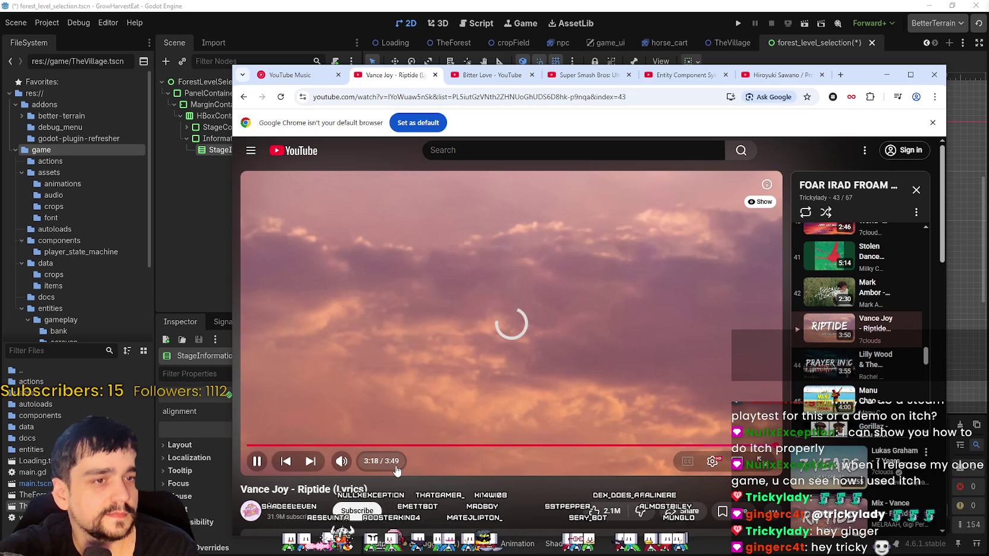
mouse_move(865, 76)
left_mouse_down()
mouse_move(814, 48)
mouse_move(828, 27)
left_mouse_up()
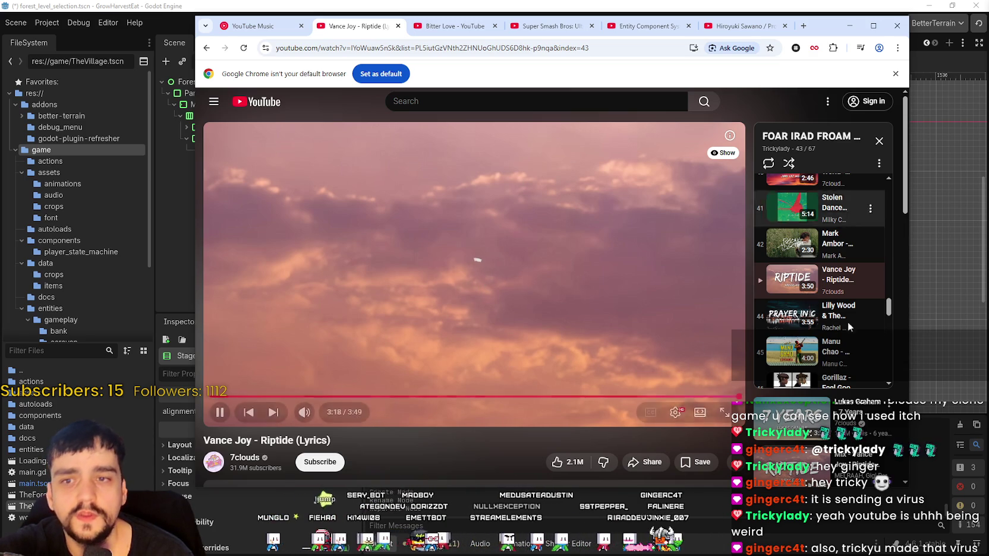
Play playlist track 2, SAINt JHN - Roses (Imanbek Remix), then minimize Chrome
scroll(445, 388, "down", 3)
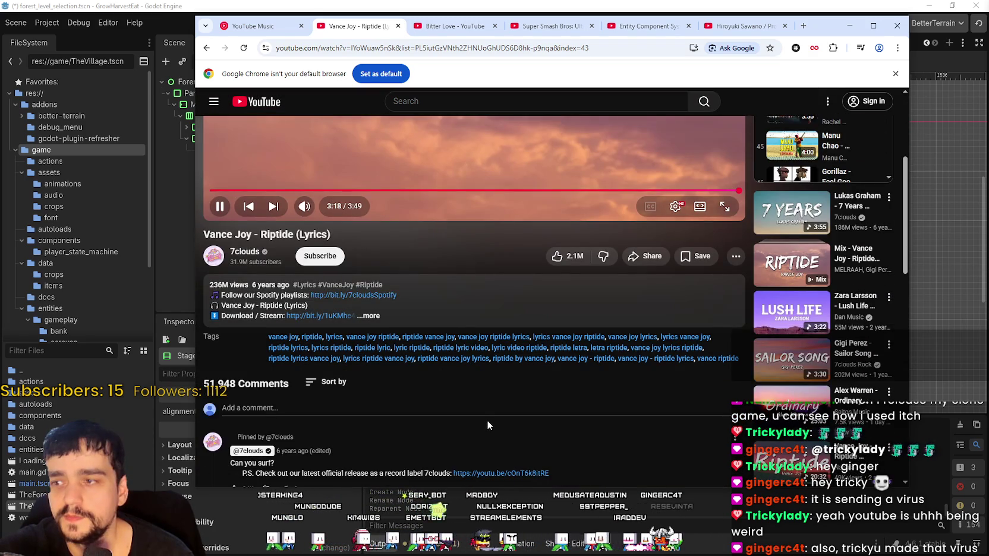
scroll(487, 421, "down", 4)
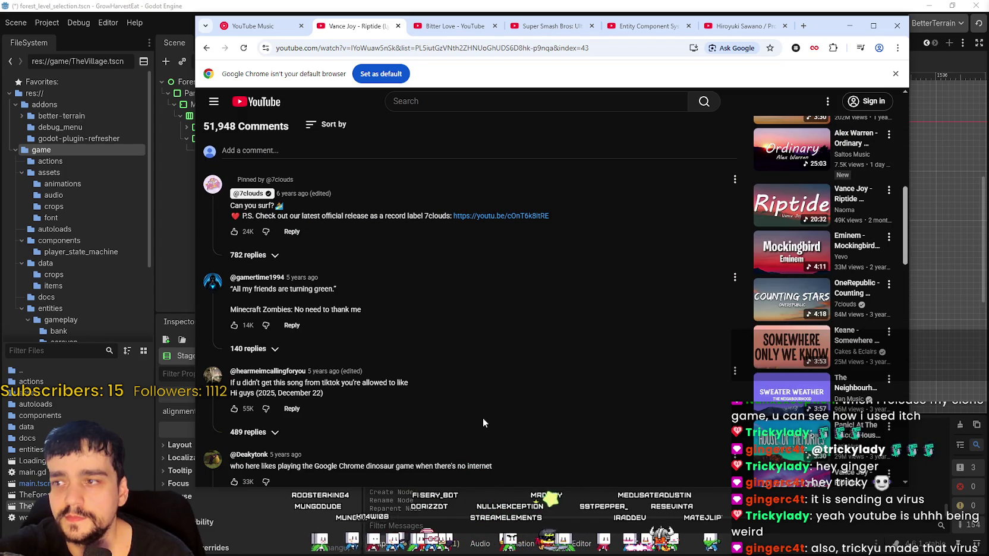
scroll(483, 417, "down", 3)
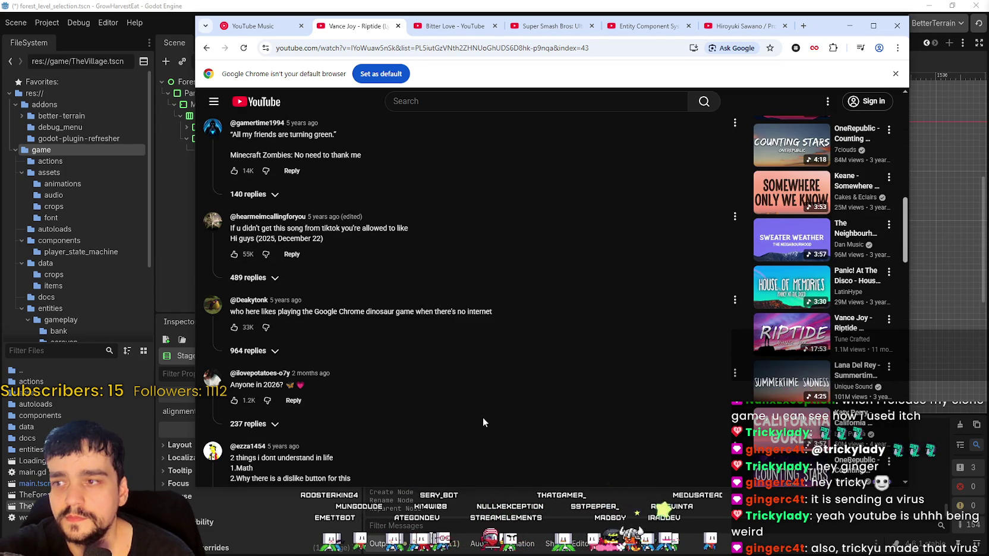
scroll(483, 417, "down", 4)
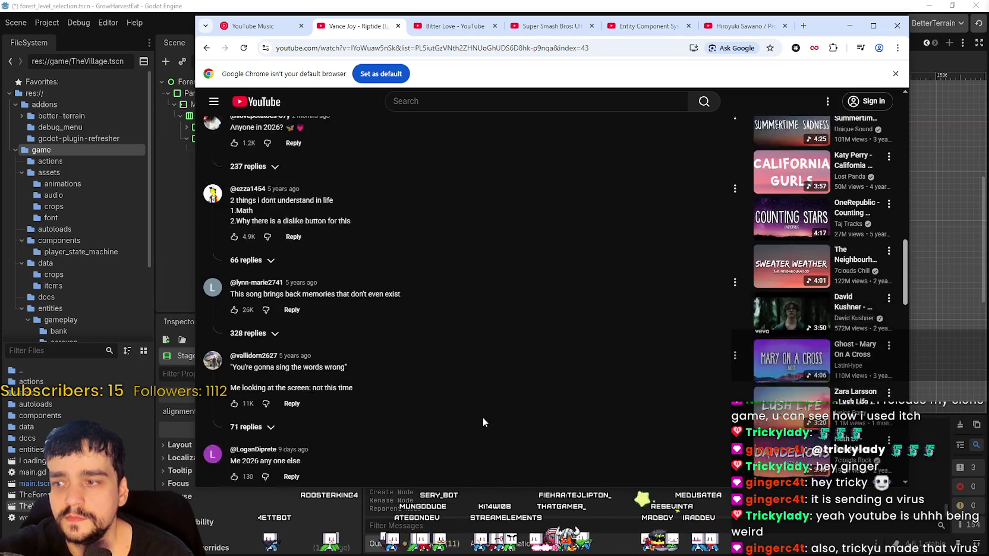
scroll(480, 419, "down", 5)
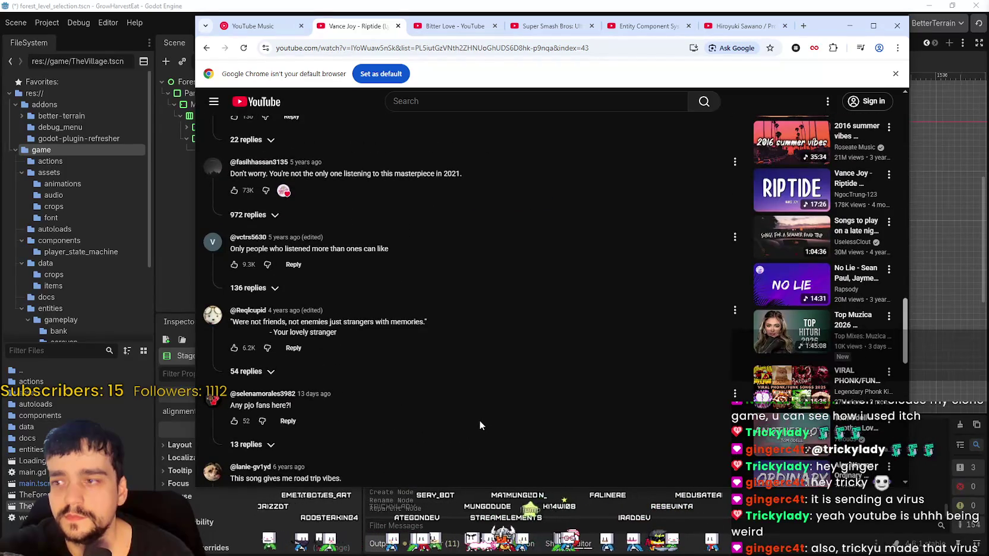
scroll(480, 421, "down", 3)
scroll(481, 427, "up", 10)
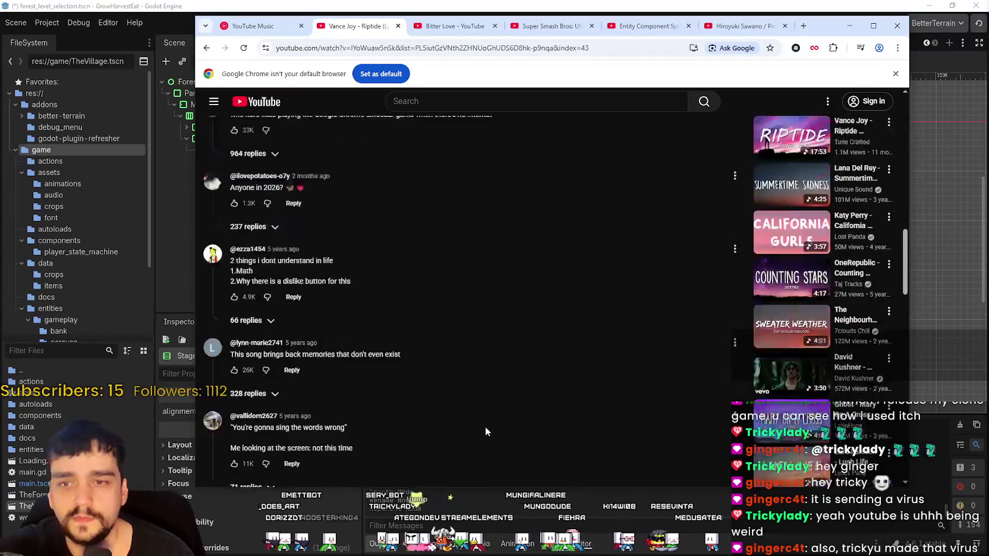
scroll(490, 432, "up", 10)
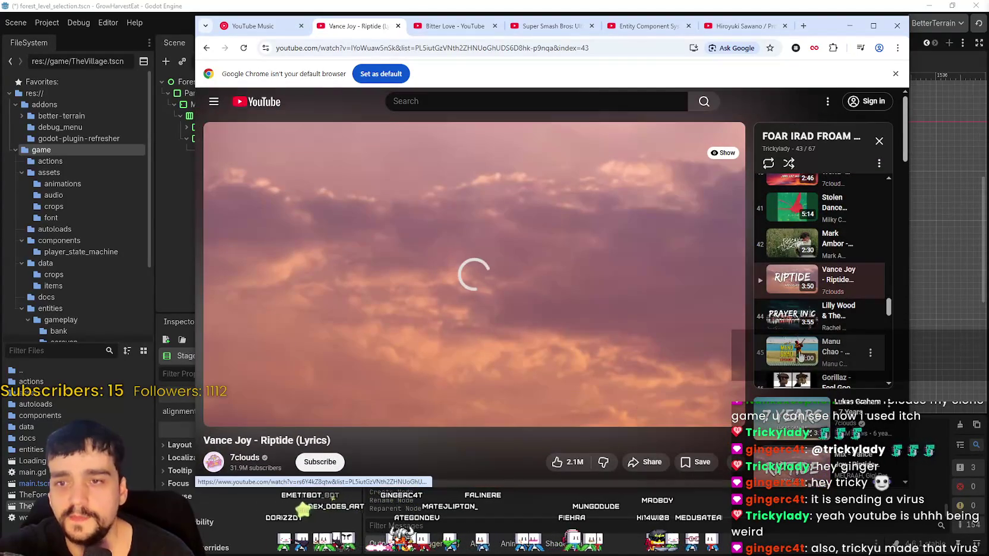
scroll(786, 344, "up", 20)
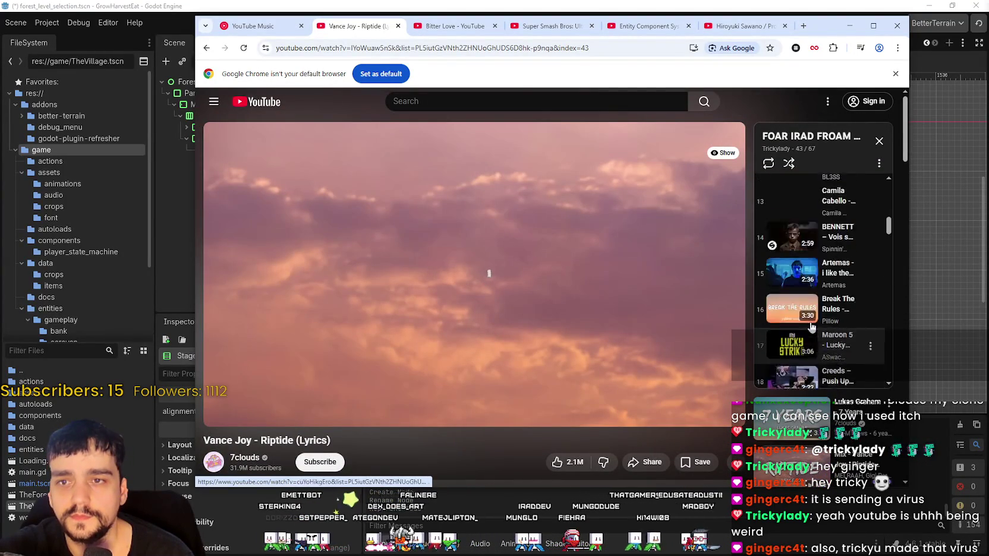
scroll(808, 321, "up", 3)
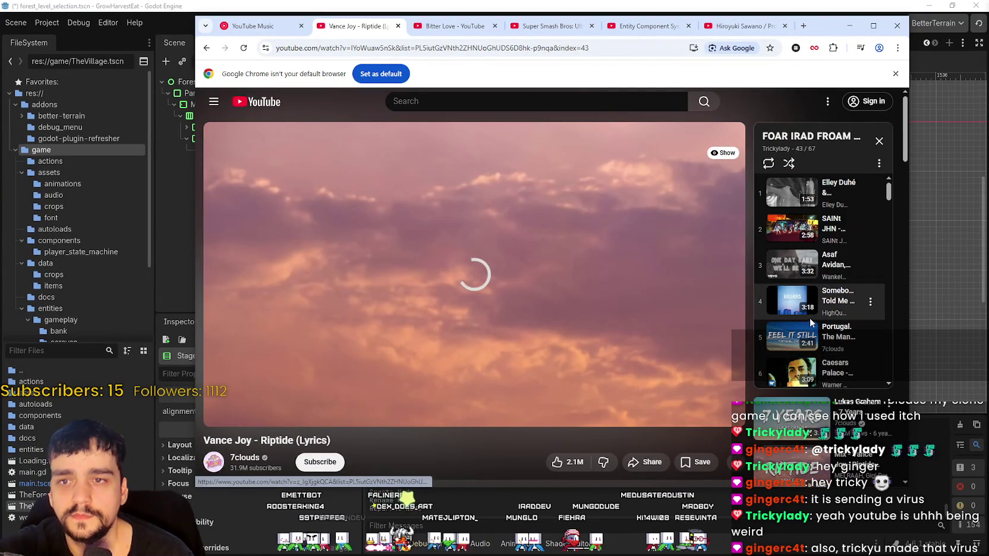
left_click(792, 228)
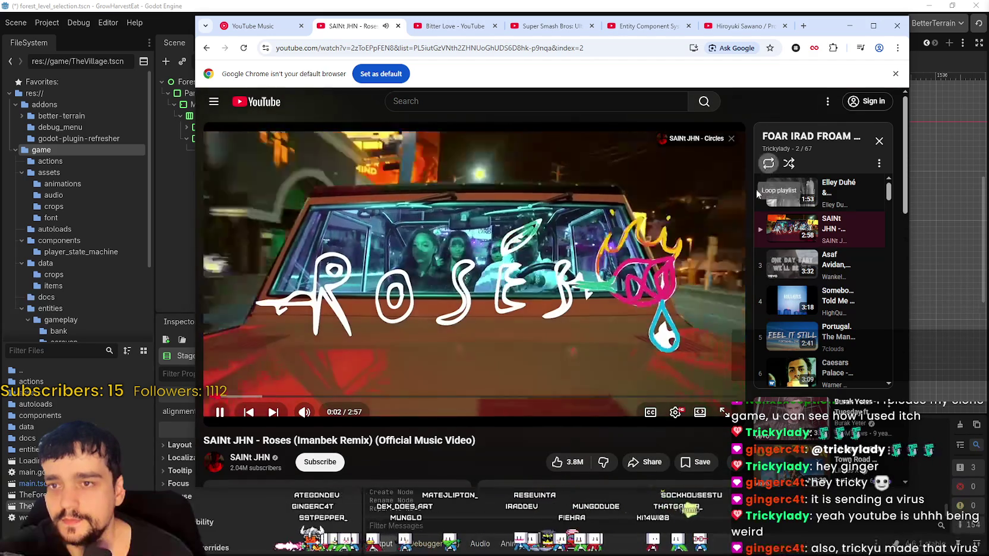
left_click(850, 26)
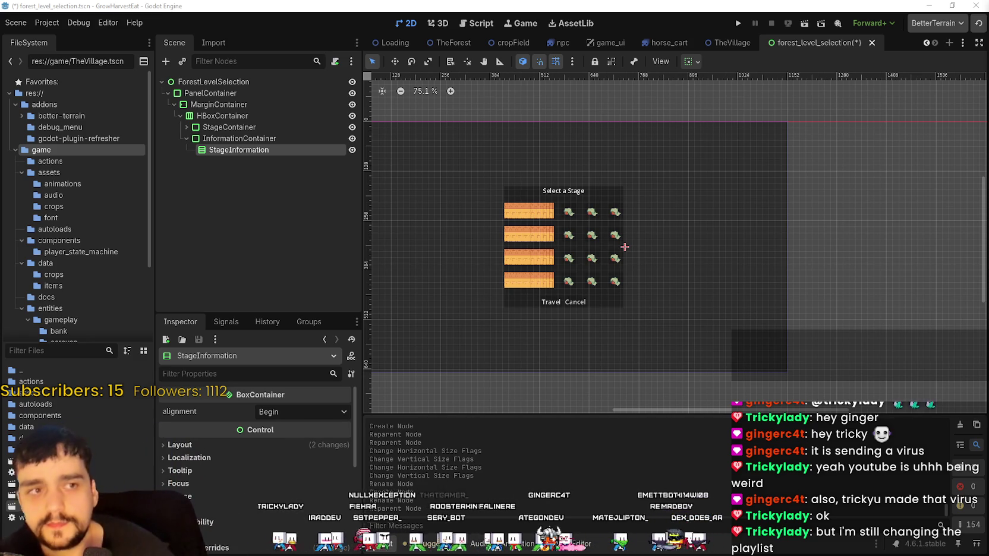
scroll(552, 311, "up", 2)
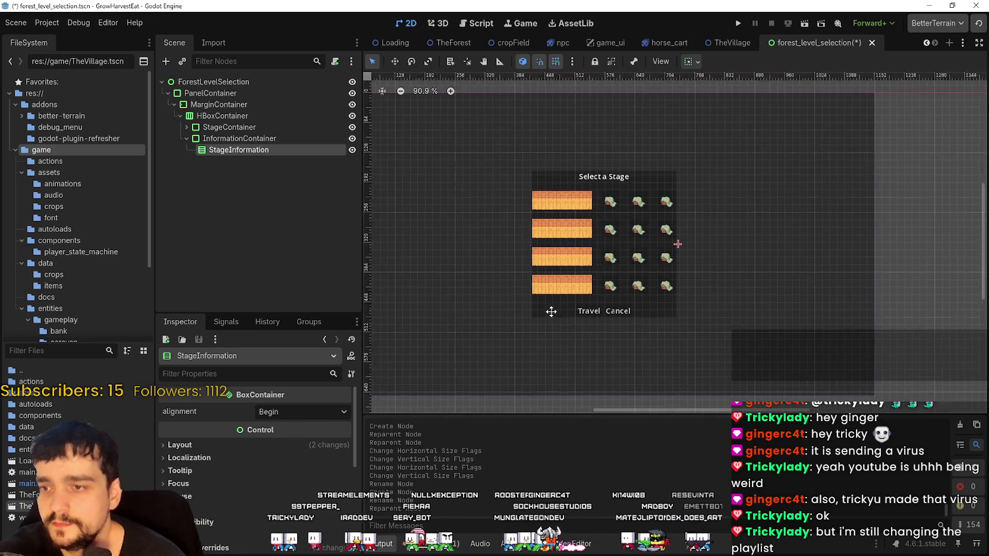
scroll(553, 294, "down", 3)
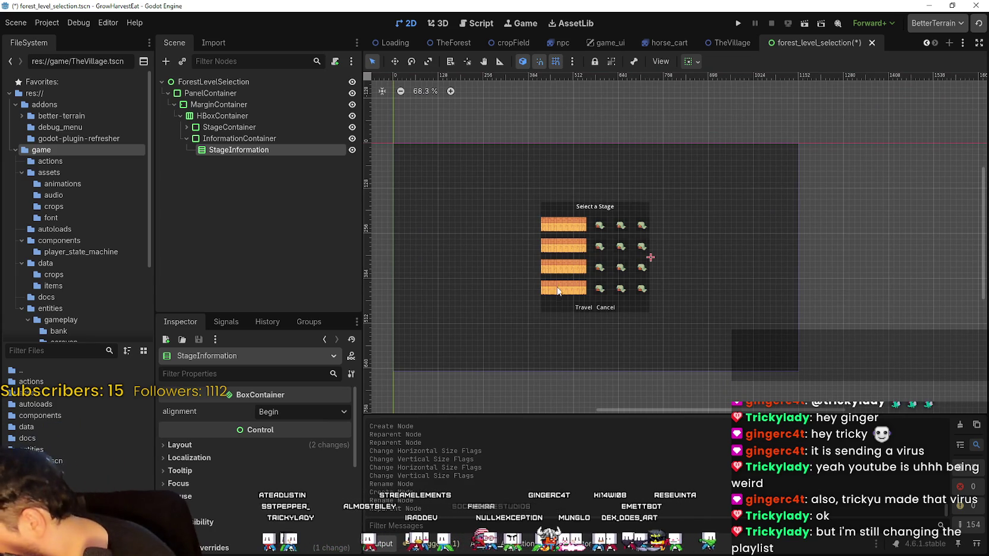
Add a Label child under StageInformation with the text '- Crops -'
right_click(215, 152)
left_click(263, 161)
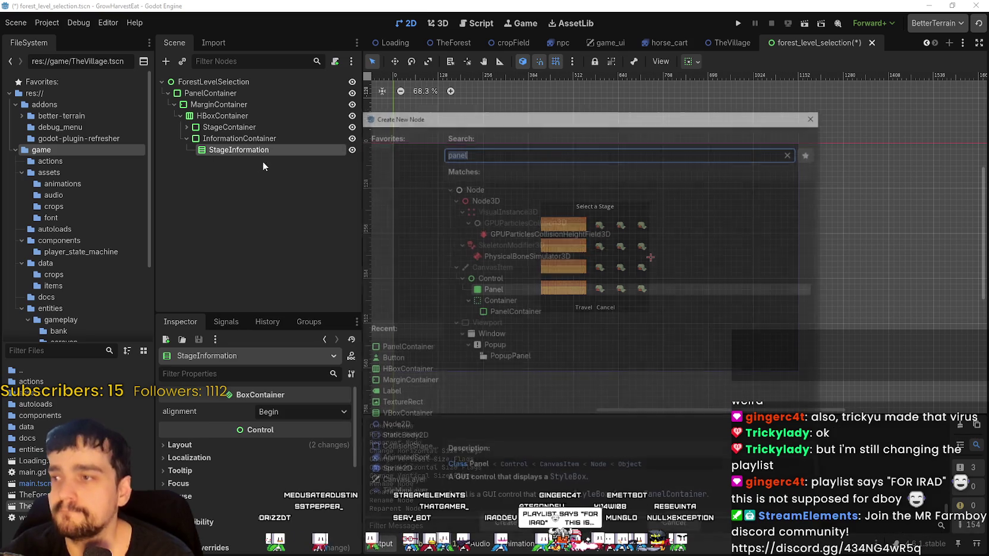
type("label")
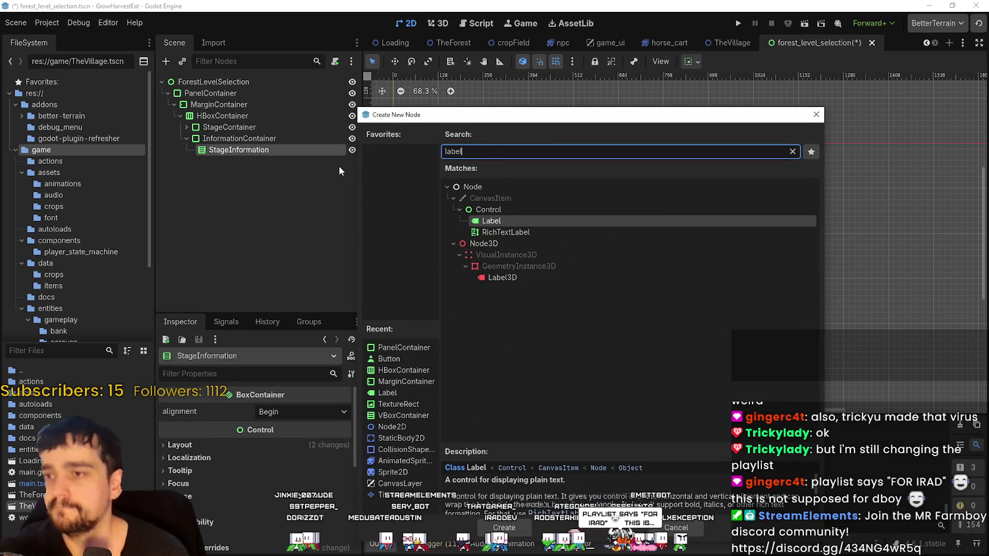
key("Return")
left_click(213, 426)
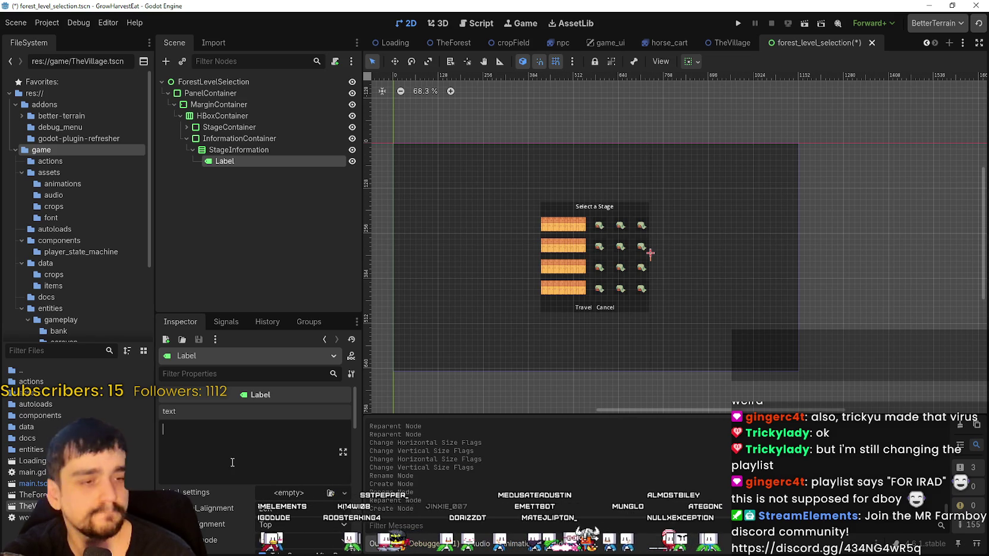
type("Crops")
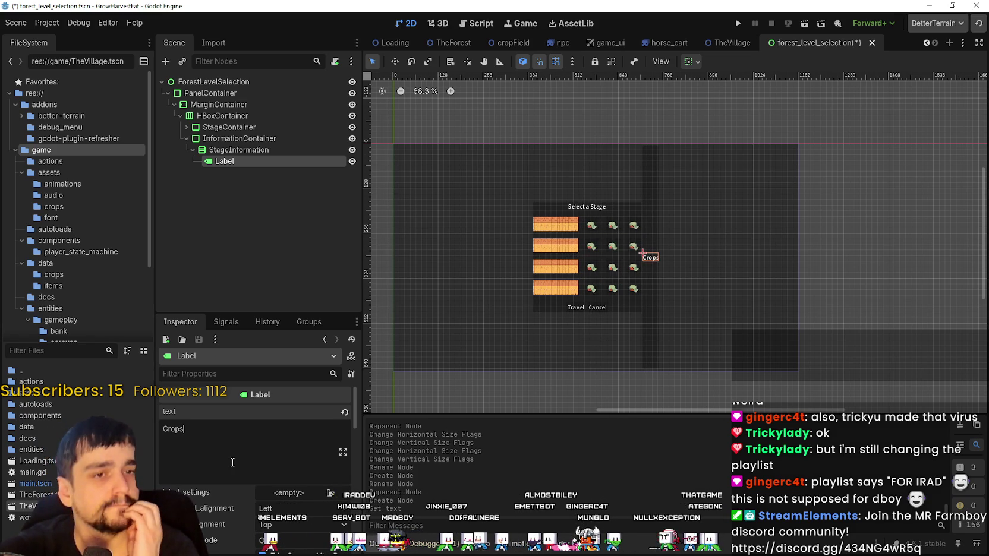
key("BackSpace")
key("BackSpace")
key("BackSpace")
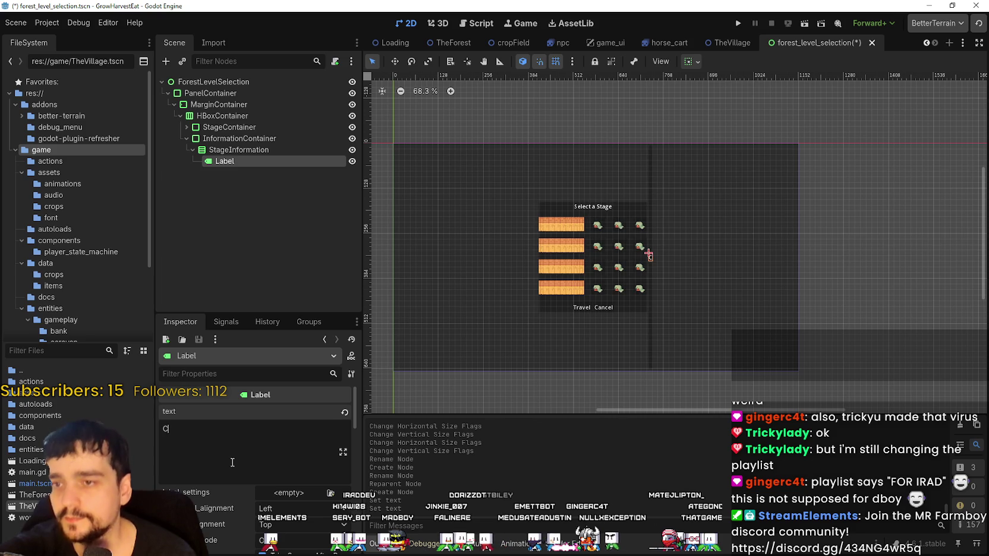
key("BackSpace")
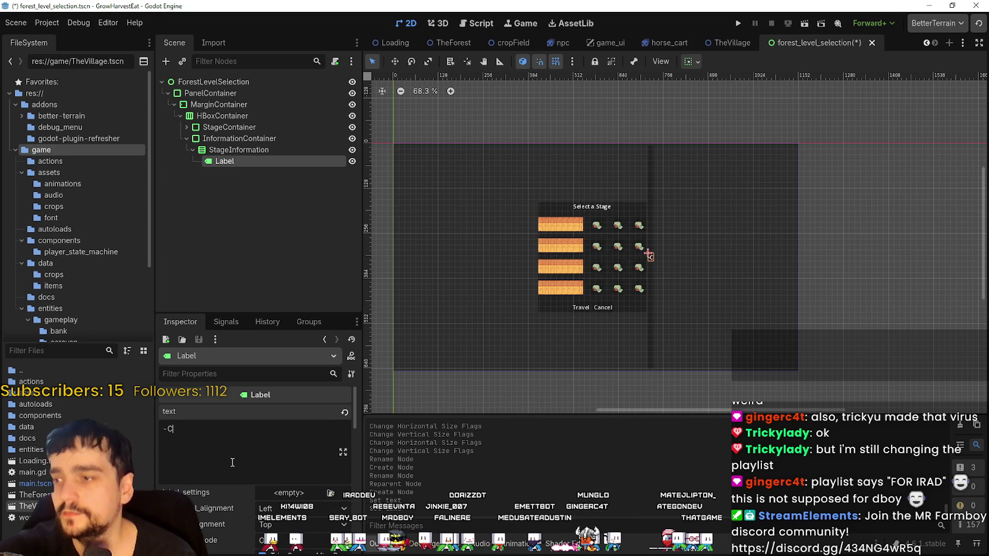
type("Crops =")
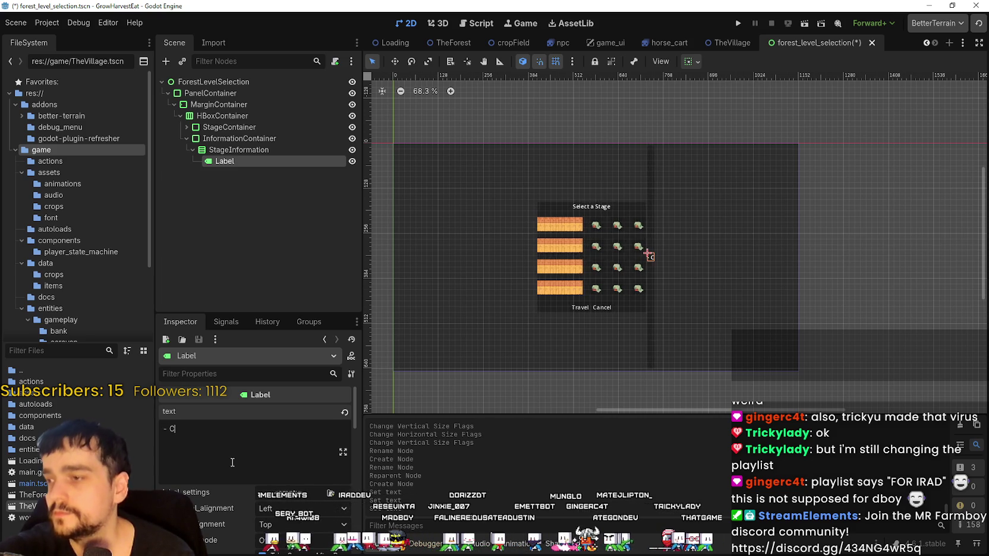
key("BackSpace")
type("-")
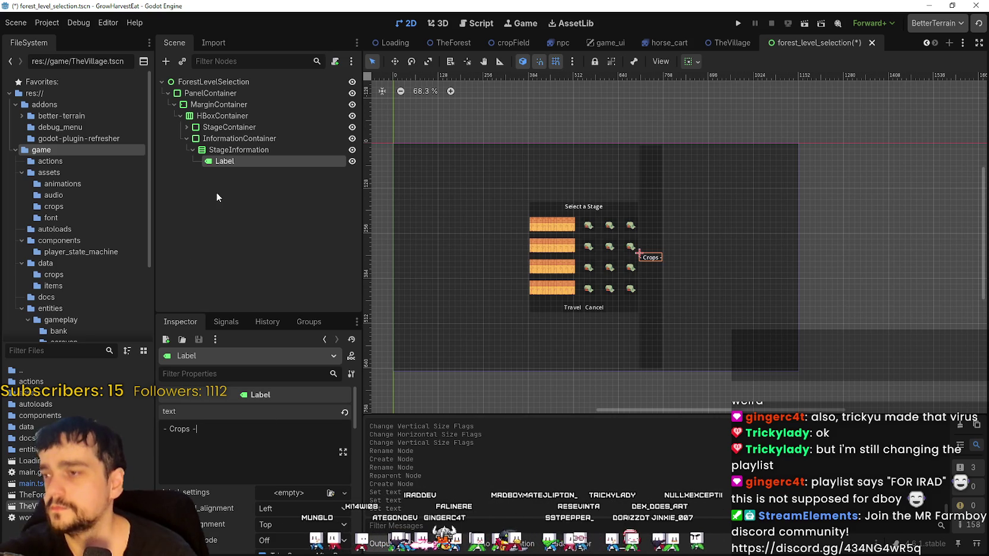
Rename the Label node to CropsLabel
left_click(229, 161)
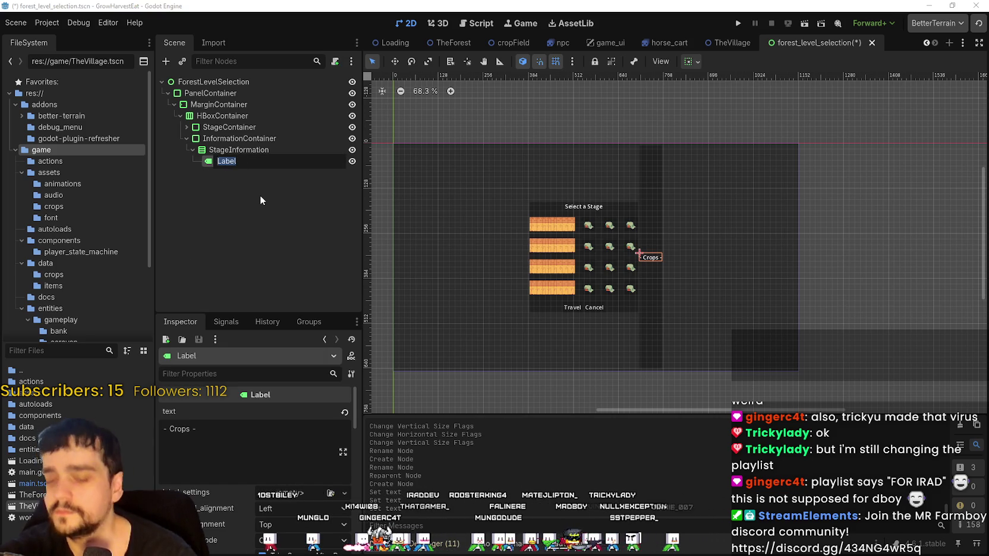
type("Crops")
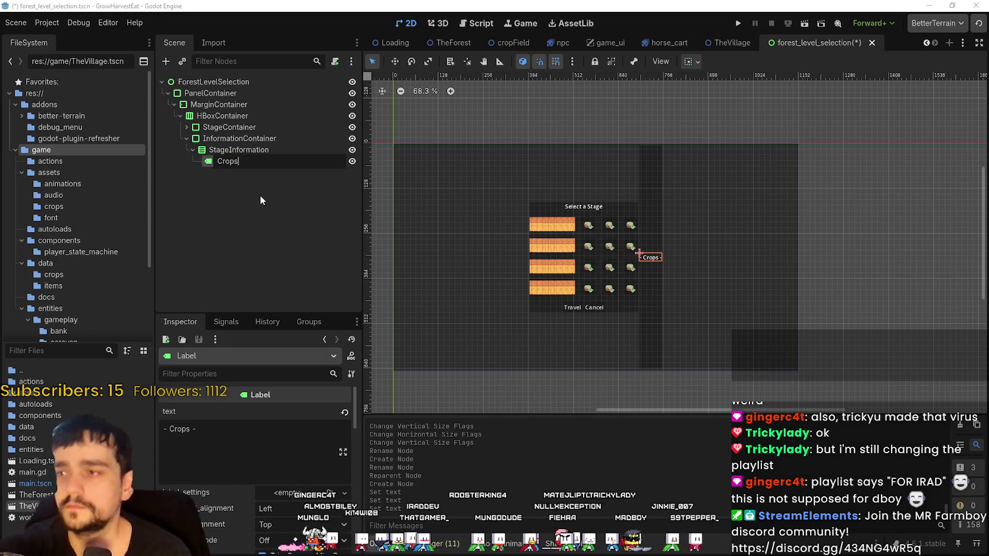
type("Lab")
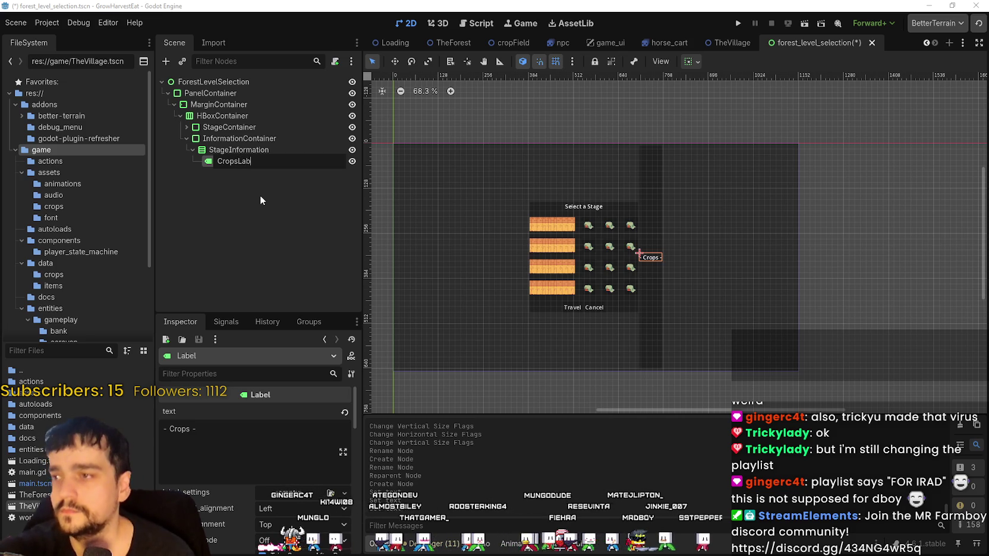
type("el")
key("Return")
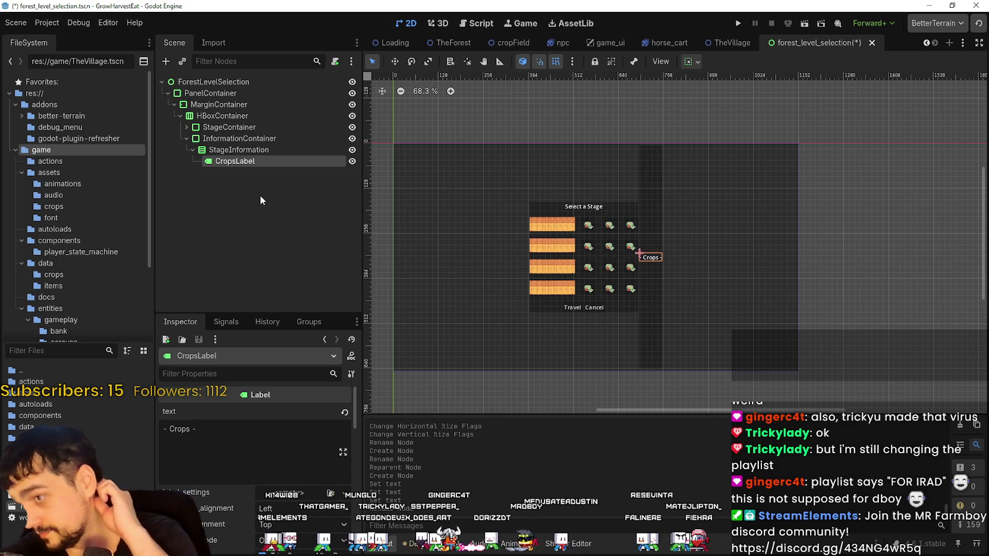
scroll(534, 177, "up", 1)
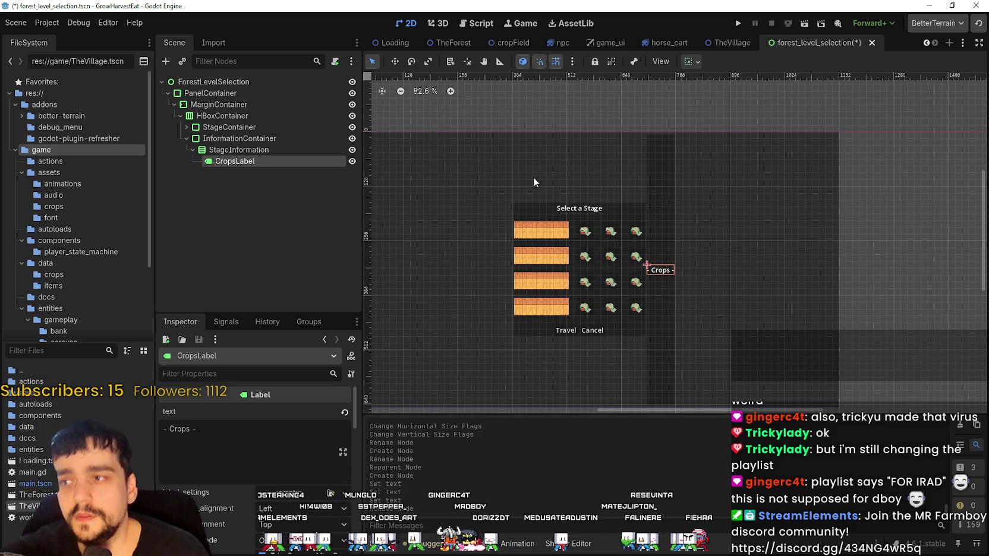
left_click(278, 150)
scroll(744, 348, "up", 1)
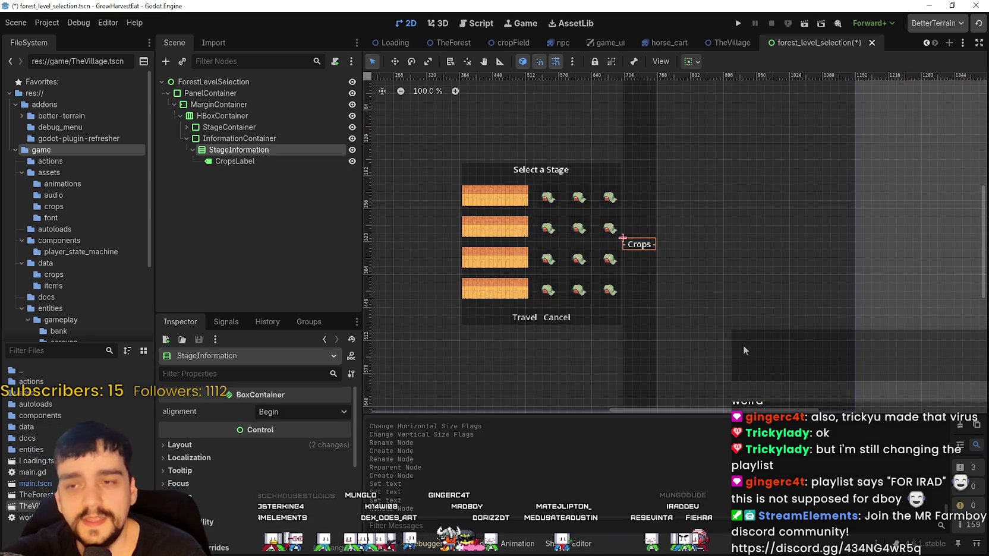
scroll(693, 286, "down", 2)
left_click(655, 308)
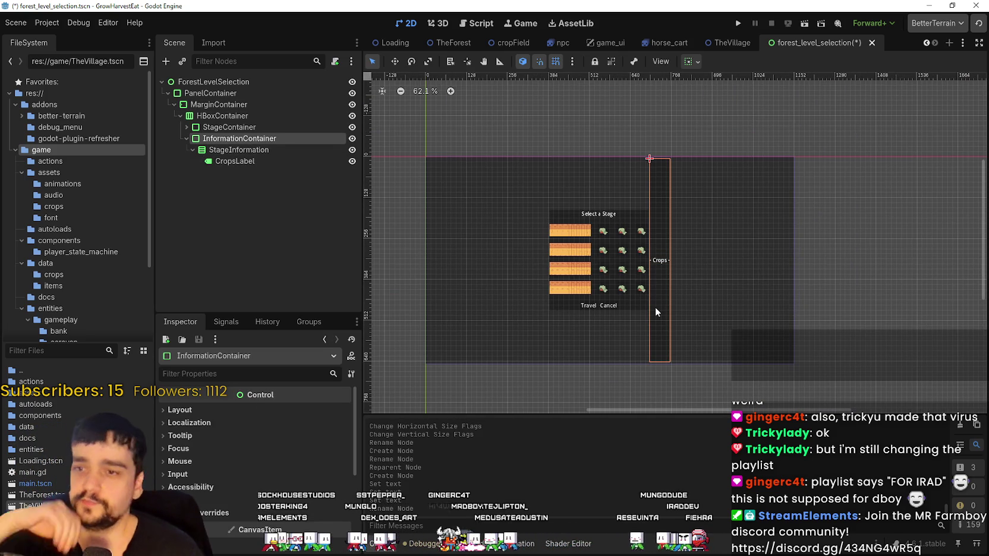
scroll(654, 297, "up", 2)
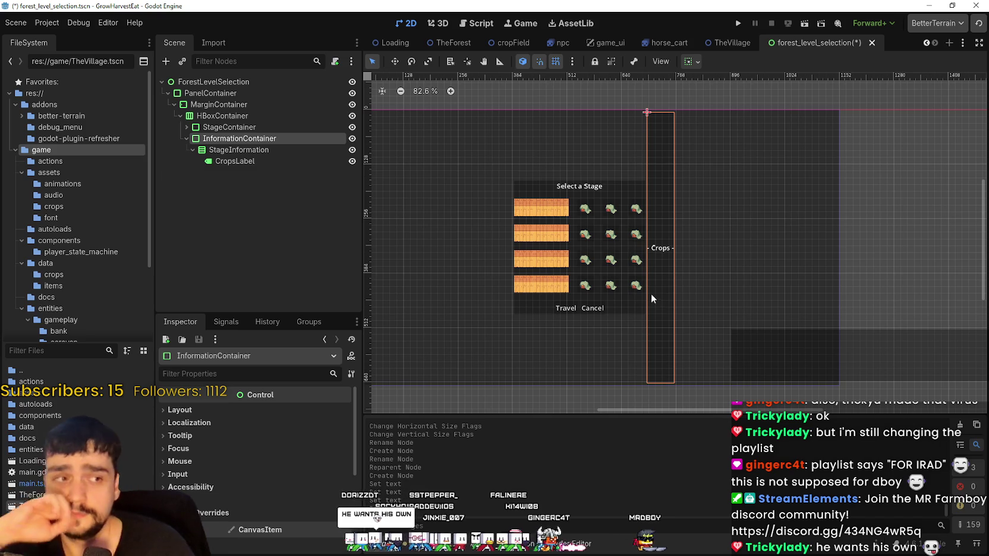
scroll(682, 123, "up", 3)
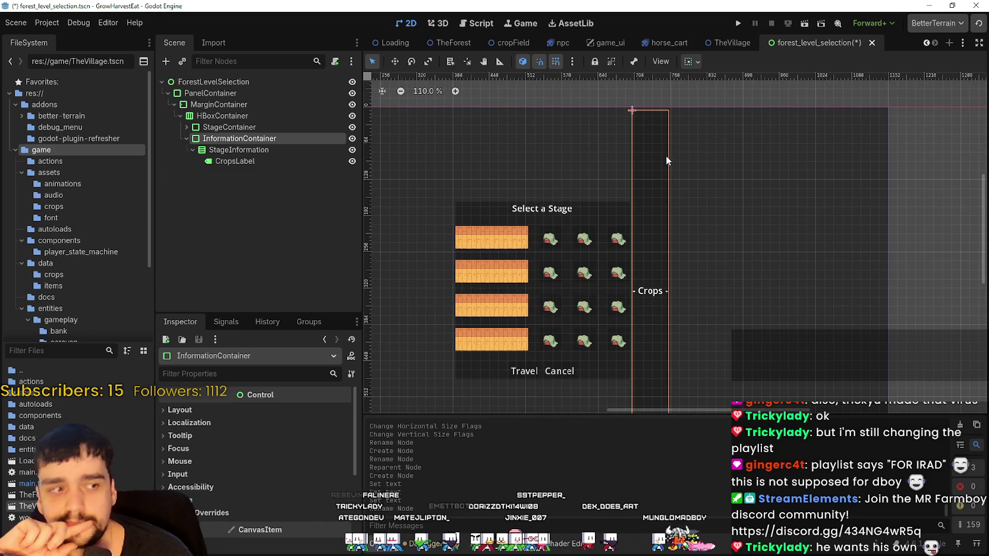
scroll(667, 155, "down", 1)
scroll(666, 155, "down", 1)
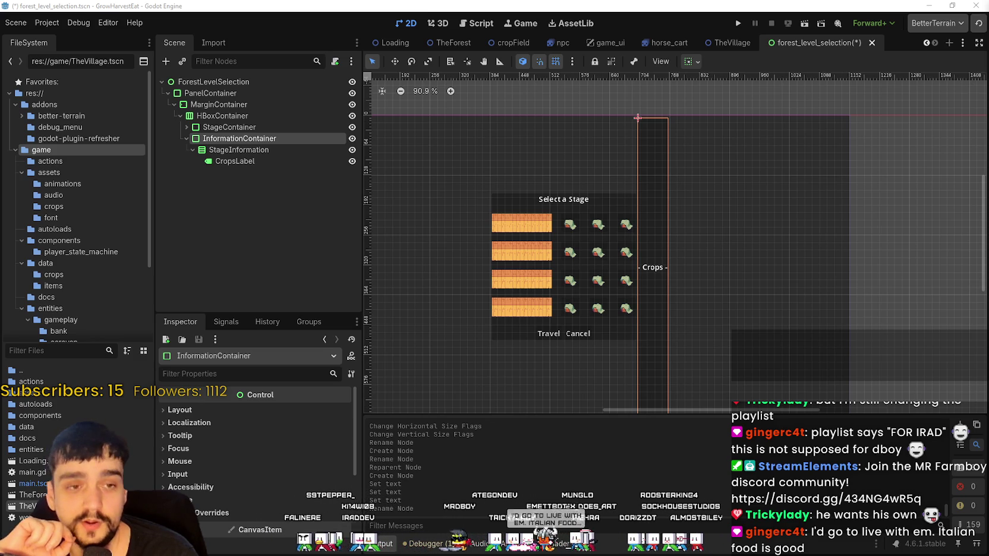
scroll(649, 210, "left", 3)
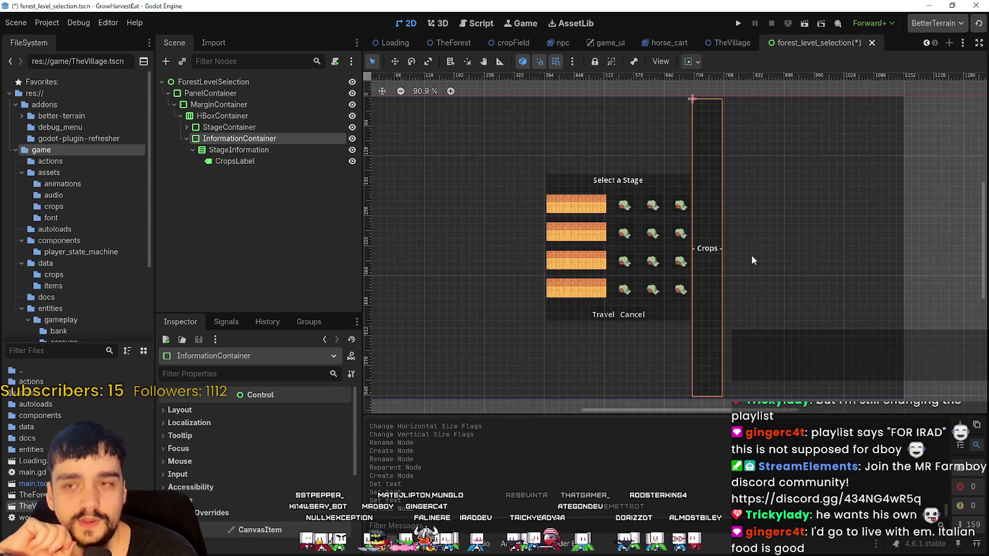
scroll(751, 255, "down", 1)
scroll(813, 243, "left", 2)
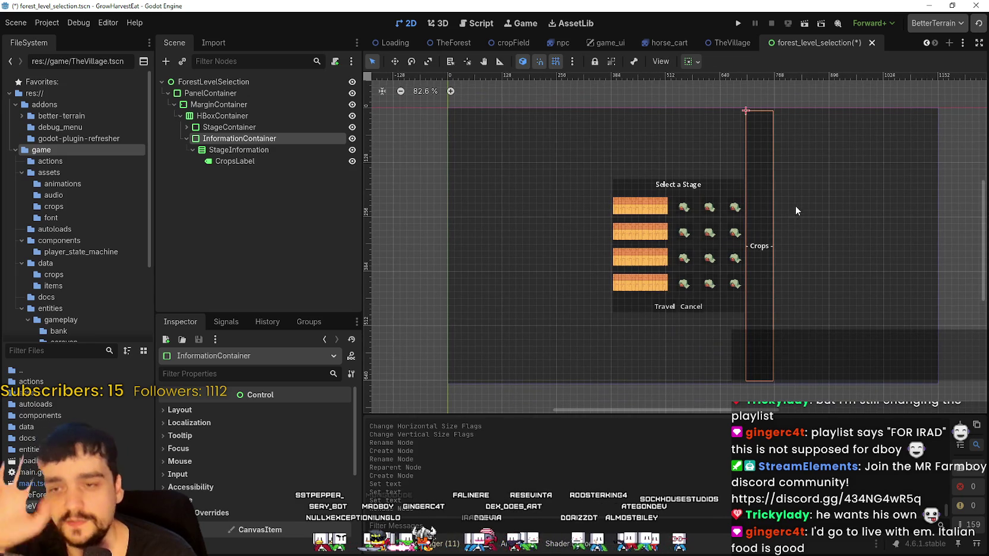
scroll(820, 241, "right", 1)
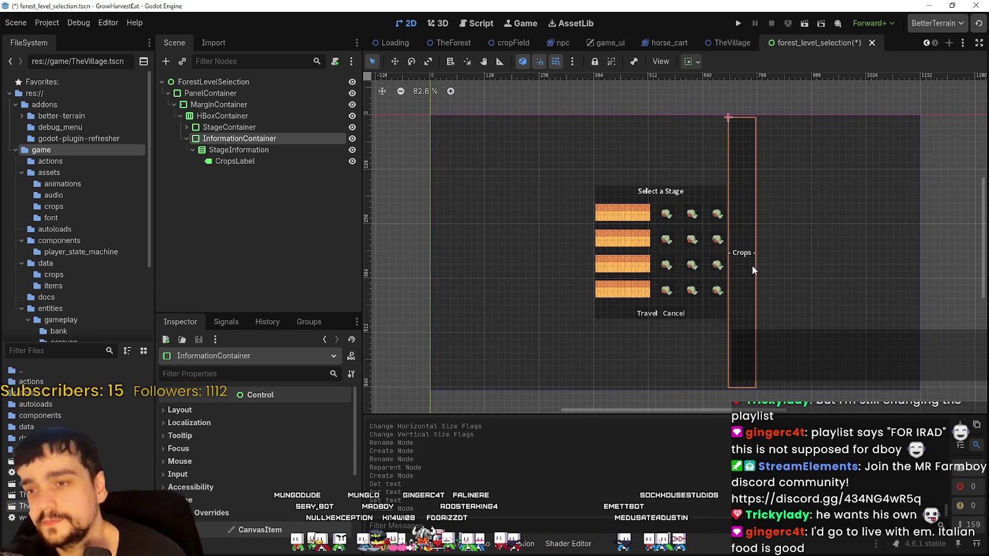
scroll(752, 265, "up", 3)
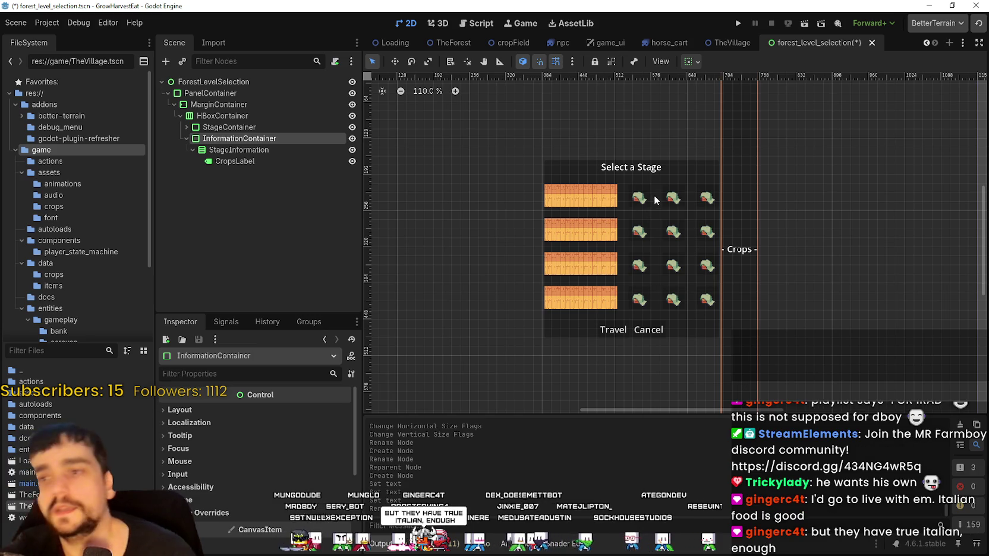
Expand StageContainer, StageSelection and Stage_1 in the Scene dock to reveal Stage_1's children
left_click(244, 158)
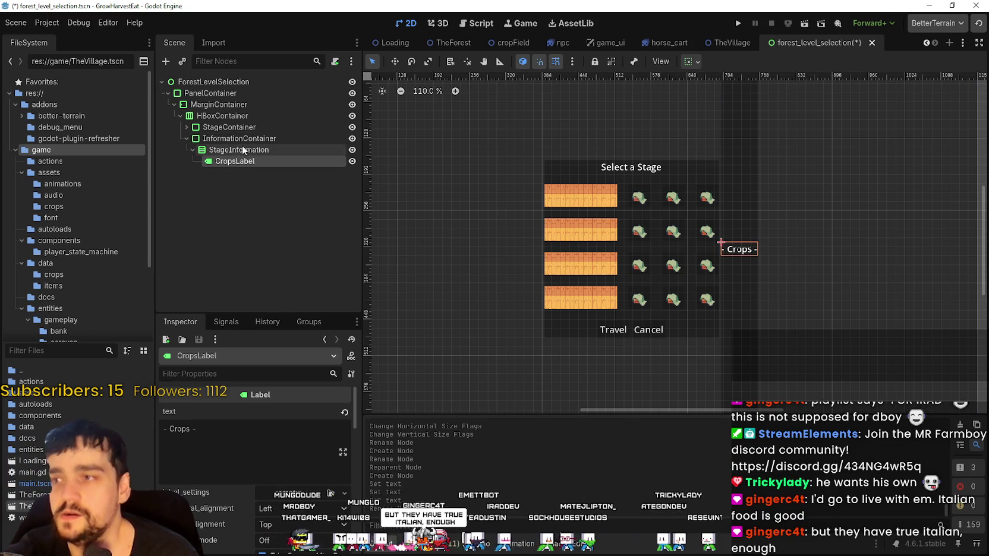
left_click(186, 127)
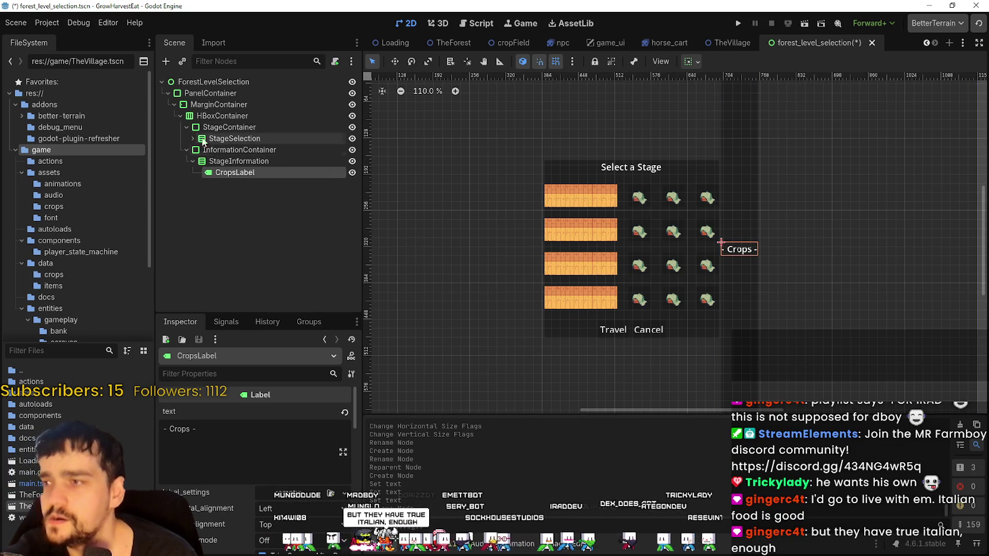
left_click(192, 138)
left_click(198, 162)
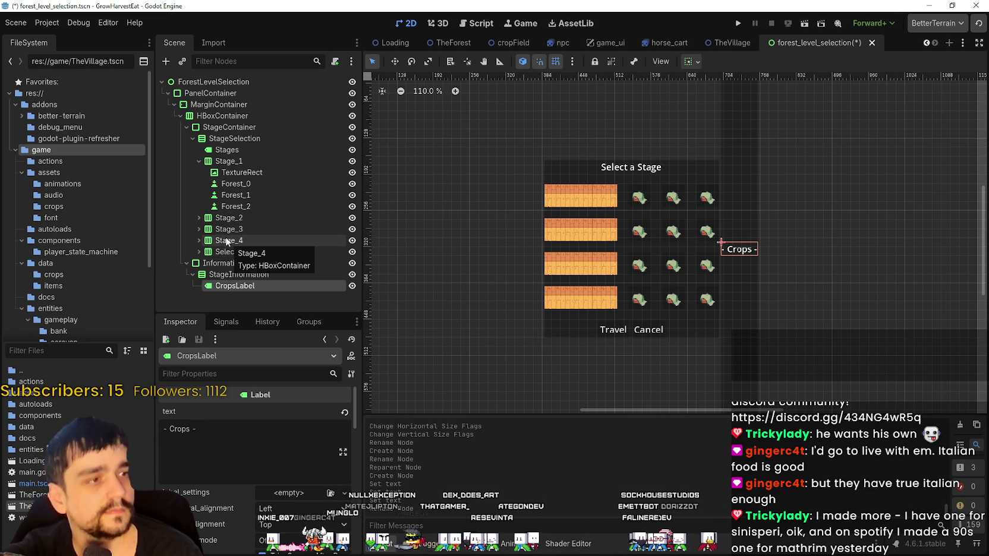
right_click(274, 286)
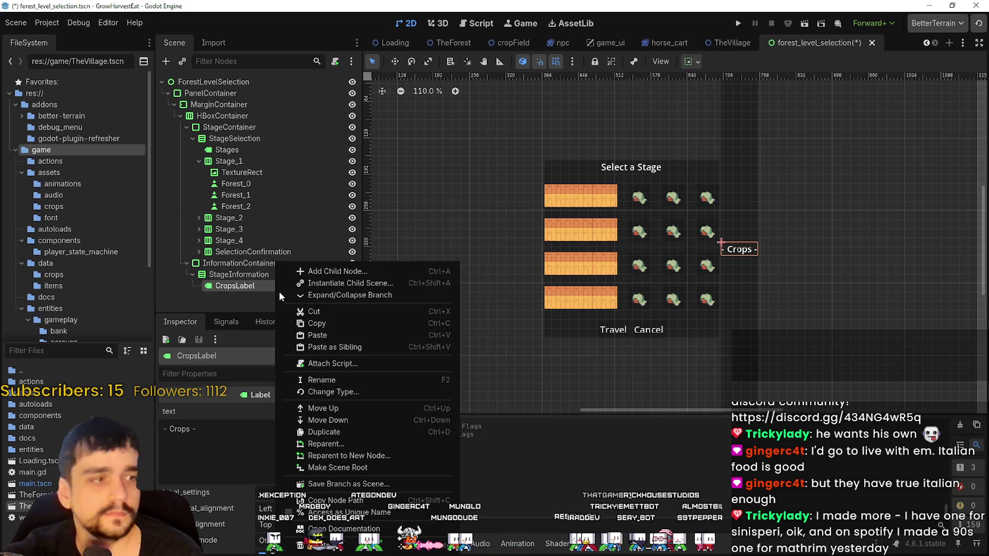
left_click(233, 284)
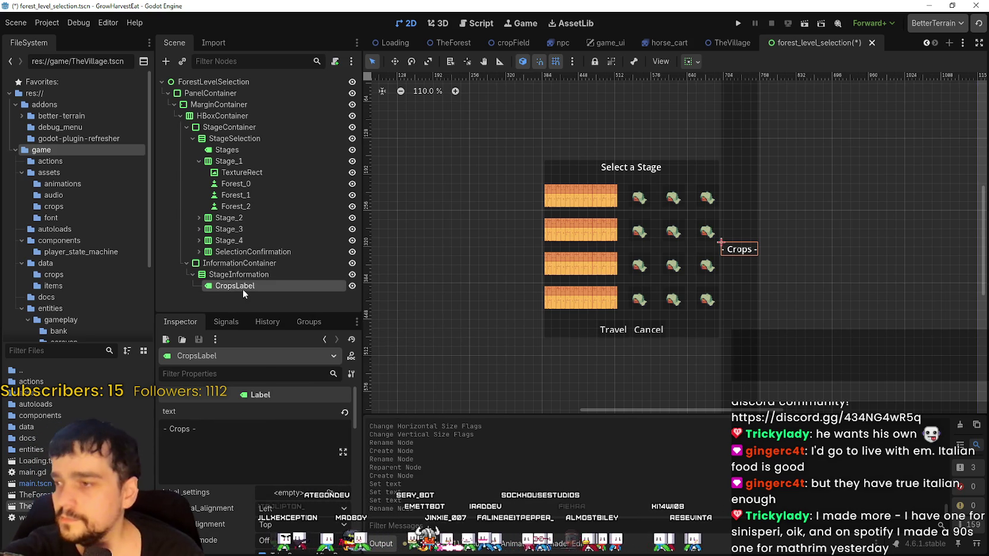
Create a Button child node under StageInformation by searching 'button'
left_click(247, 274)
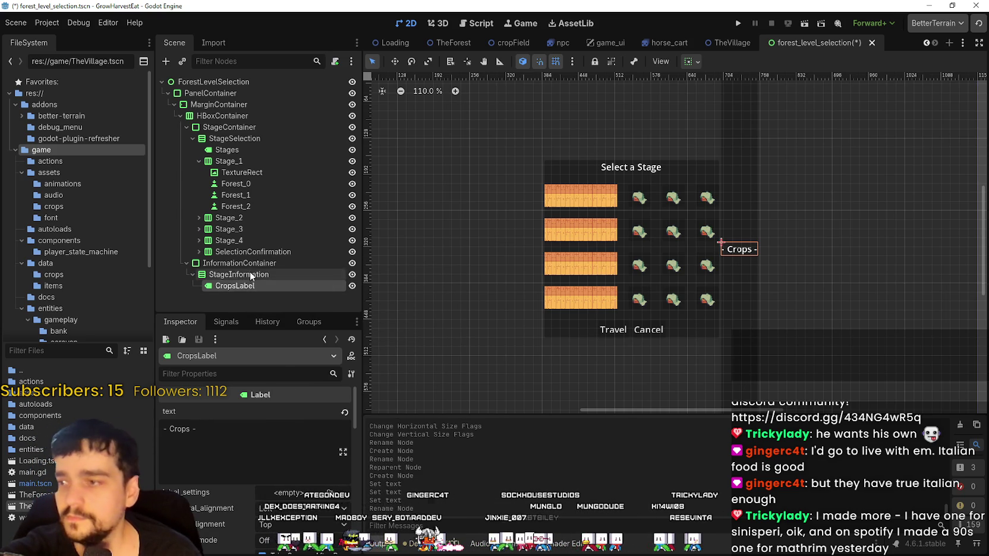
right_click(279, 274)
left_click(306, 273)
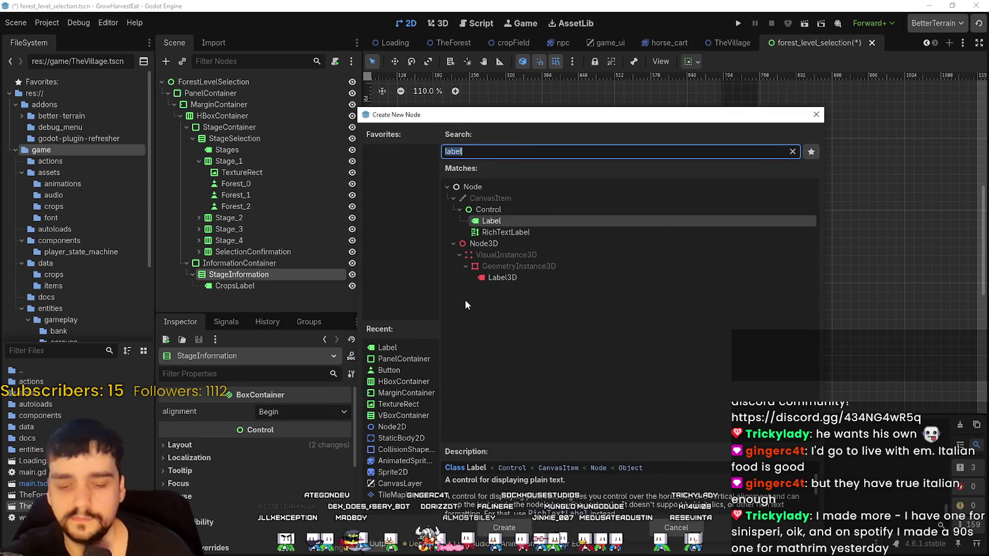
type("button")
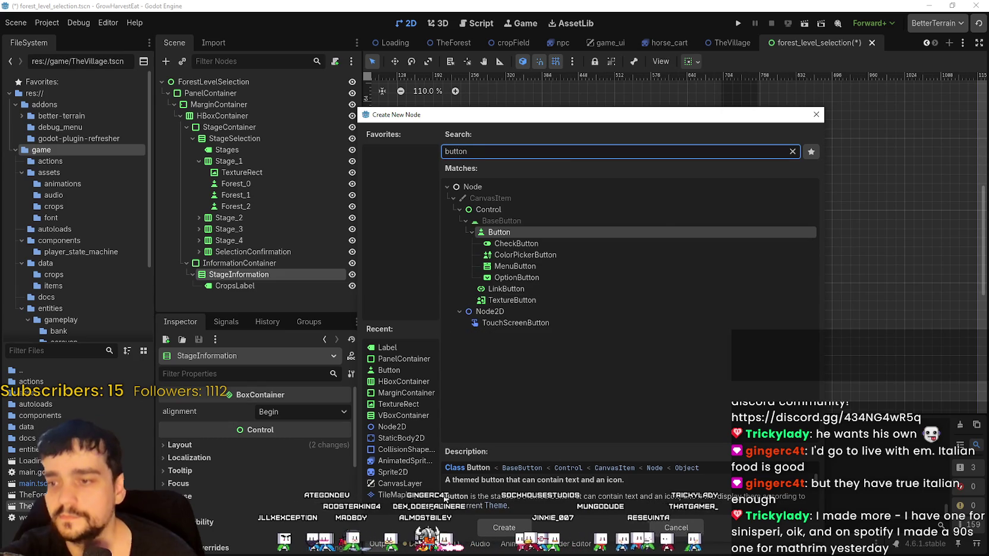
key("Return")
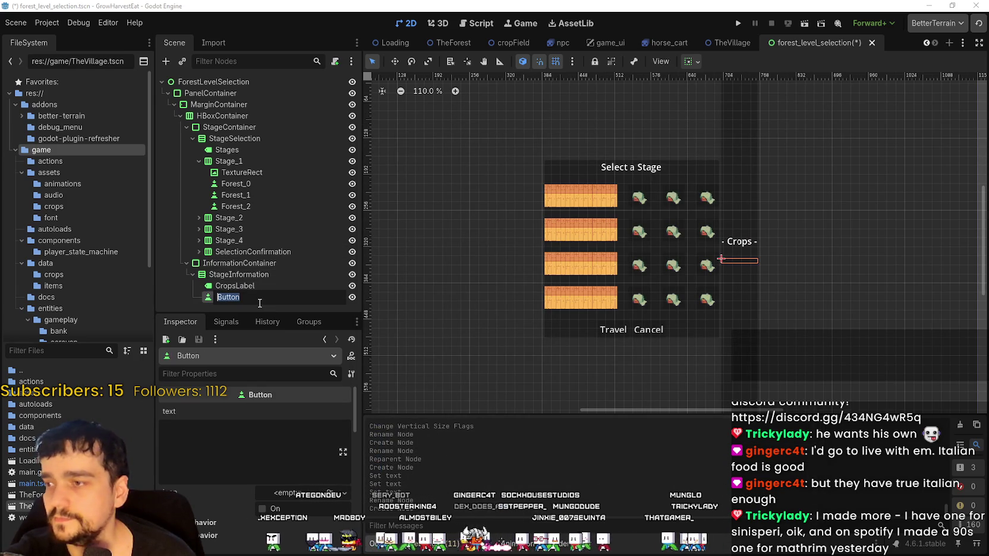
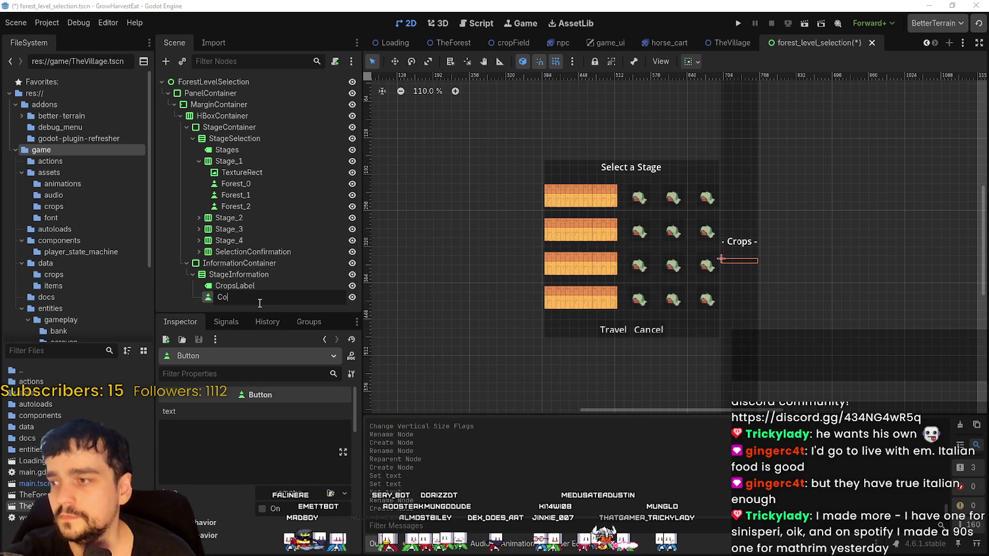
Rename the new button node to Crop_1
type("rop_1")
key("Return")
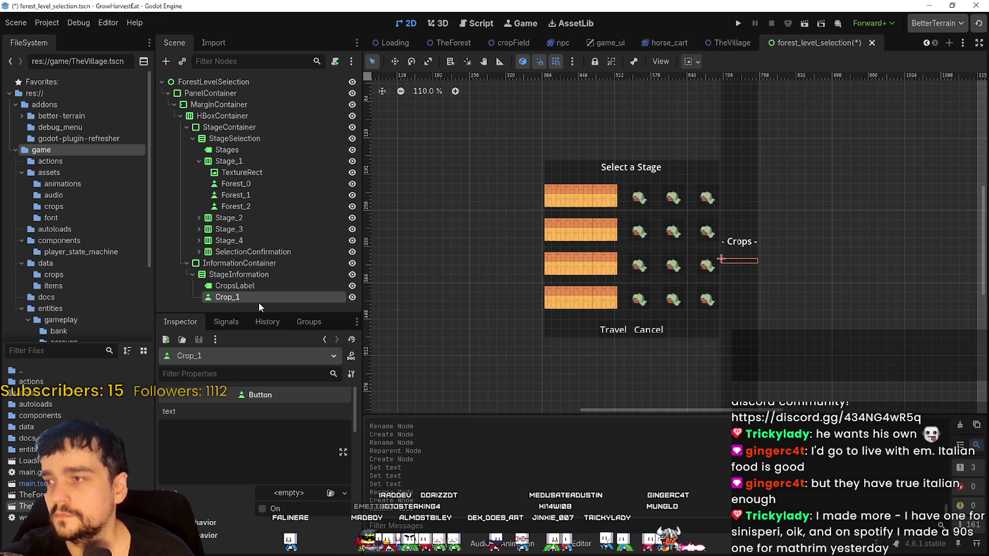
left_click(245, 454)
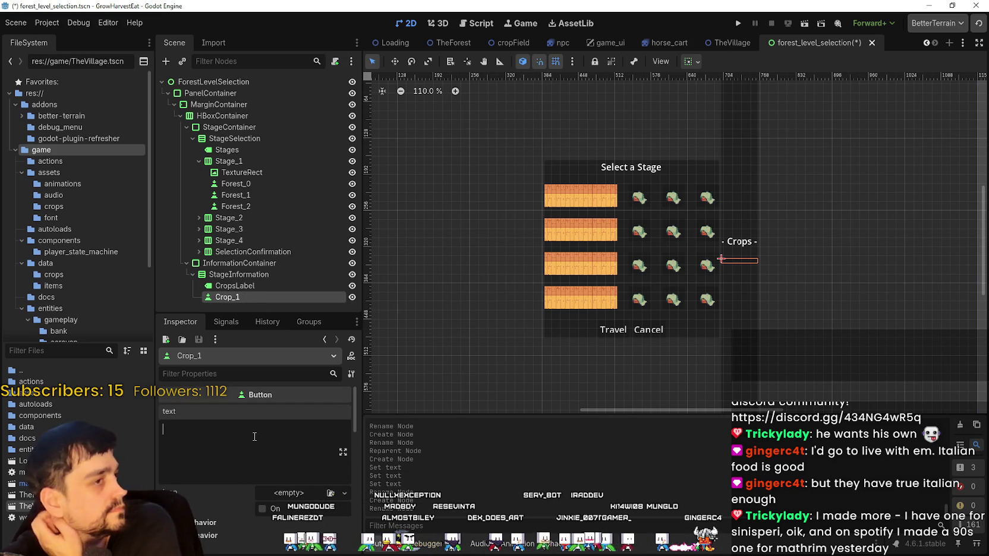
Give Crop_1's Icon a new AtlasTexture and start picking an existing texture for its atlas
scroll(242, 424, "down", 2)
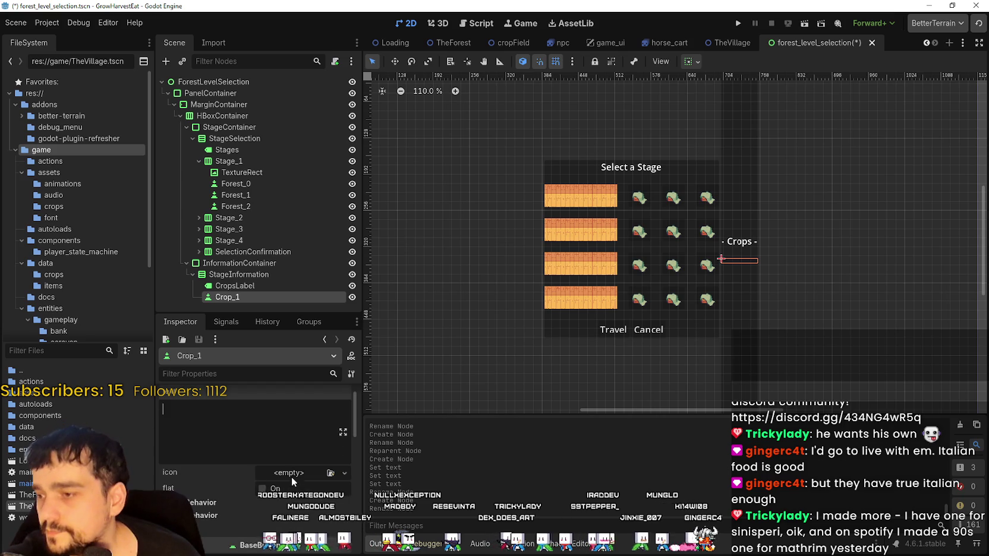
left_click(262, 472)
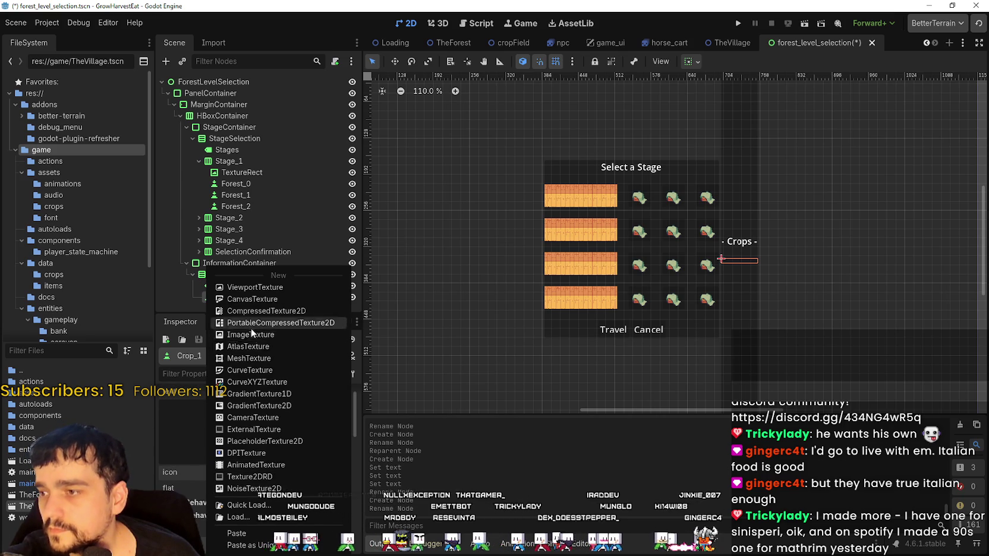
key("Escape")
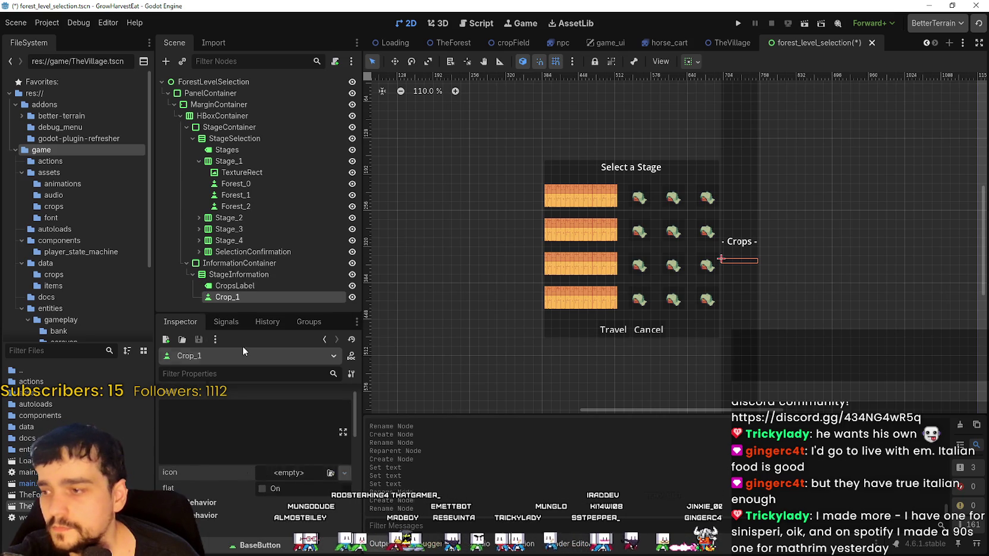
left_click(283, 473)
scroll(276, 493, "down", 2)
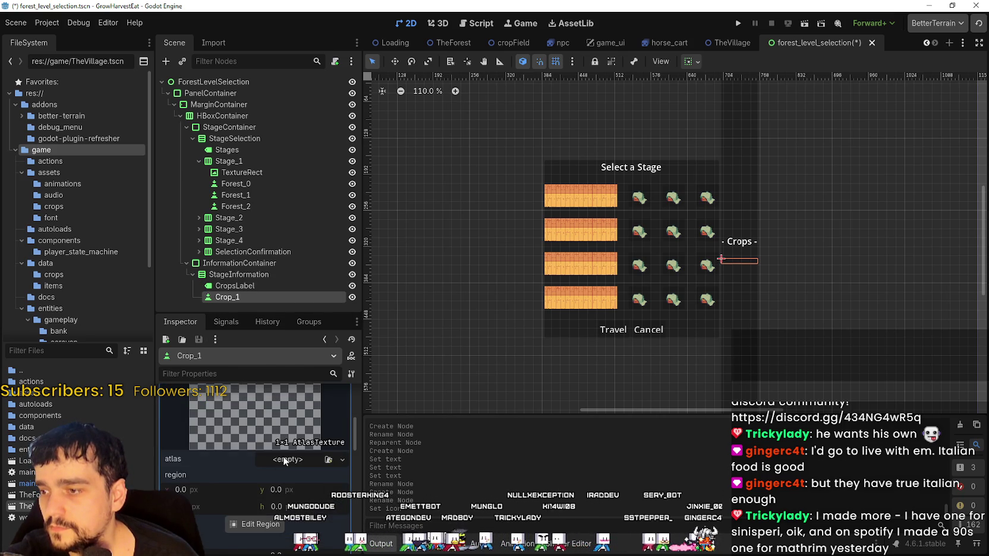
left_click(280, 459)
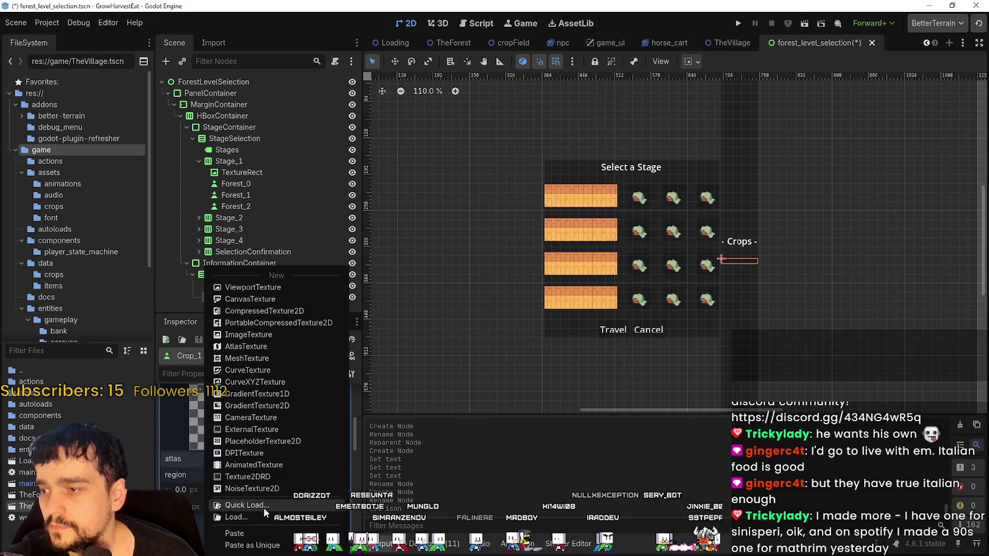
left_click(265, 506)
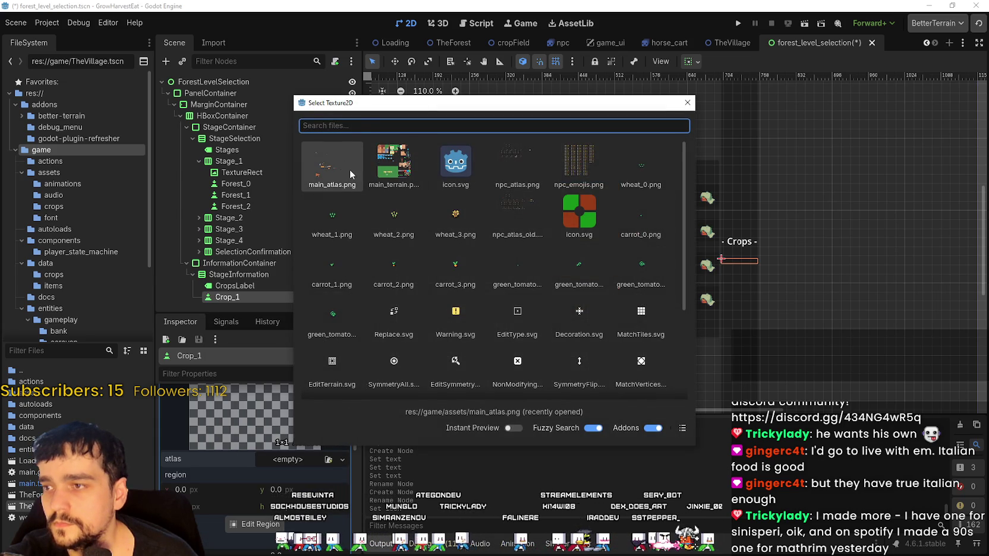
Use main_atlas.png as the atlas and frame the second potato sprite as a 16×16 icon region
double_click(322, 171)
left_click(278, 537)
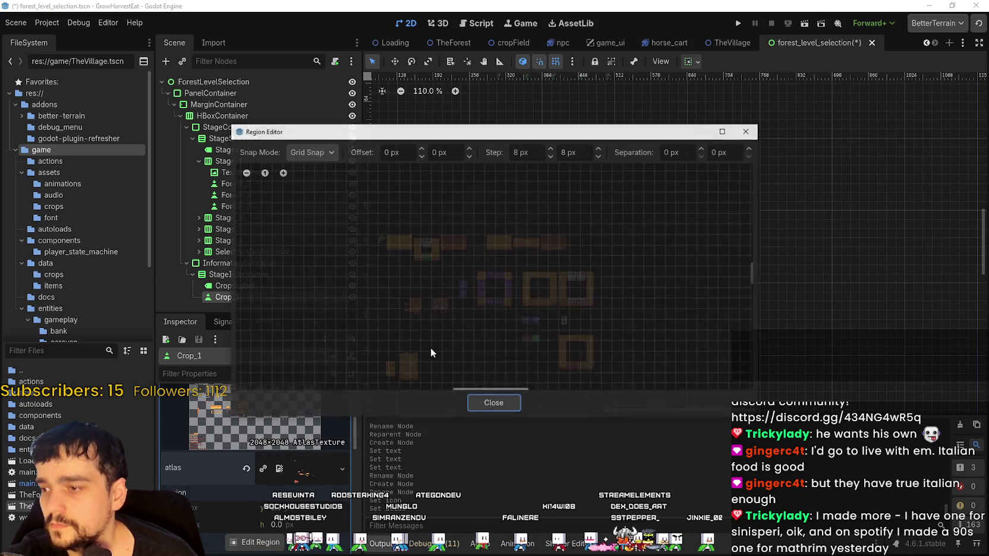
scroll(429, 280, "down", 3)
scroll(460, 269, "down", 5)
scroll(460, 269, "left", 5)
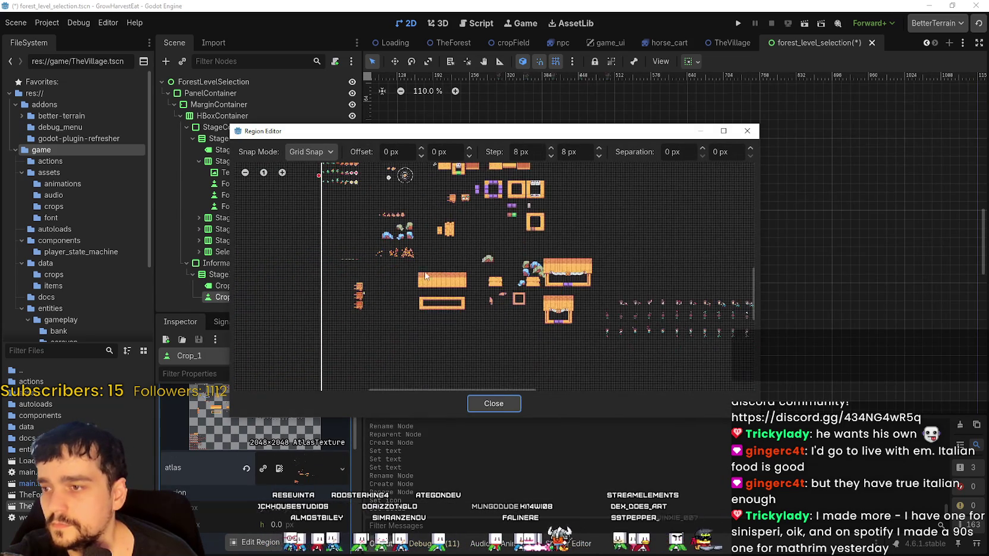
scroll(487, 268, "up", 3)
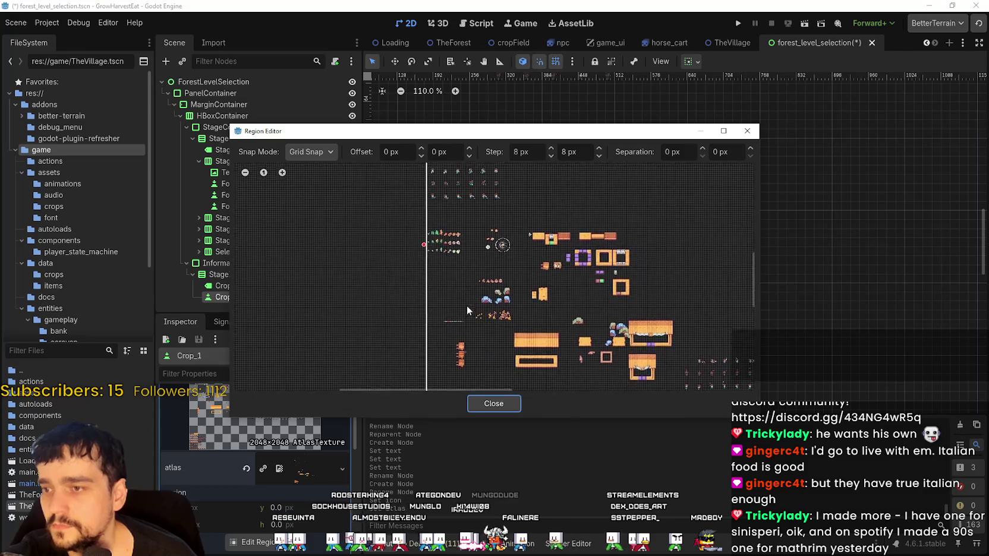
scroll(472, 248, "up", 4)
scroll(457, 282, "up", 4)
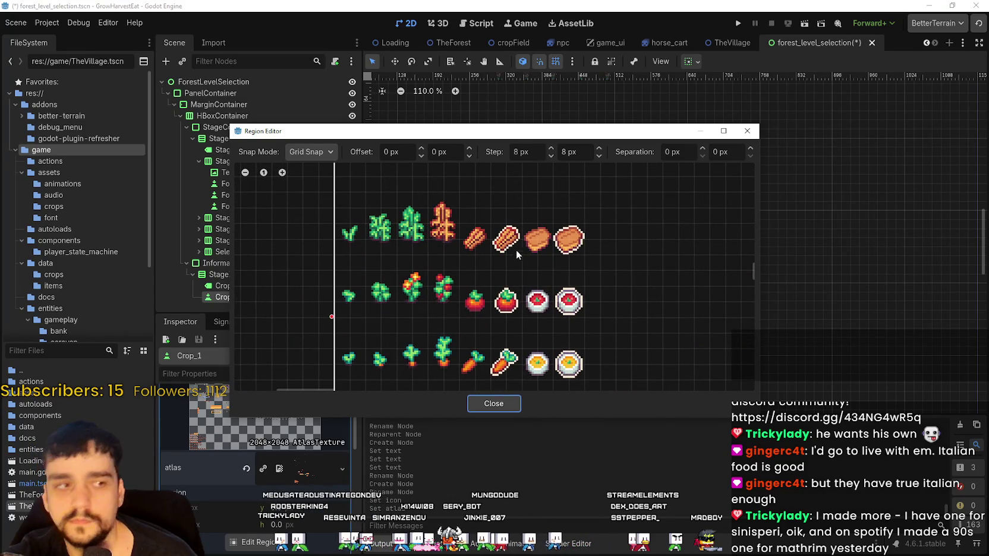
scroll(476, 250, "up", 1)
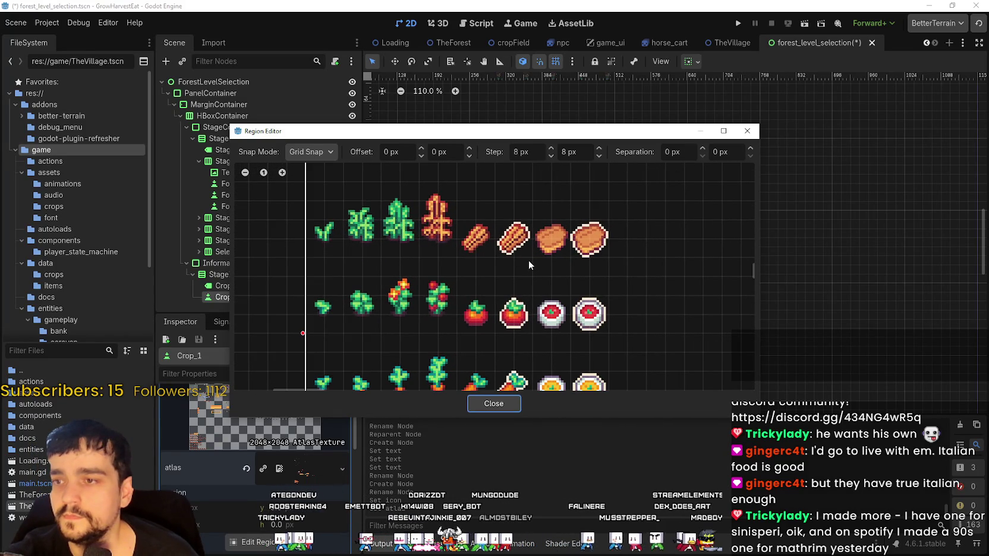
scroll(482, 243, "up", 2)
left_click_drag(523, 288, 492, 257)
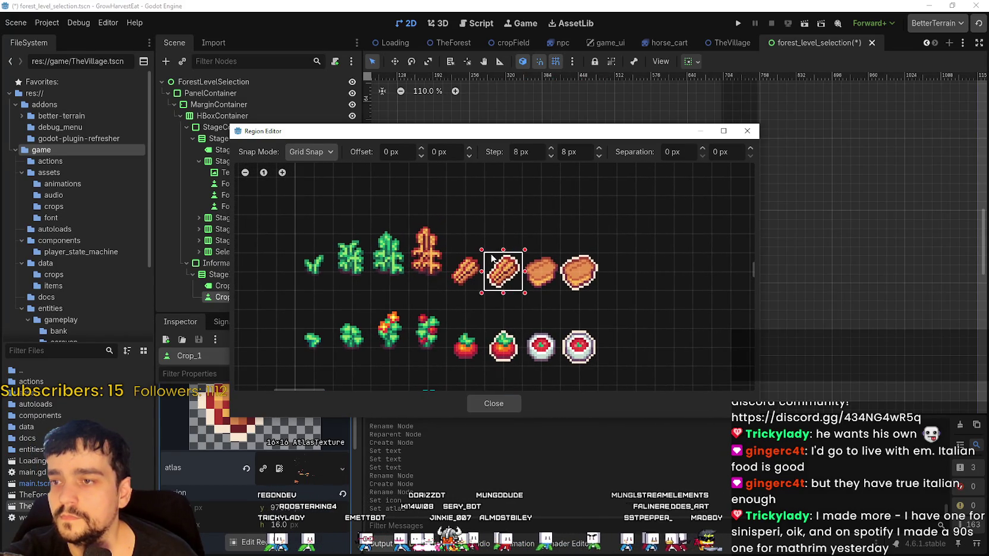
mouse_move(530, 142)
left_mouse_down()
mouse_move(510, 439)
mouse_move(619, 277)
left_mouse_up()
key("Escape")
Set InformationContainer's vertical alignment to Center in the container sizing options
scroll(726, 321, "up", 6)
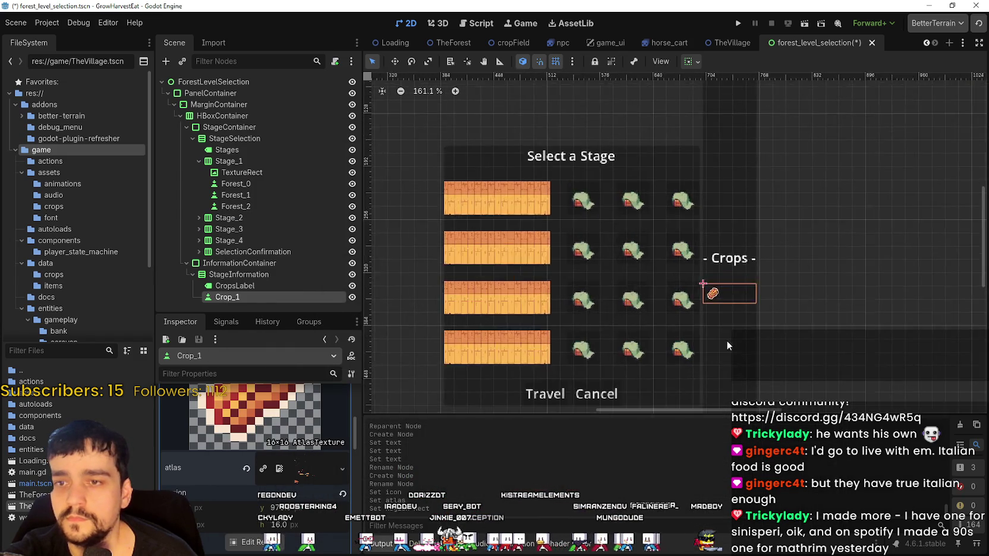
scroll(730, 307, "down", 6)
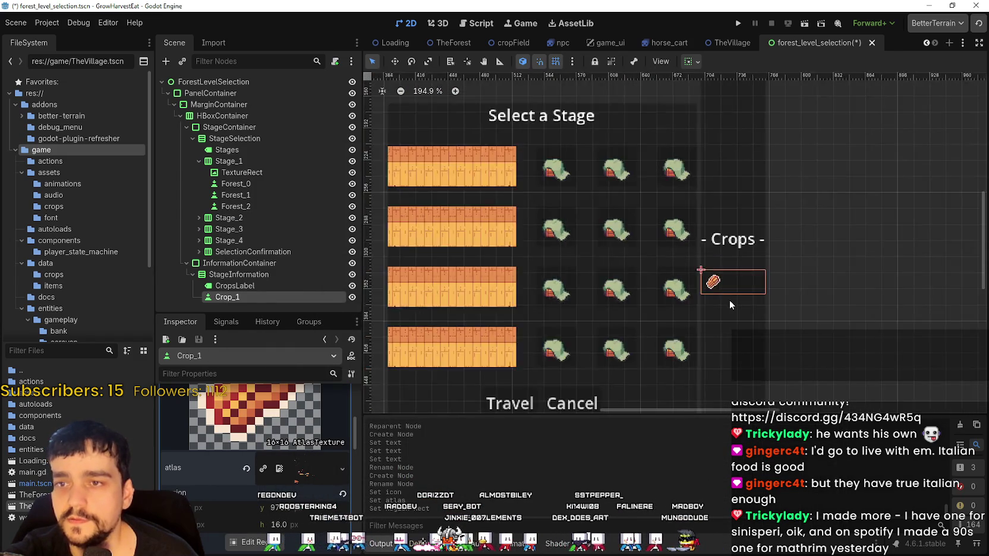
left_click(242, 263)
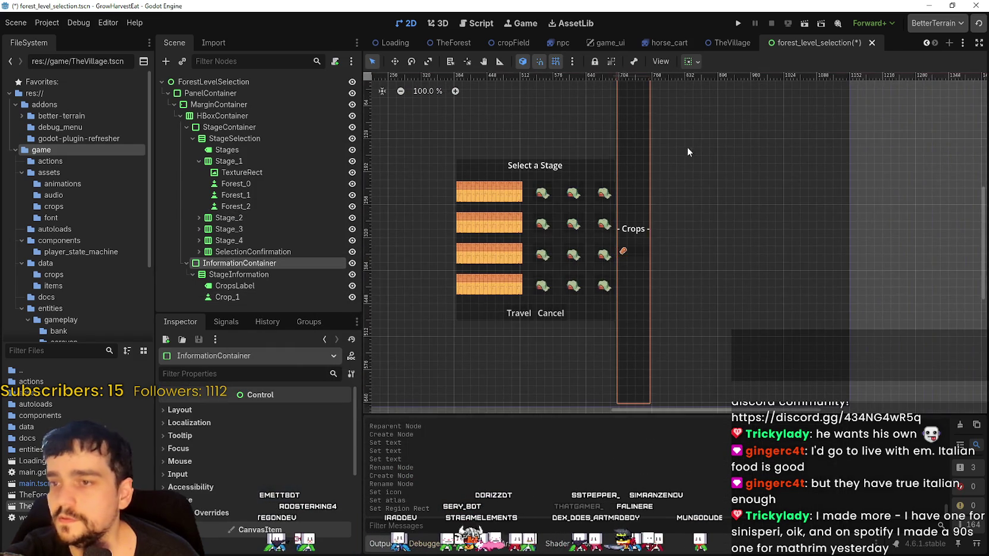
scroll(687, 146, "down", 2)
left_click(690, 61)
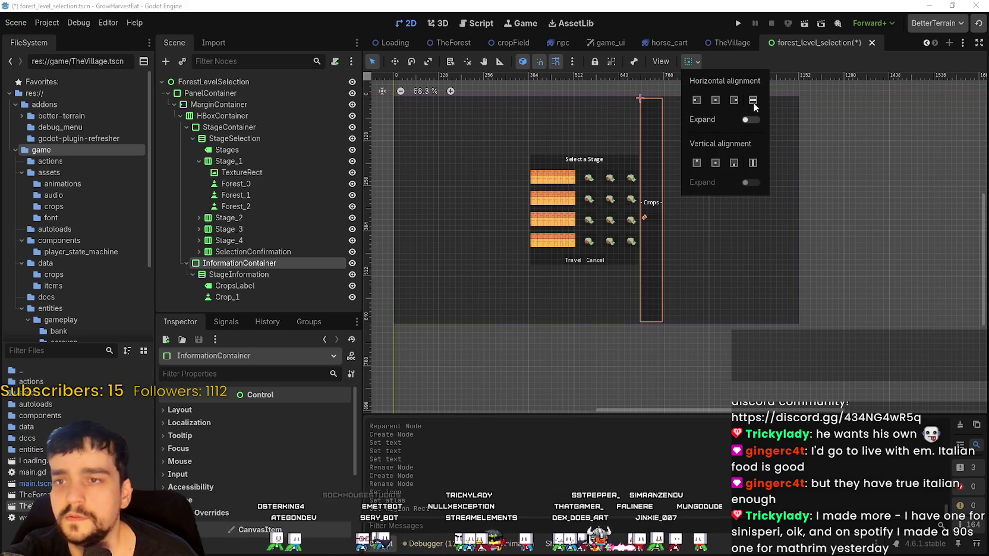
left_click(696, 162)
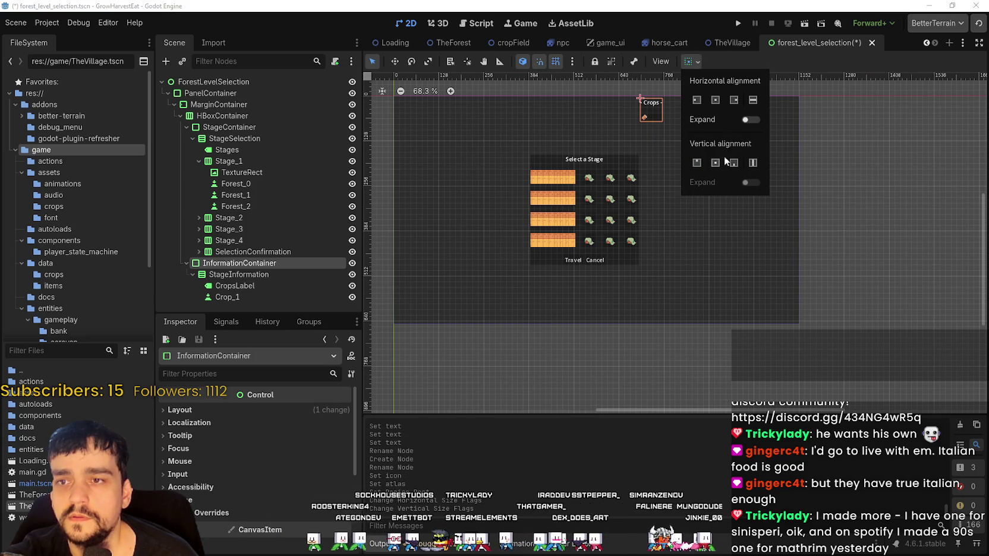
left_click(716, 163)
Frame the MarginContainer and the collapsed StageContainer stage list in the viewport
scroll(665, 221, "up", 2)
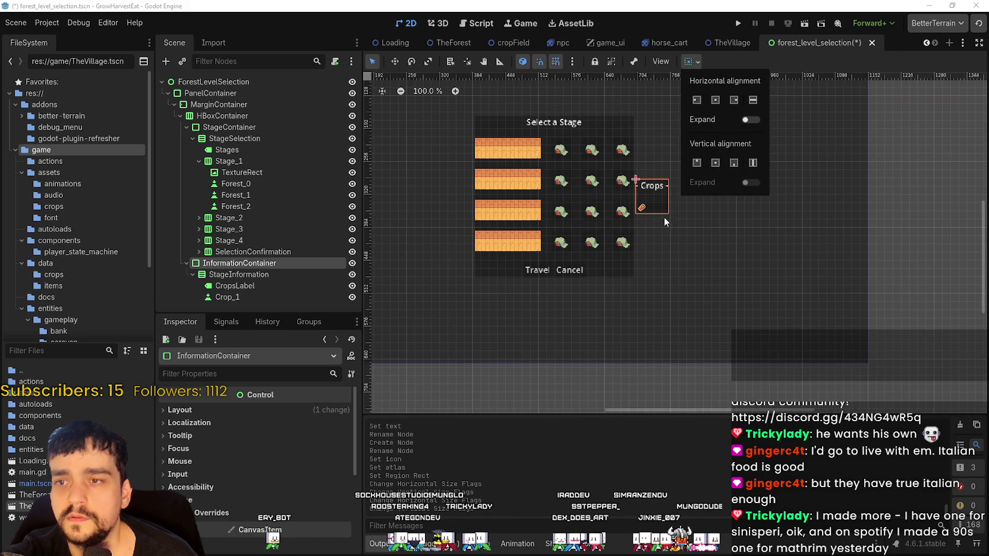
scroll(646, 184, "up", 3)
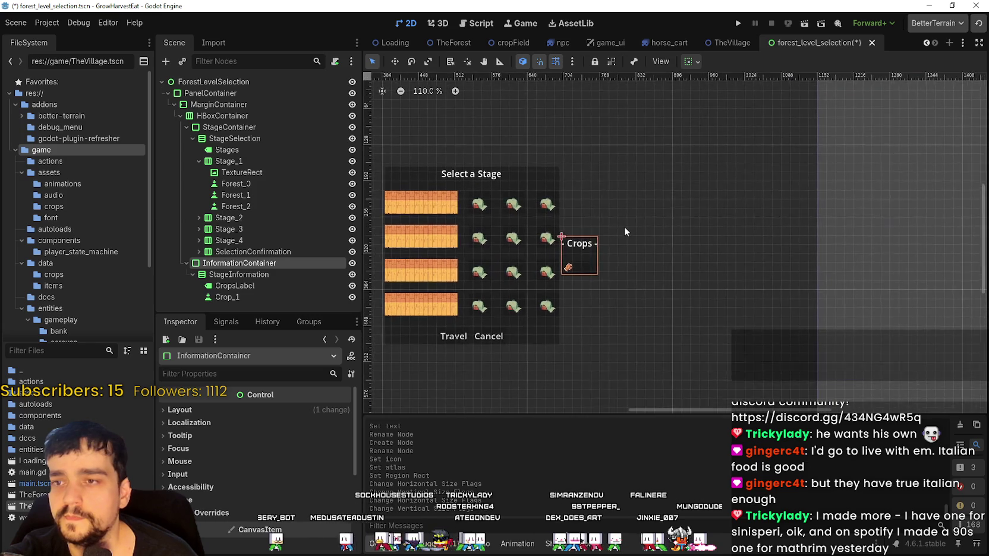
scroll(547, 266, "up", 1)
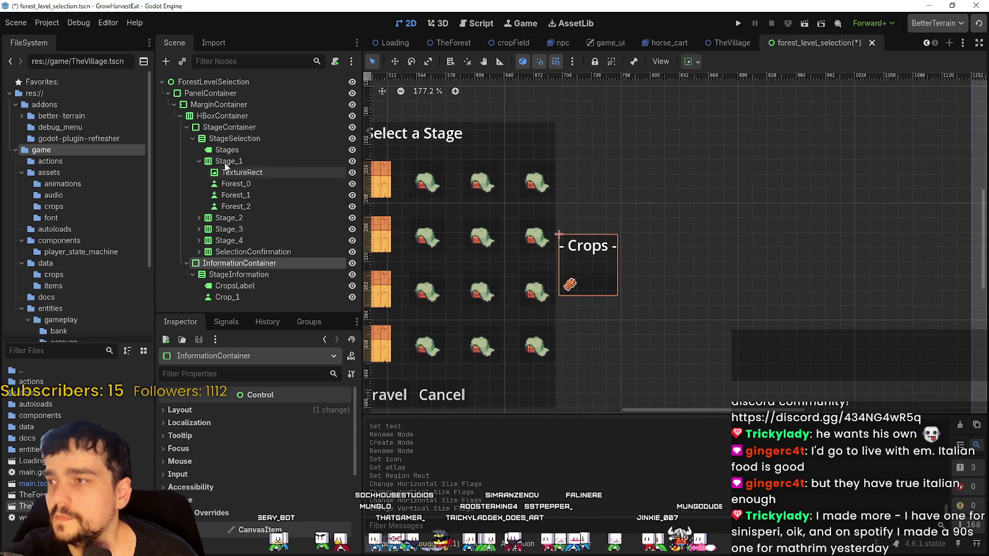
left_click(225, 115)
double_click(222, 105)
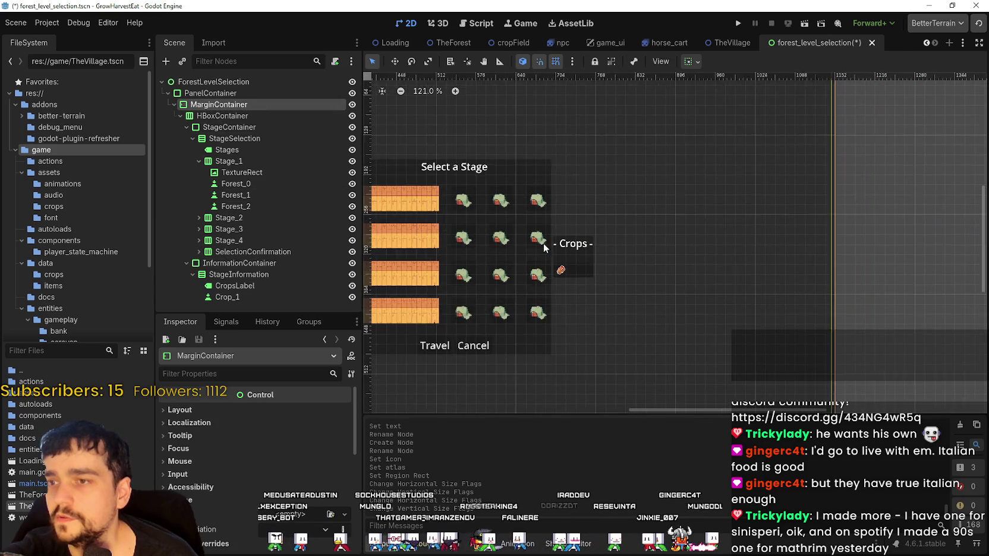
left_click(234, 139)
left_click(186, 127)
double_click(229, 127)
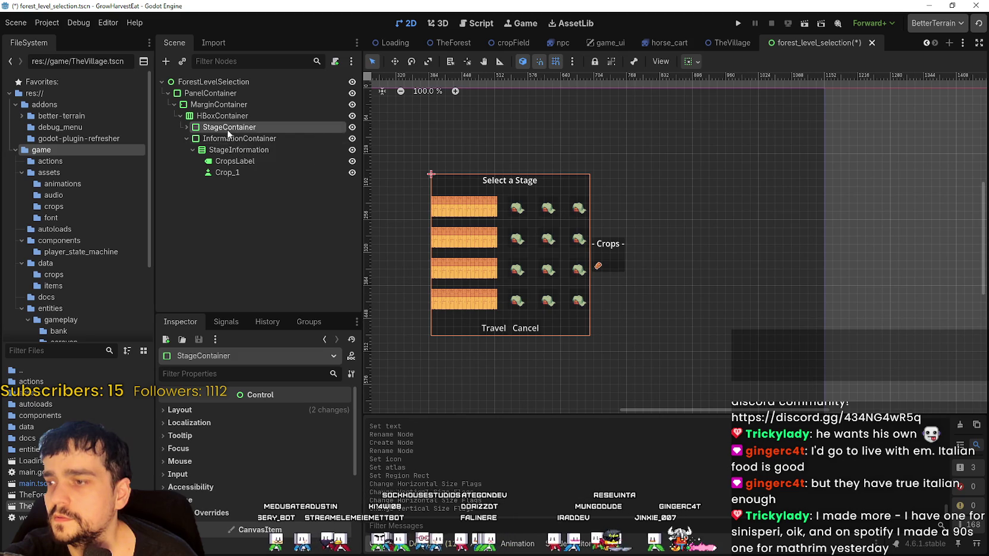
Compare the StageContainer and InformationContainer outlines by selecting each in turn
left_click(229, 139)
left_click(236, 131)
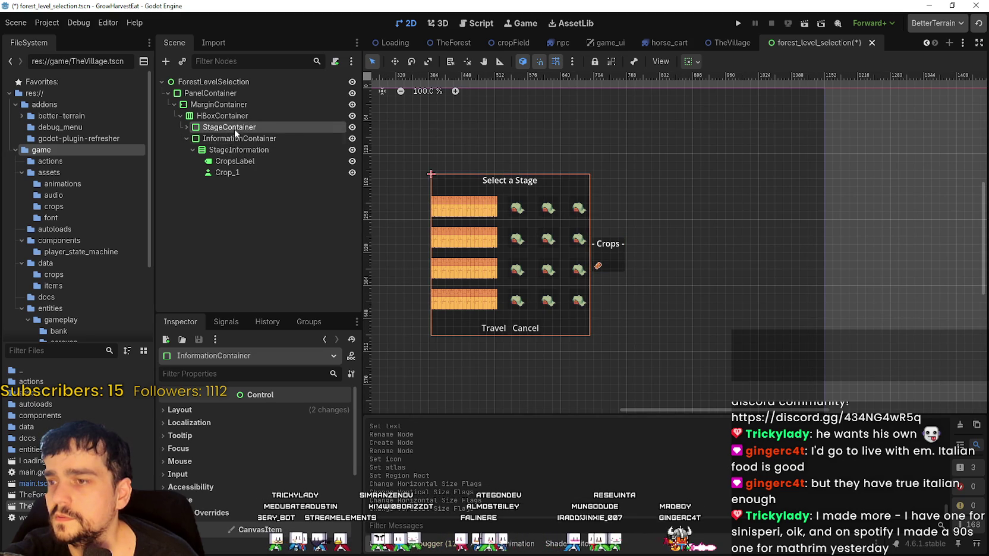
left_click(233, 140)
left_click(242, 127)
left_click(234, 140)
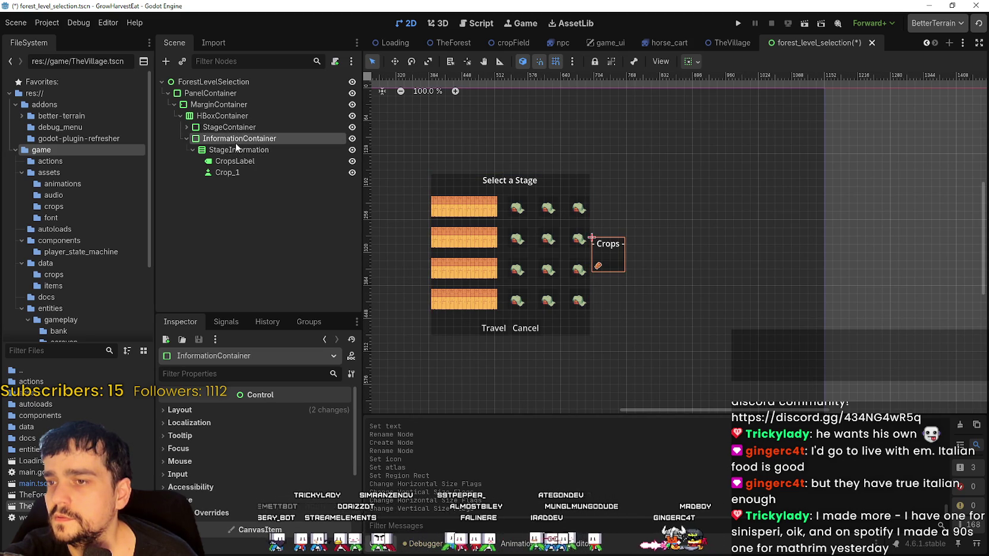
left_click(237, 128)
left_click(236, 141)
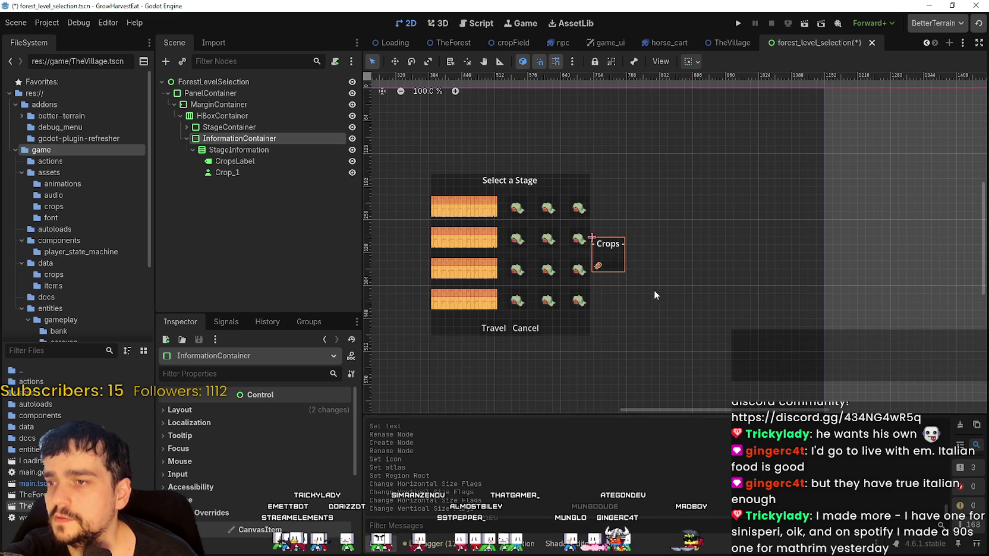
Select the Crop_1 button under the Crops label
scroll(684, 274, "up", 3)
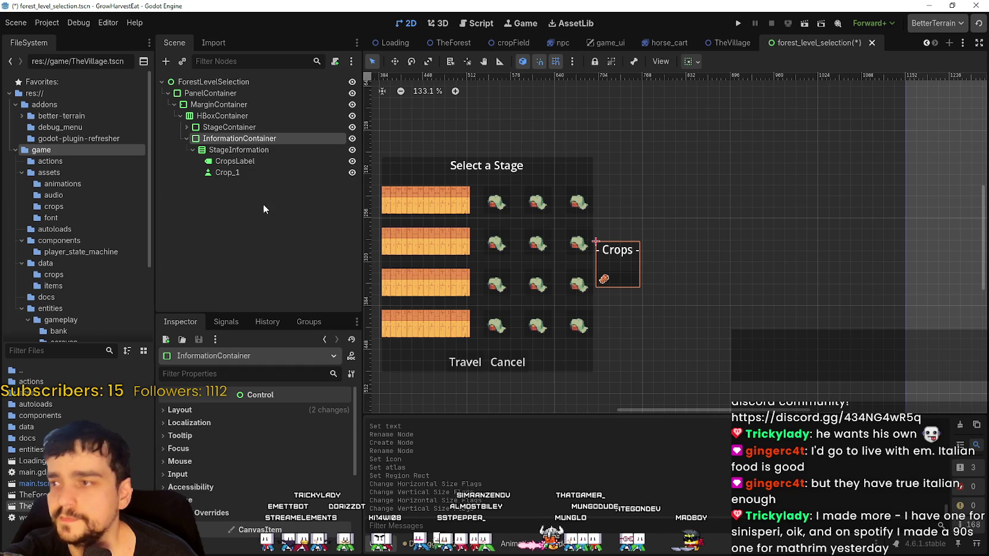
left_click(265, 174)
scroll(641, 275, "up", 5)
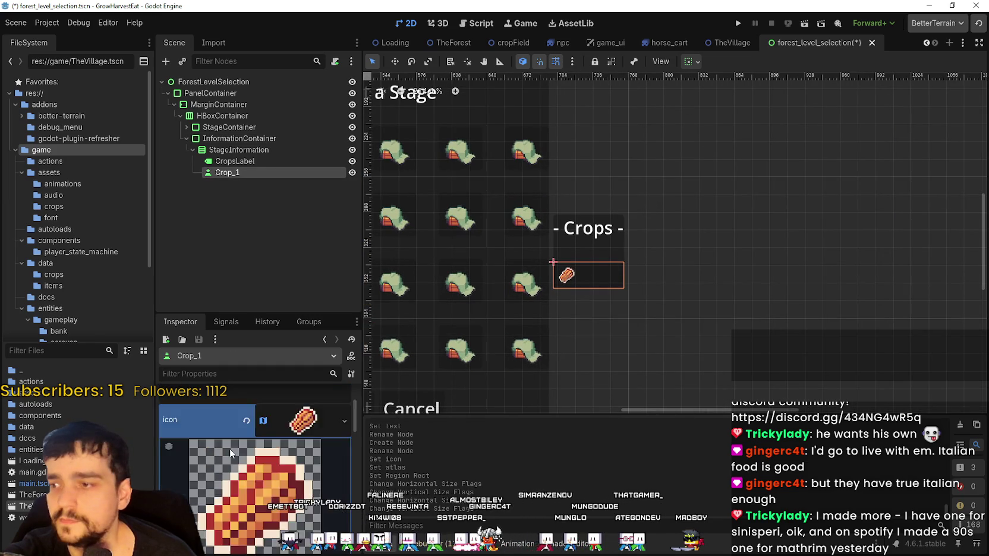
scroll(230, 453, "up", 3)
Set Crop_1's text to 100% and review its alignment options, keeping overrun at Trim Nothing
left_click(257, 441)
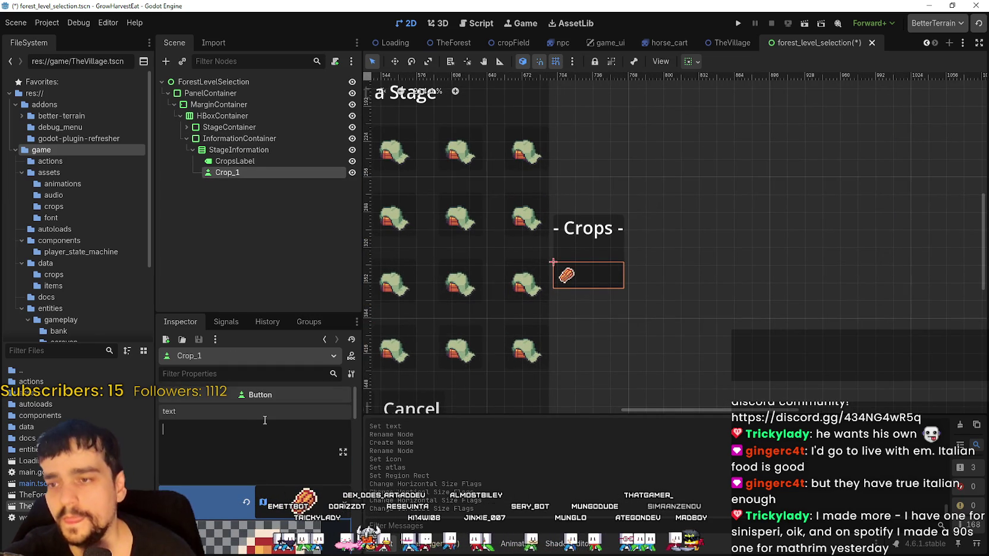
type("10")
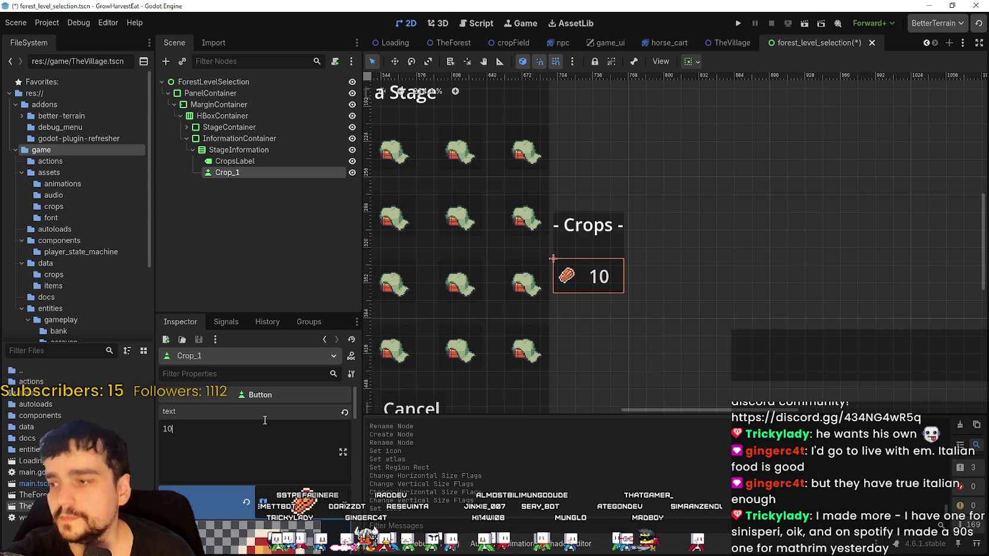
type("0%")
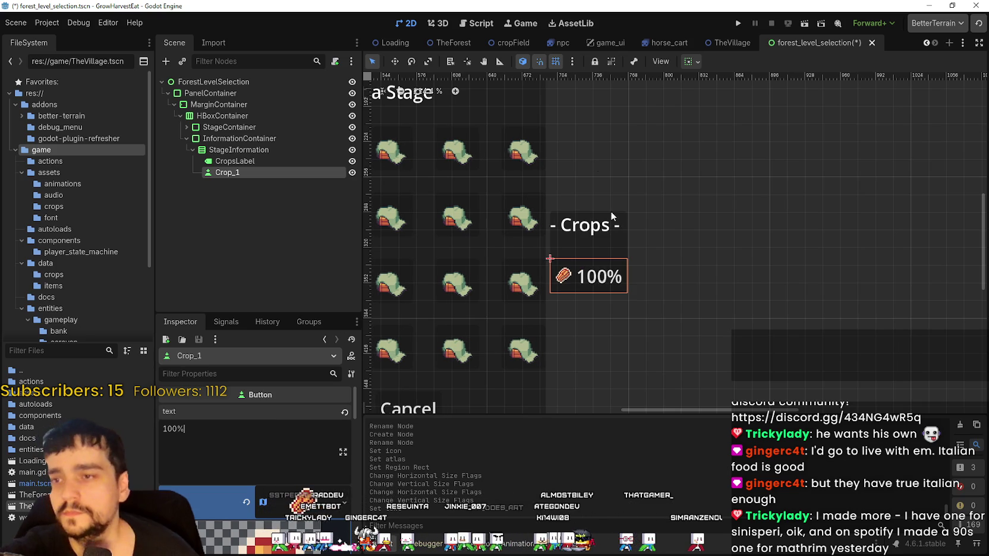
scroll(618, 245, "down", 3)
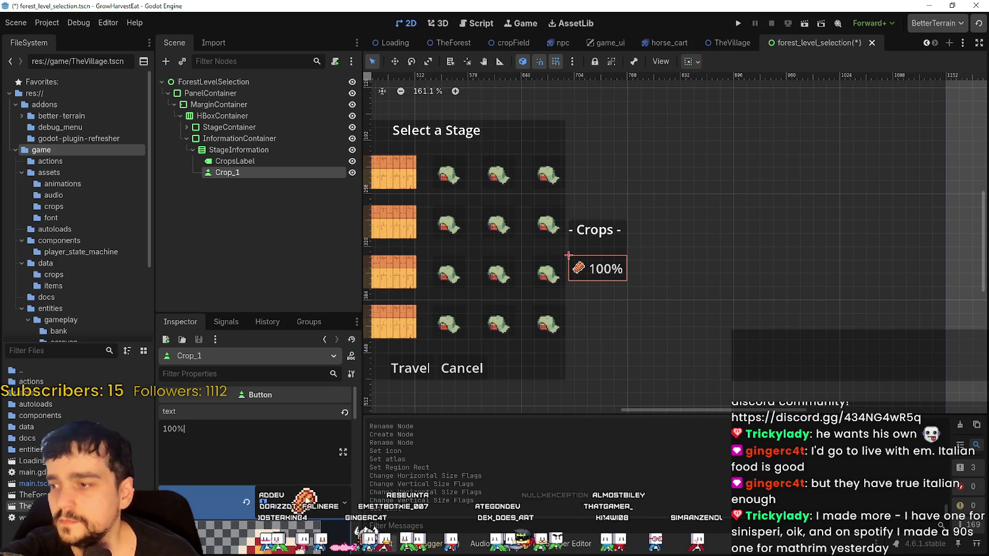
scroll(297, 469, "down", 5)
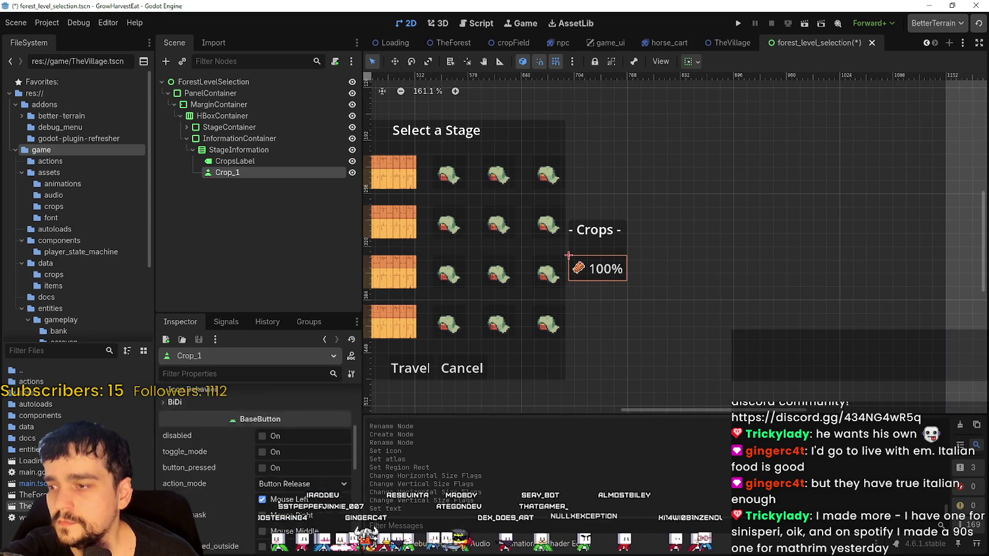
scroll(304, 494, "up", 5)
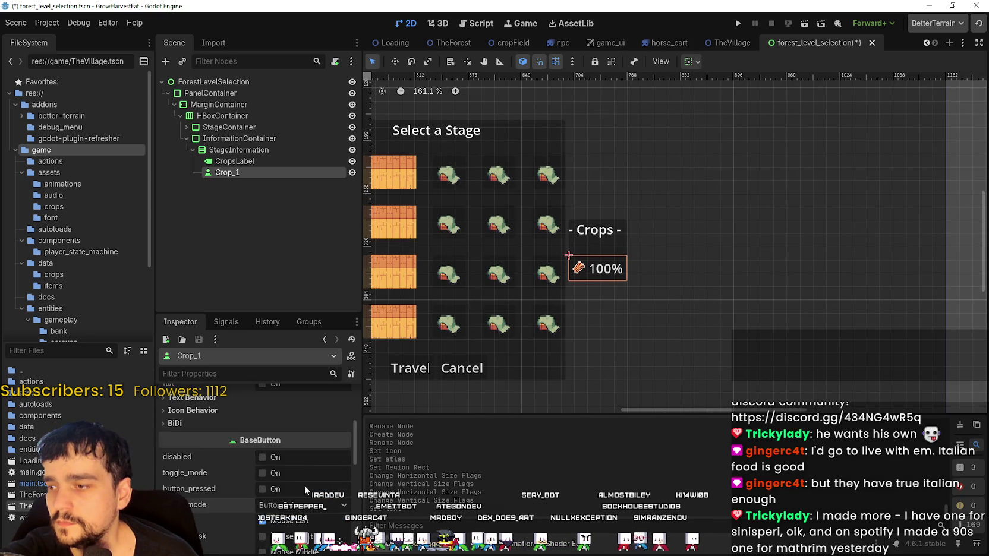
scroll(302, 488, "down", 2)
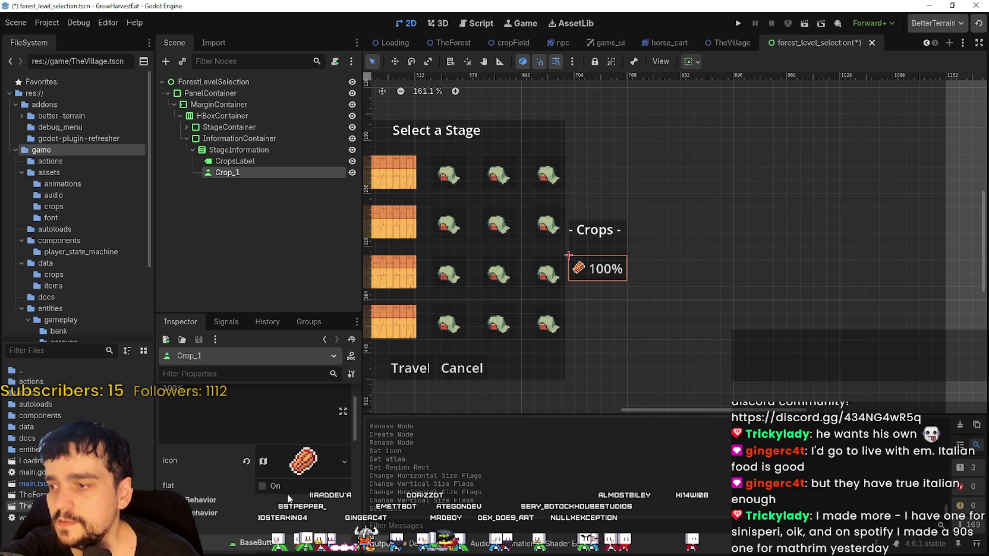
left_click(216, 513)
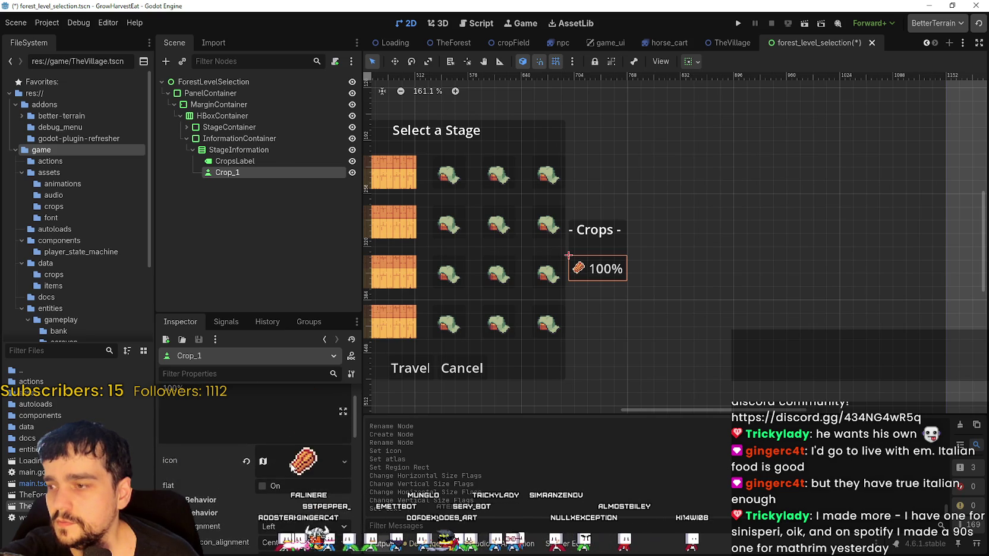
scroll(291, 466, "down", 2)
left_click(226, 458)
left_click(309, 473)
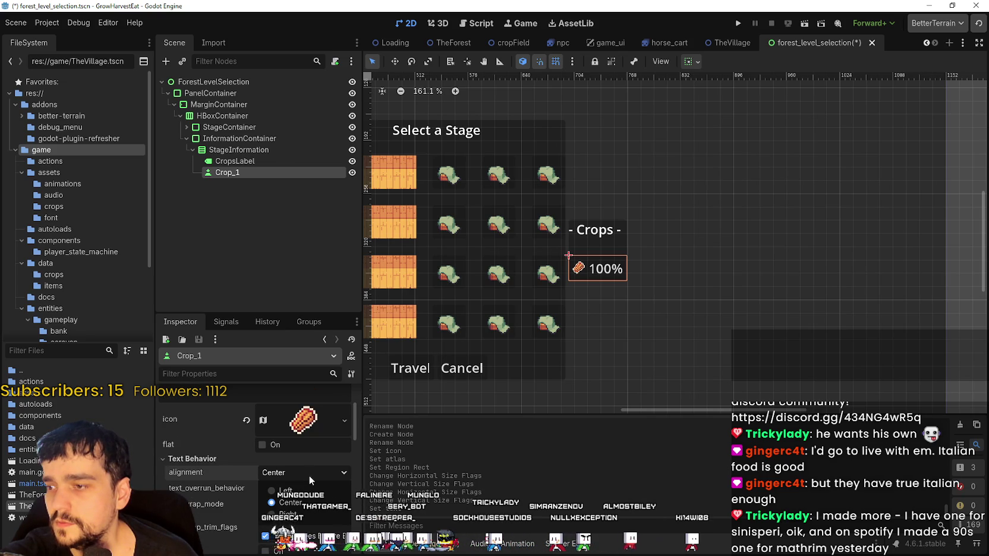
left_click(279, 488)
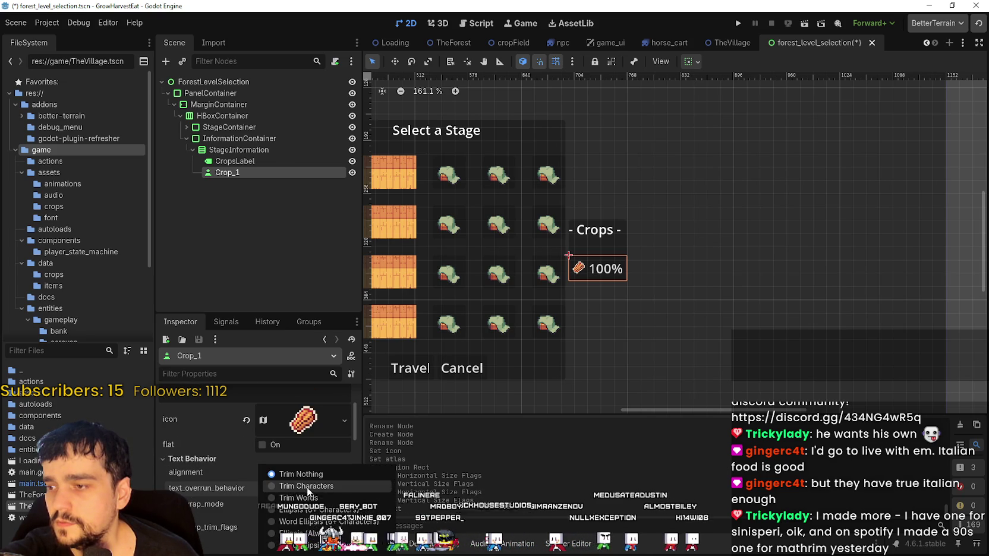
left_click(232, 491)
Select InformationContainer and start raising its custom minimum width to 25.75 px
scroll(232, 476, "up", 1)
scroll(612, 289, "down", 1)
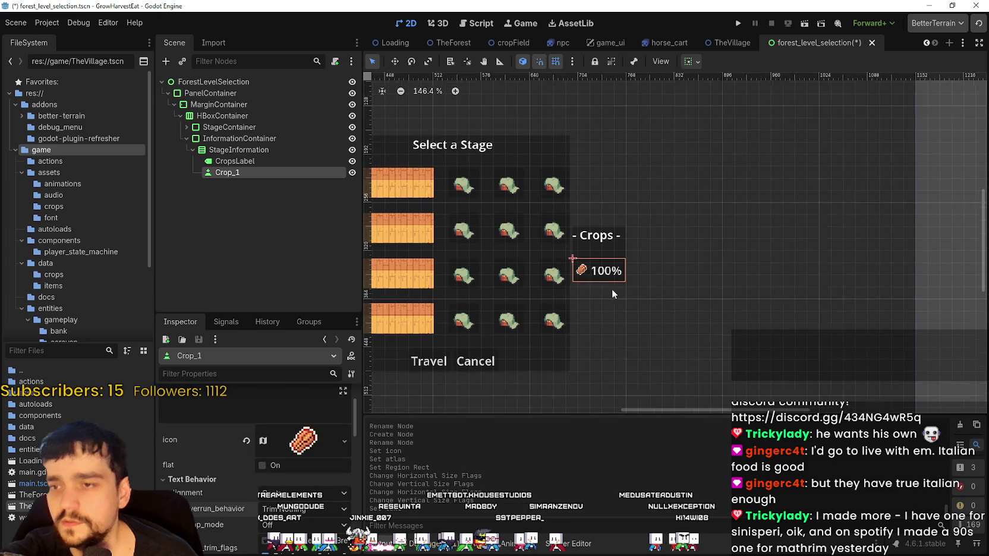
scroll(612, 289, "down", 1)
left_click(250, 161)
left_click(245, 172)
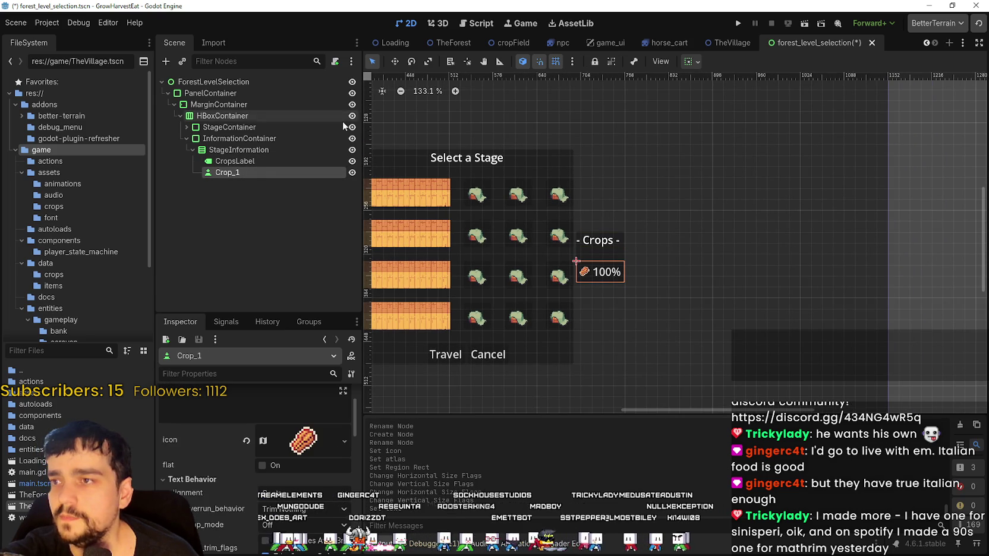
left_click(278, 150)
scroll(644, 268, "up", 2)
left_click(246, 138)
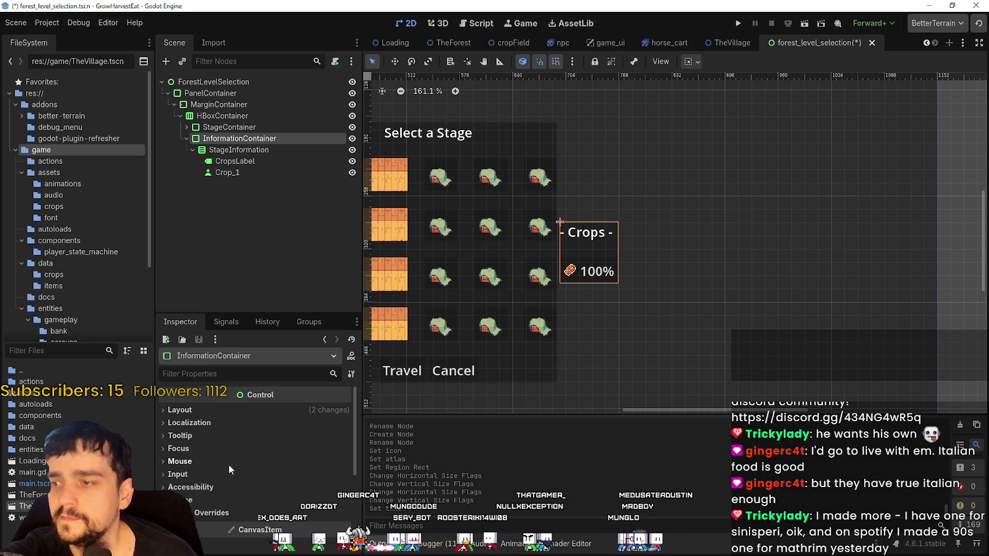
left_click(236, 411)
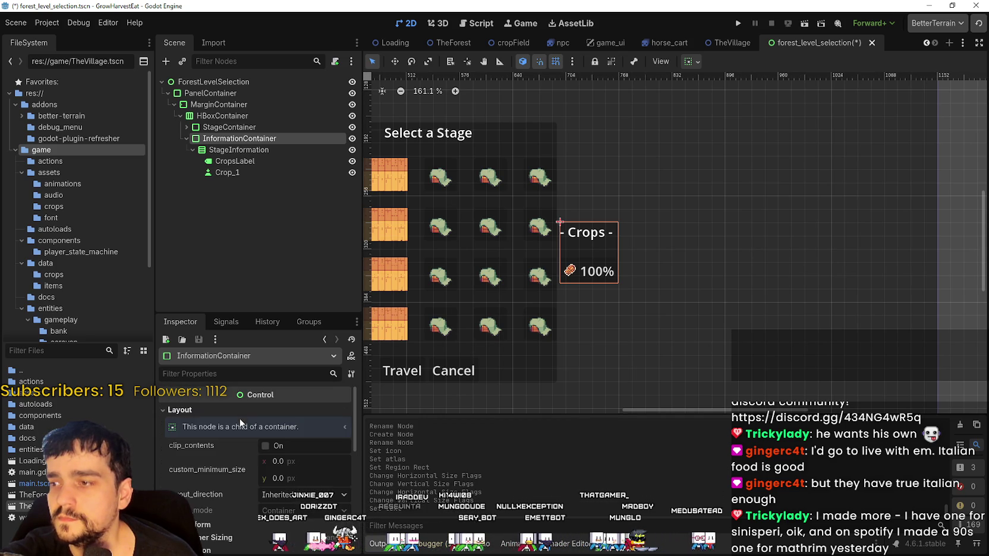
left_click_drag(282, 460, 297, 461)
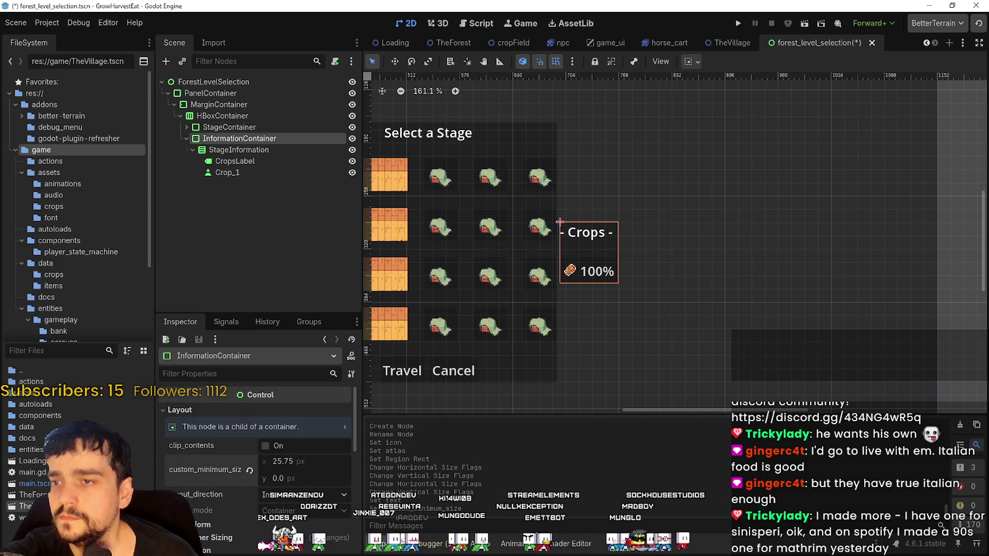
Widen InformationContainer to about 229 px and set HBoxContainer's separation override to 20
left_click_drag(298, 461, 384, 461)
scroll(647, 257, "up", 4)
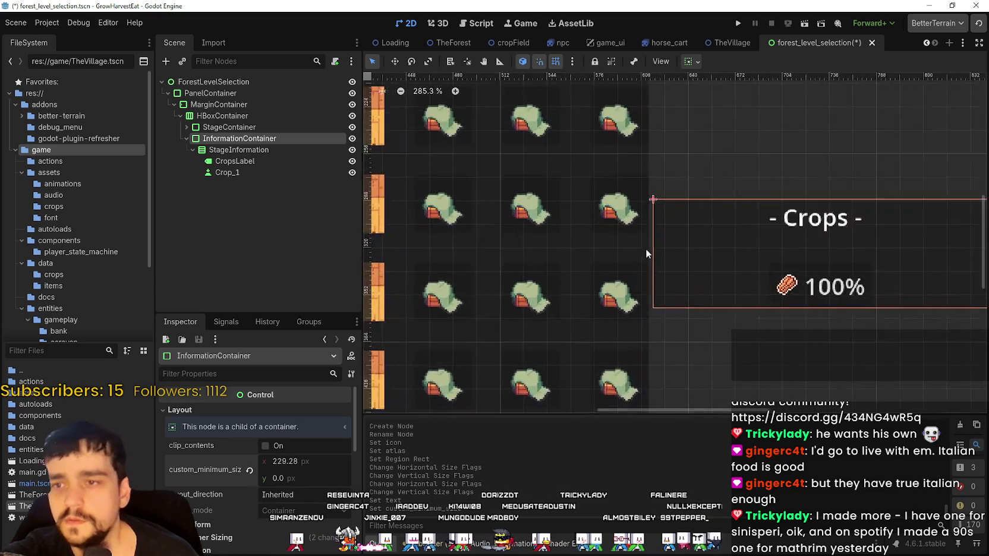
left_click(229, 117)
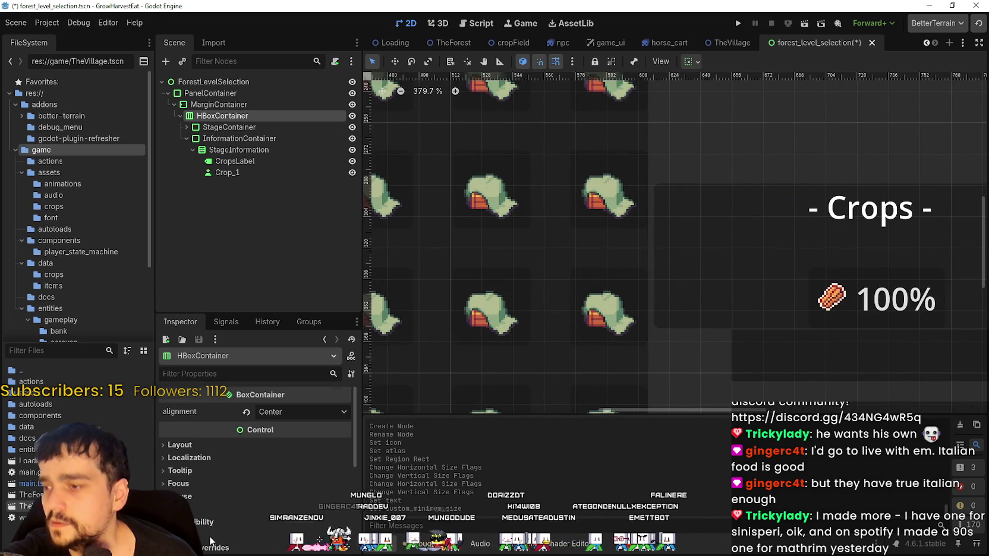
scroll(226, 470, "down", 3)
left_click(233, 445)
left_click(191, 457)
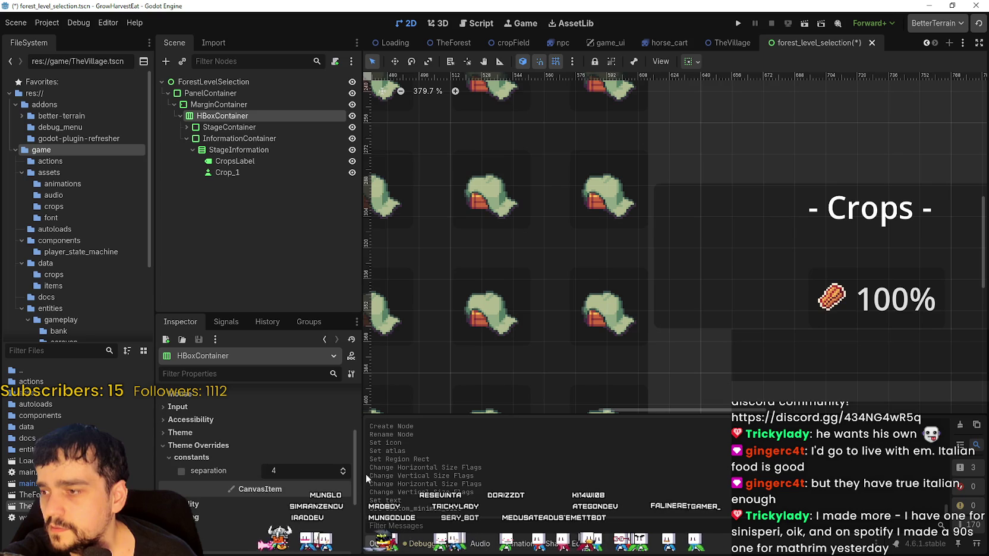
left_click(342, 469)
left_click(342, 469)
left_click(342, 469)
left_click(342, 469)
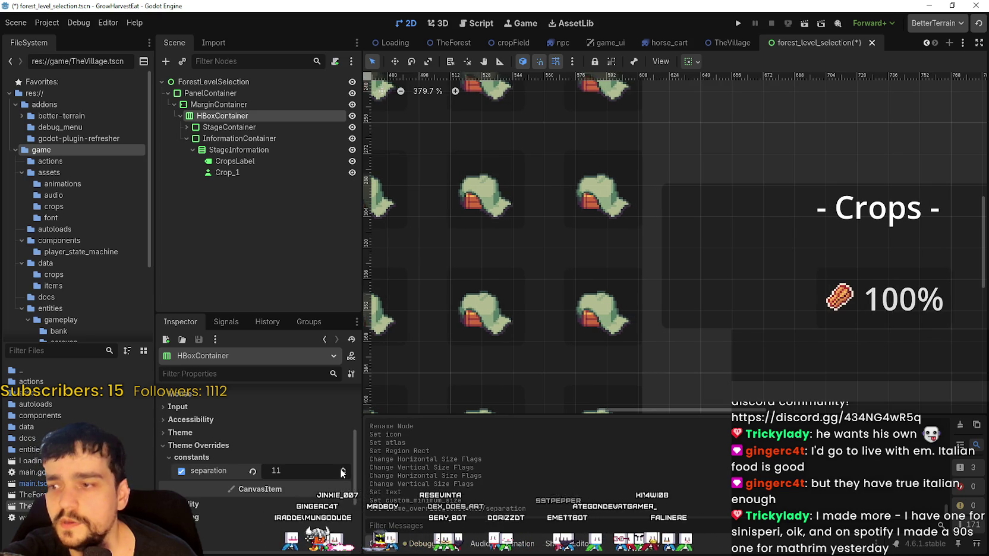
left_click(342, 469)
left_click(343, 469)
left_click(342, 469)
left_click(342, 469)
left_click(342, 469)
left_click(343, 469)
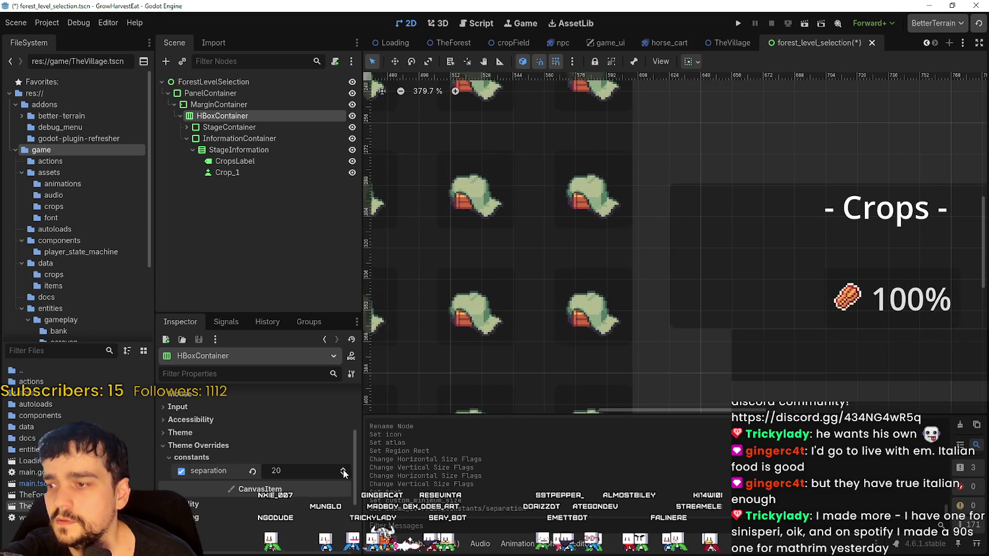
scroll(673, 258, "down", 5)
scroll(632, 260, "up", 2)
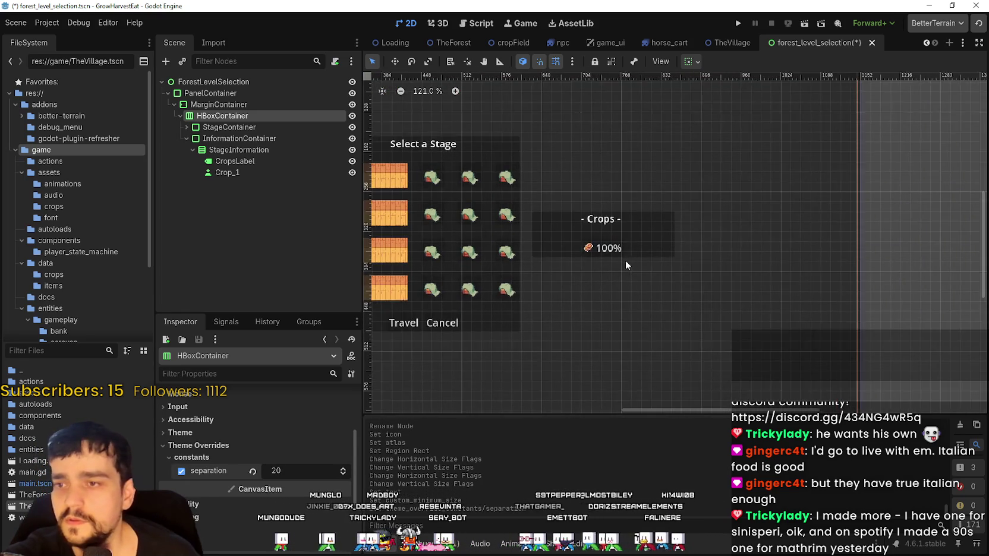
Set InformationContainer's custom minimum width to 300 px
left_click(246, 127)
left_click(246, 138)
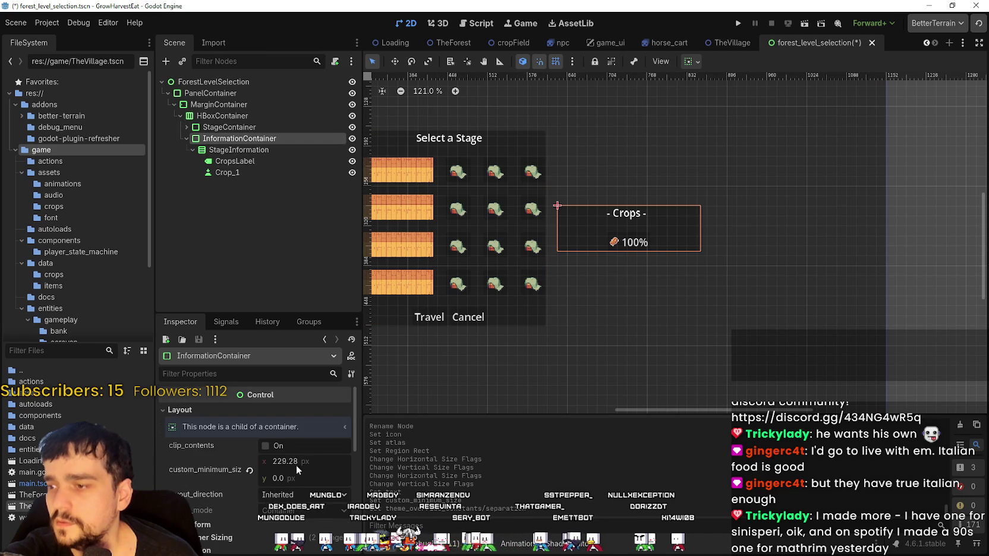
left_click_drag(296, 462, 327, 461)
scroll(666, 106, "down", 1)
scroll(666, 107, "down", 1)
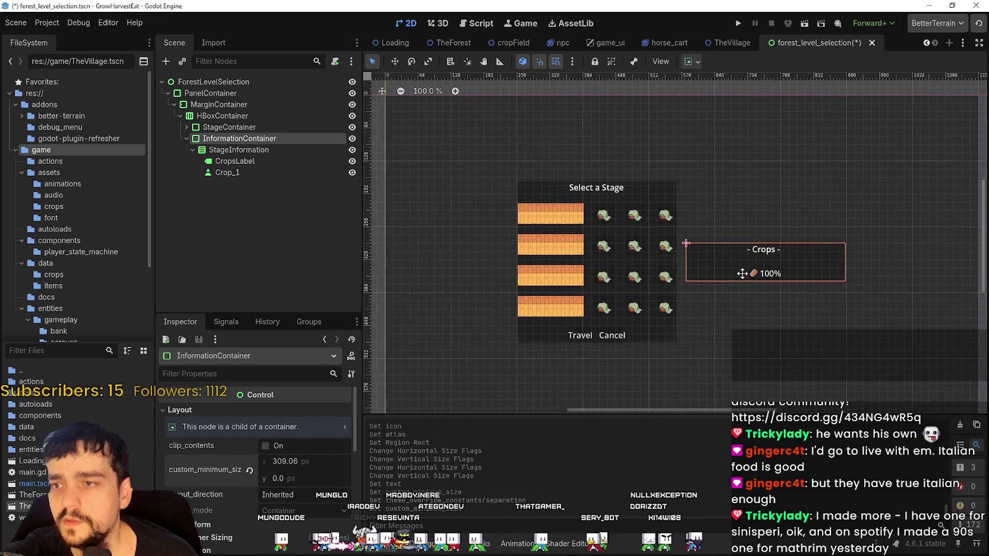
left_click(297, 465)
type("300")
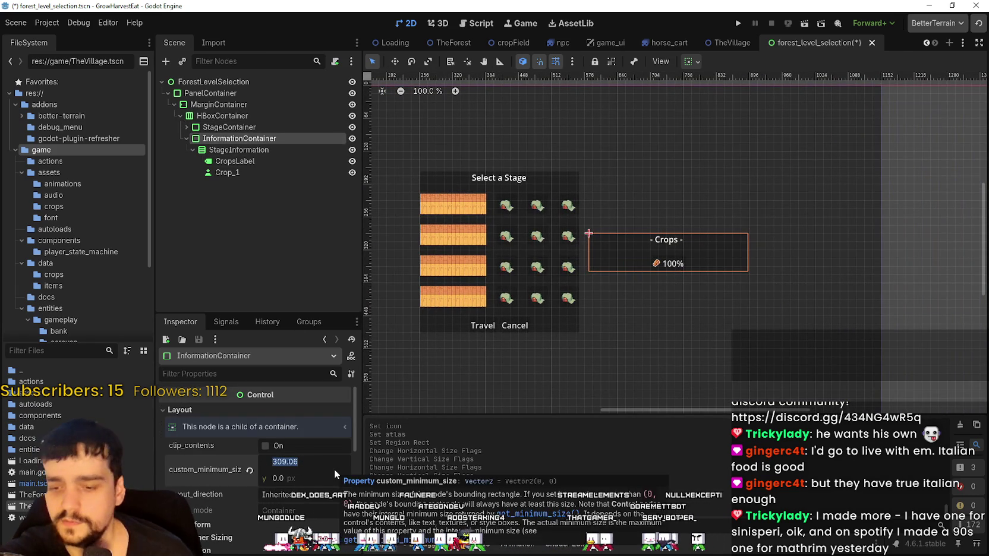
key("Return")
Set its custom minimum height to 386 px
left_click(323, 478)
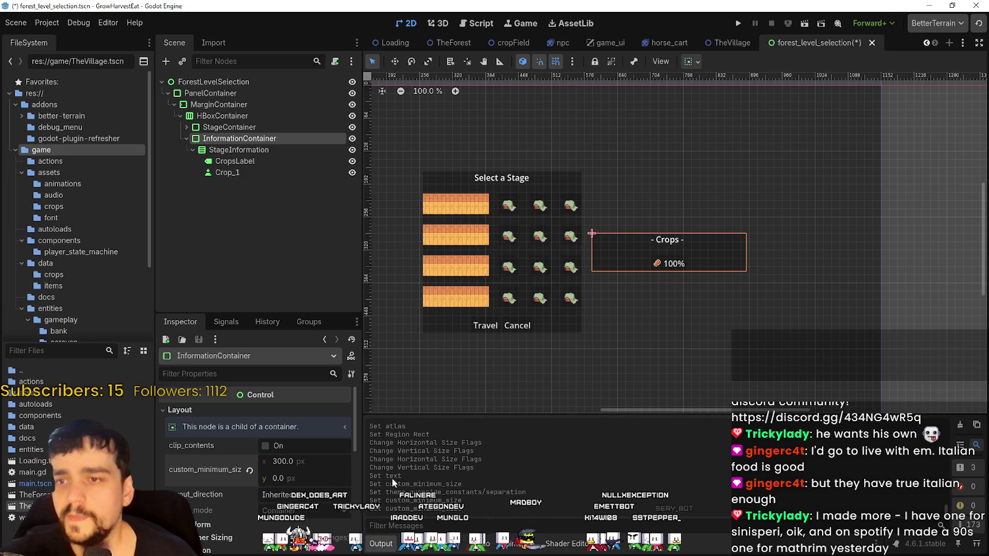
type("300")
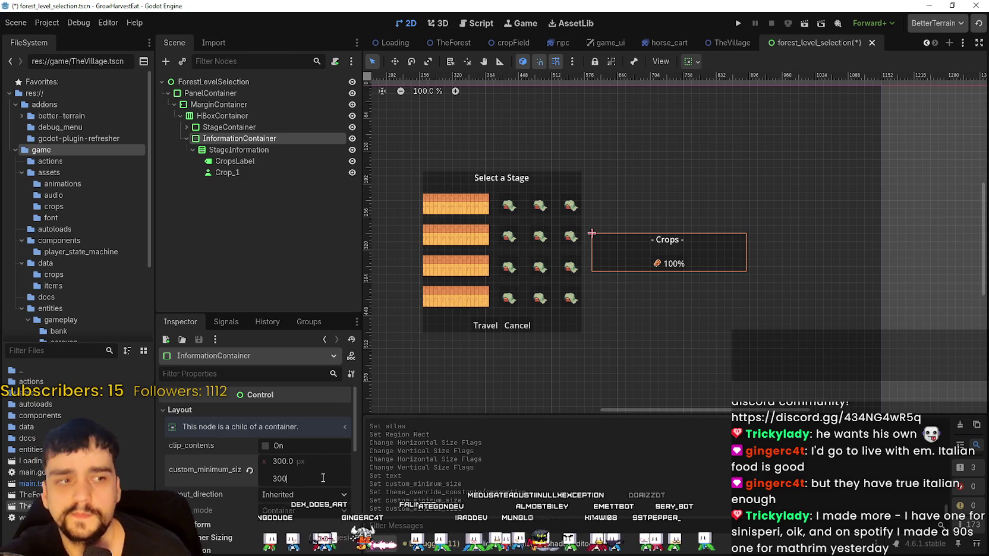
key("Return")
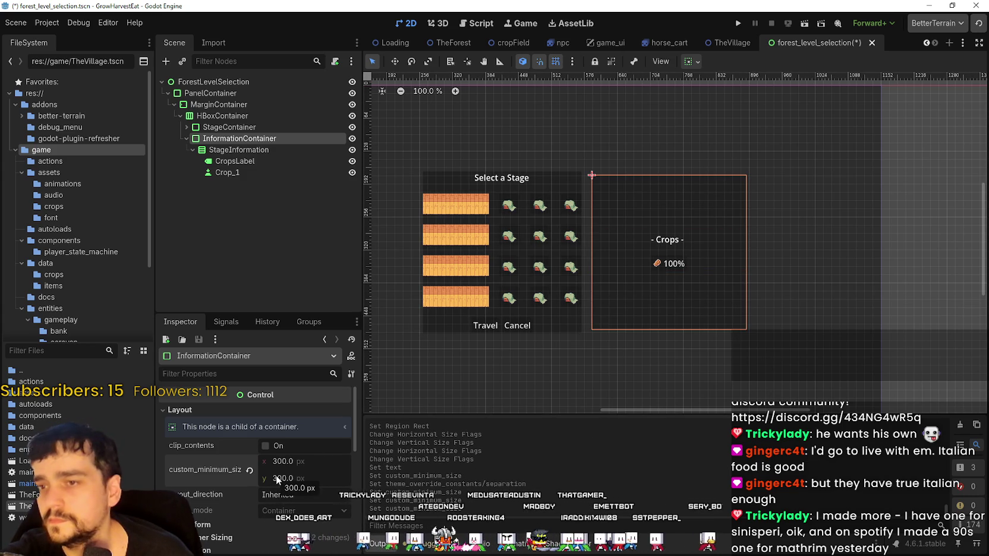
left_click_drag(275, 476, 318, 475)
scroll(639, 294, "down", 2)
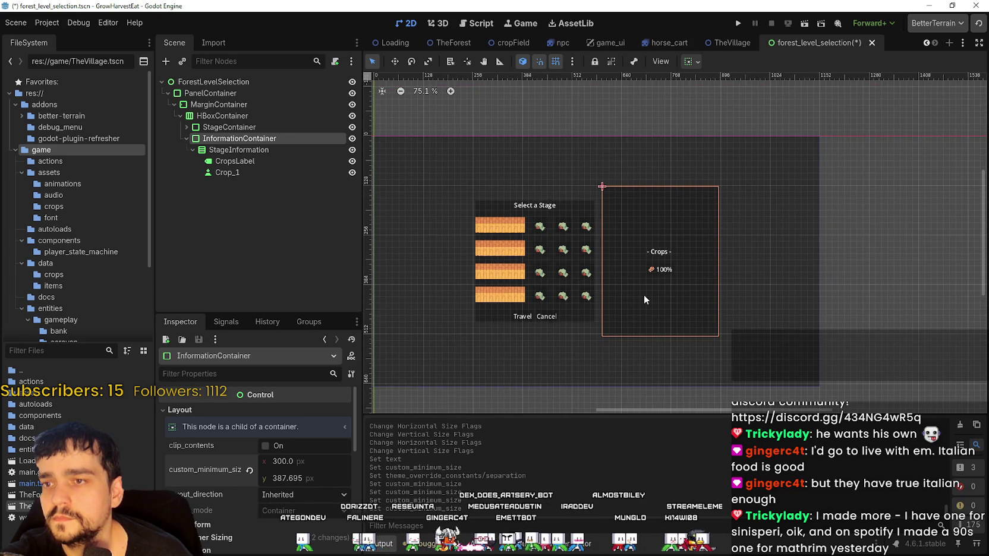
scroll(642, 296, "up", 6)
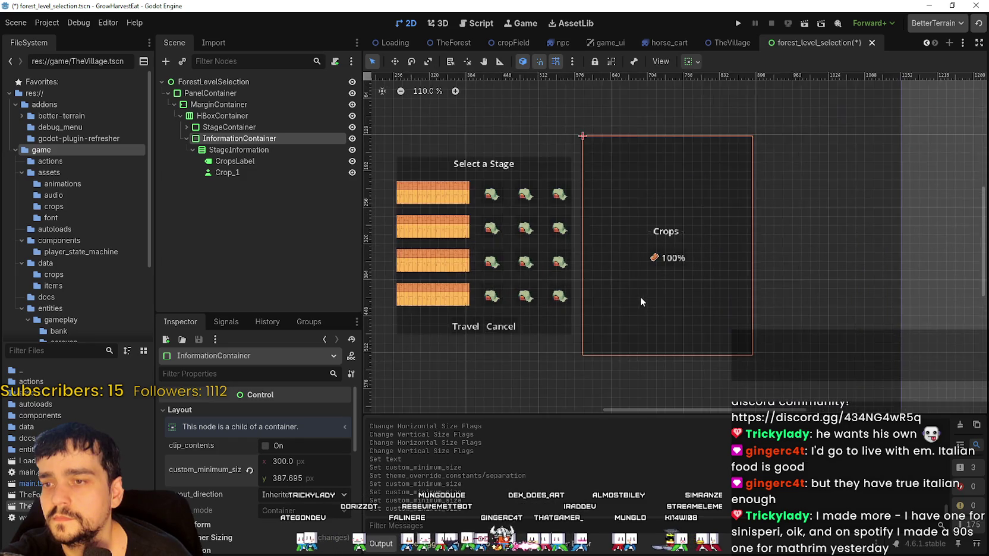
left_click(304, 482)
type("3")
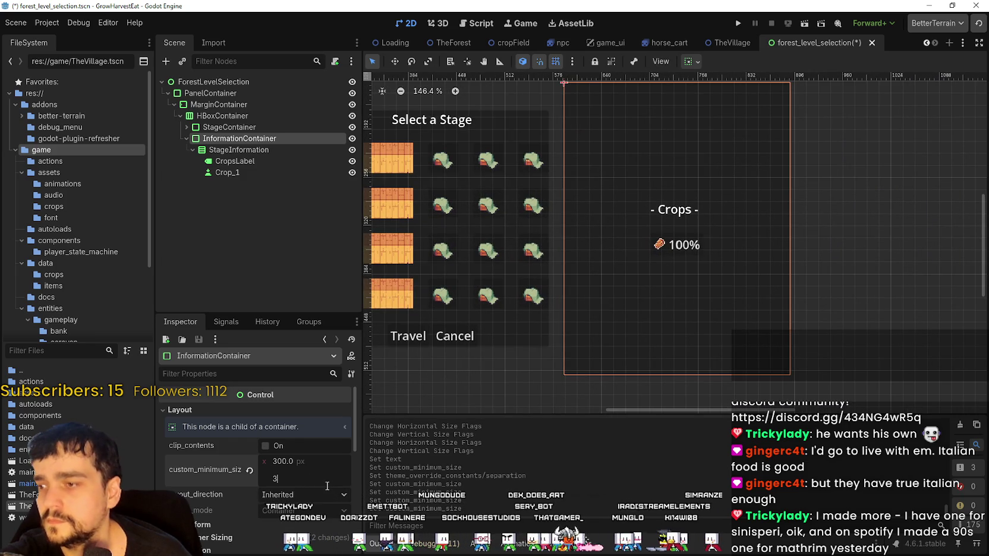
type("86")
key("Return")
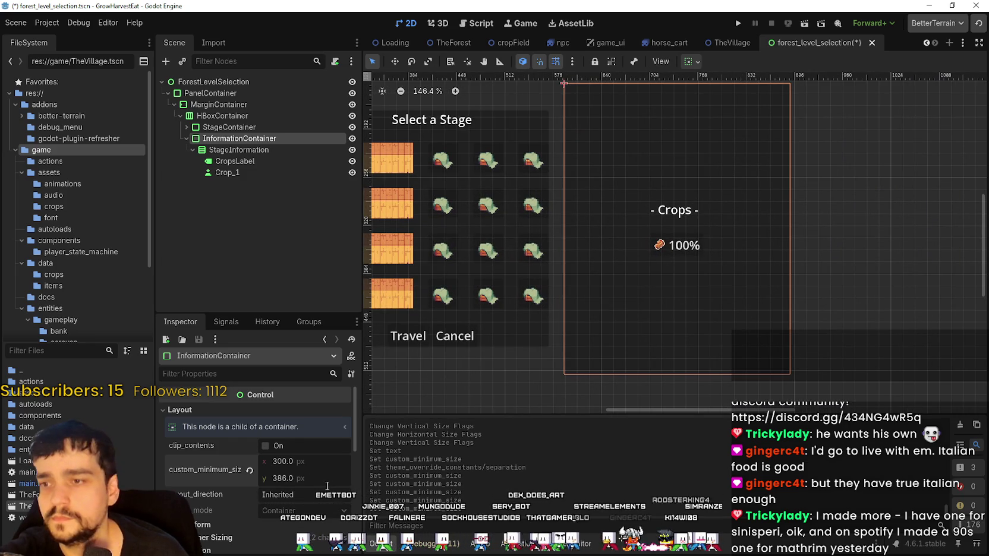
scroll(606, 381, "up", 8)
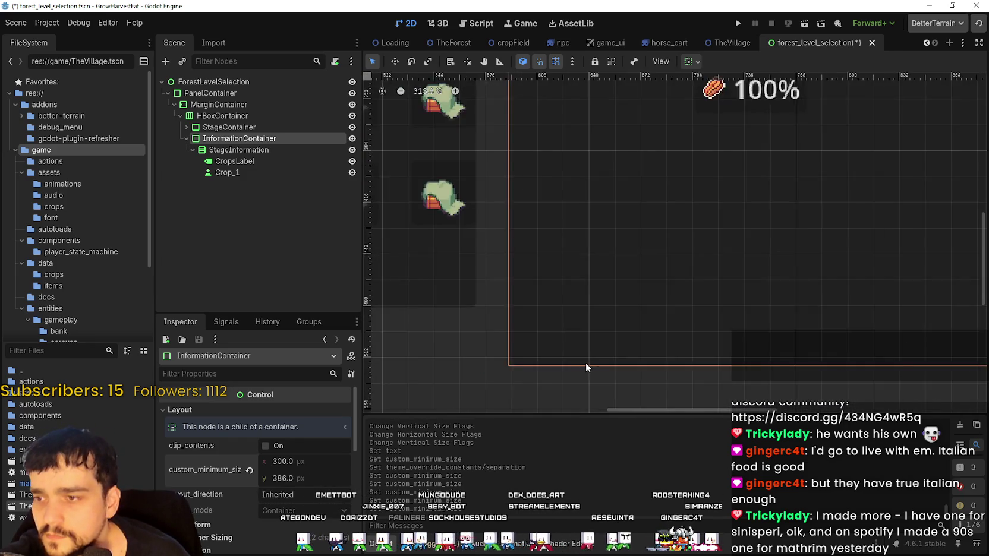
scroll(585, 363, "down", 4)
scroll(629, 262, "down", 4)
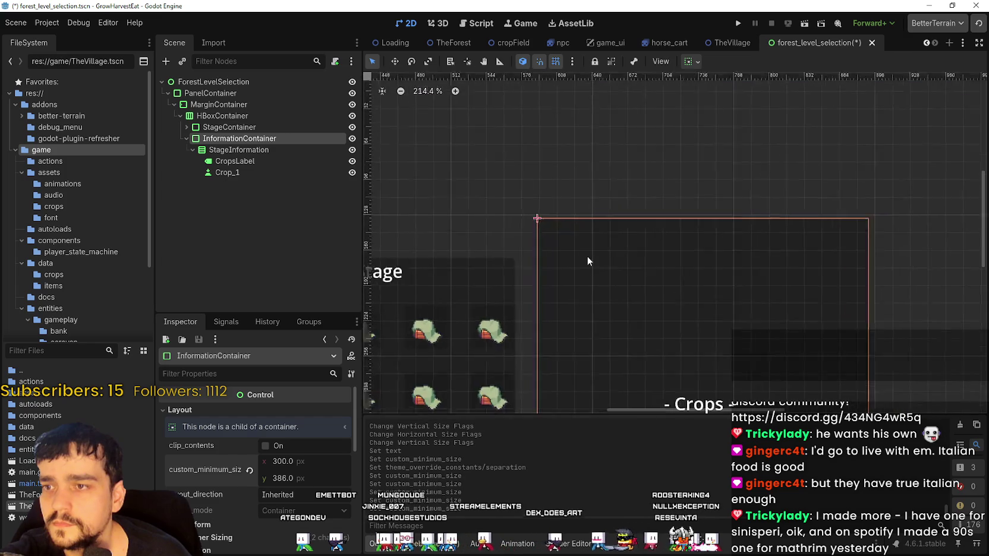
scroll(603, 280, "down", 2)
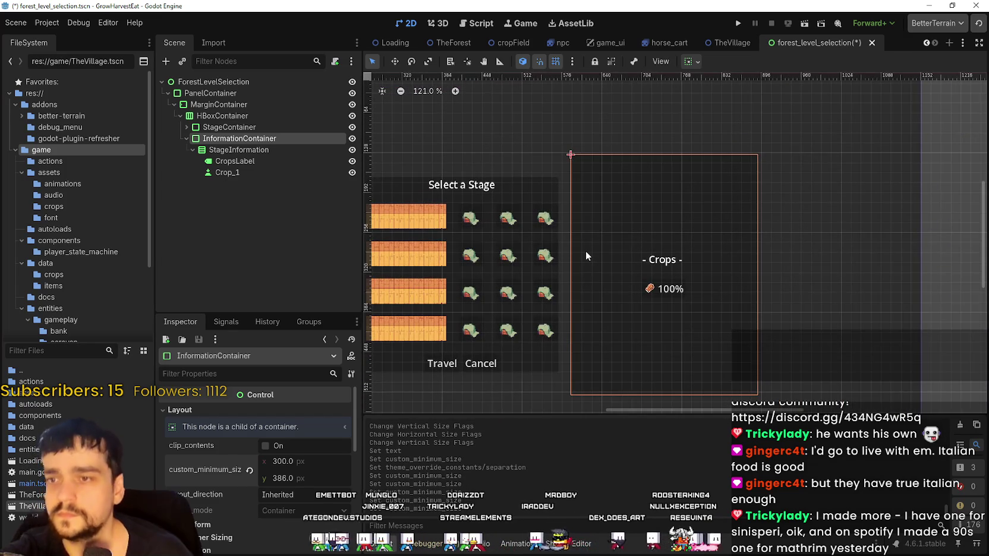
Set StageInformation's vertical alignment to Begin so the Crops section sits at the top
left_click(249, 151)
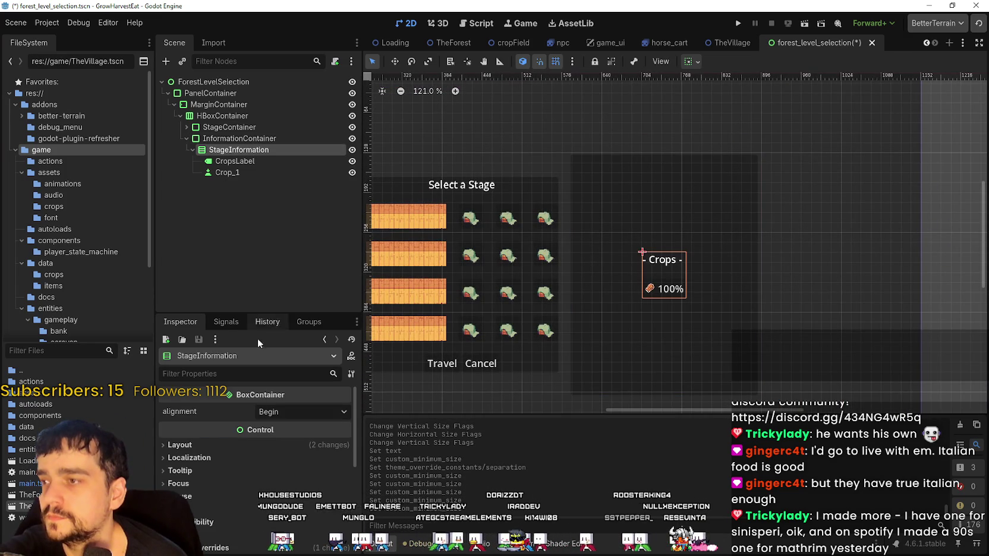
left_click(264, 410)
left_click(297, 427)
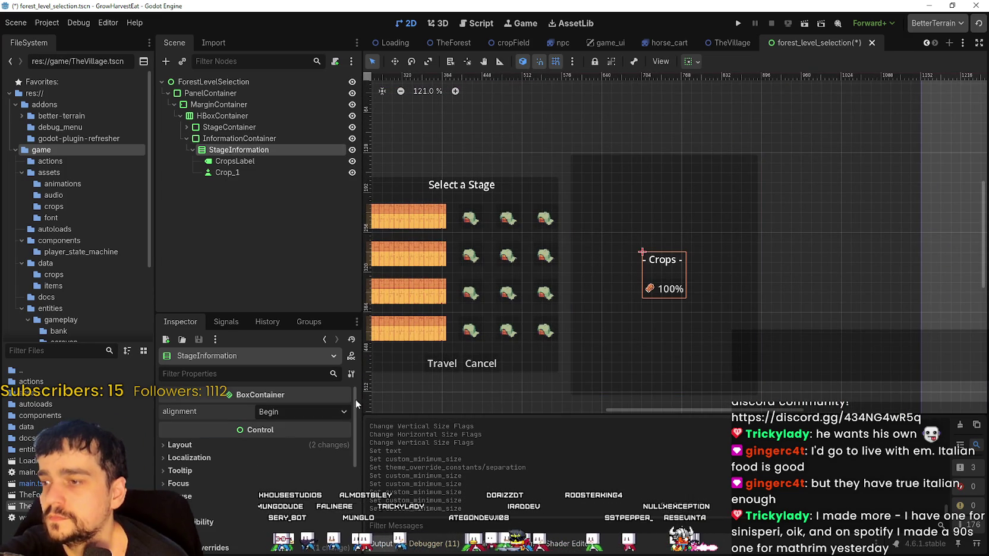
left_click(690, 65)
left_click(696, 163)
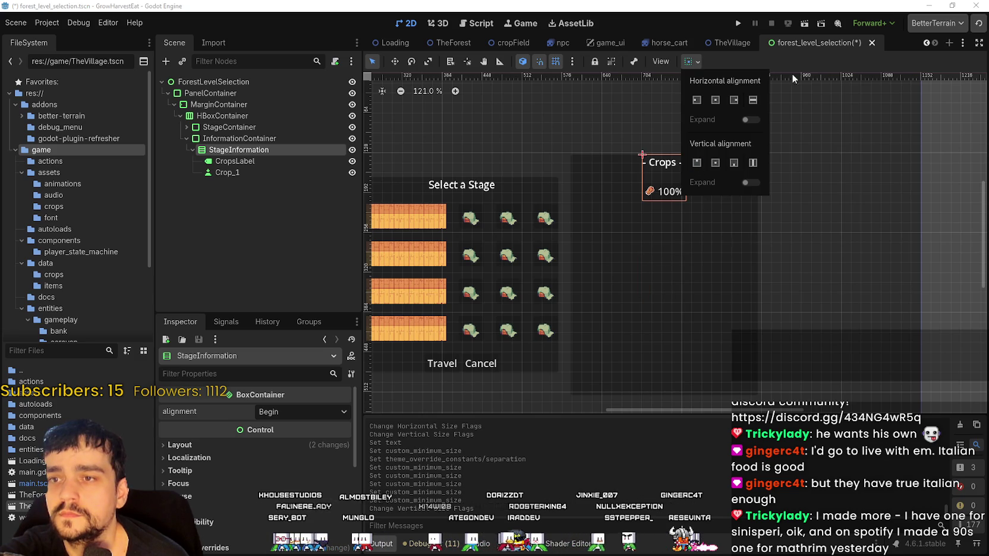
left_click(794, 56)
Give StageInformation a separation constant override of 21
scroll(667, 139, "up", 5)
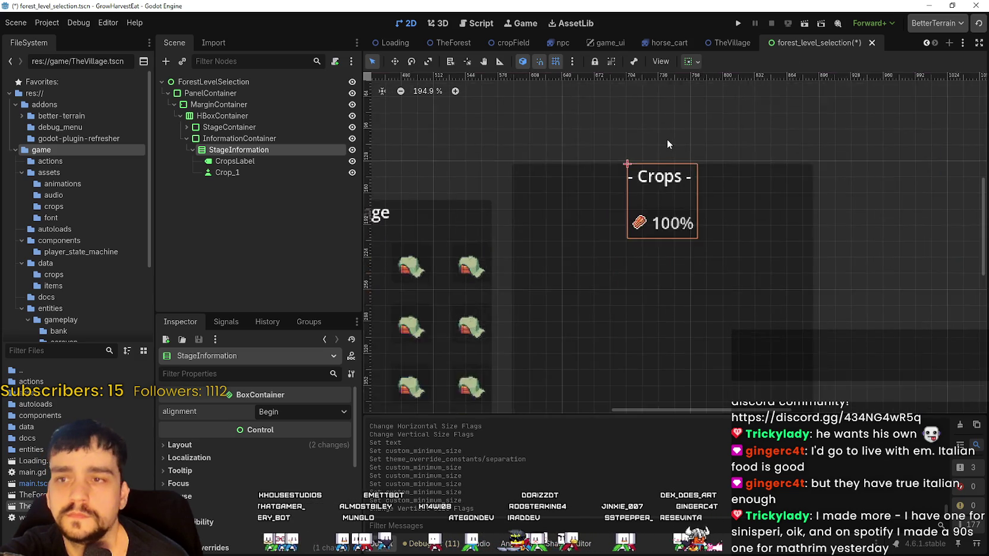
scroll(667, 145, "up", 2)
left_click(238, 161)
left_click(244, 152)
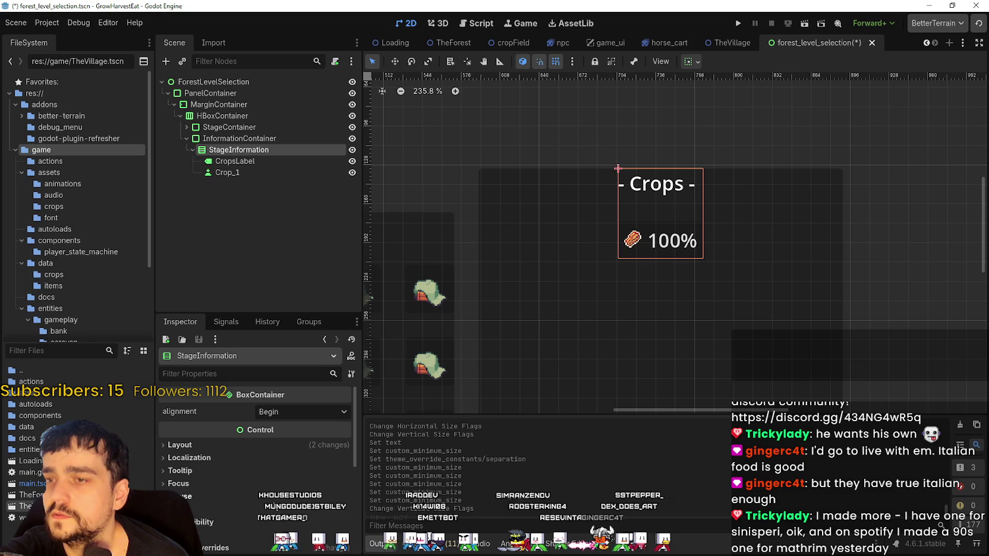
scroll(246, 477, "down", 3)
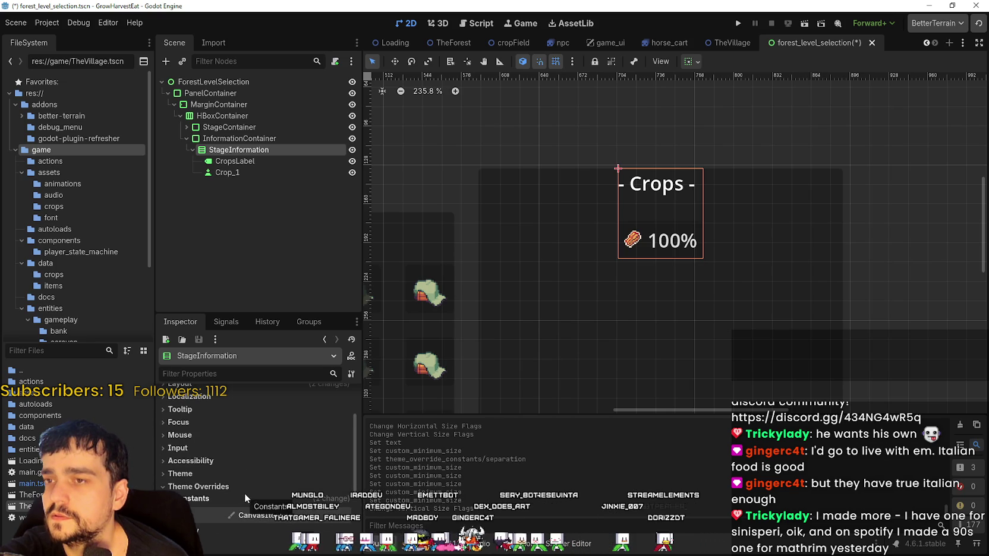
left_click(232, 498)
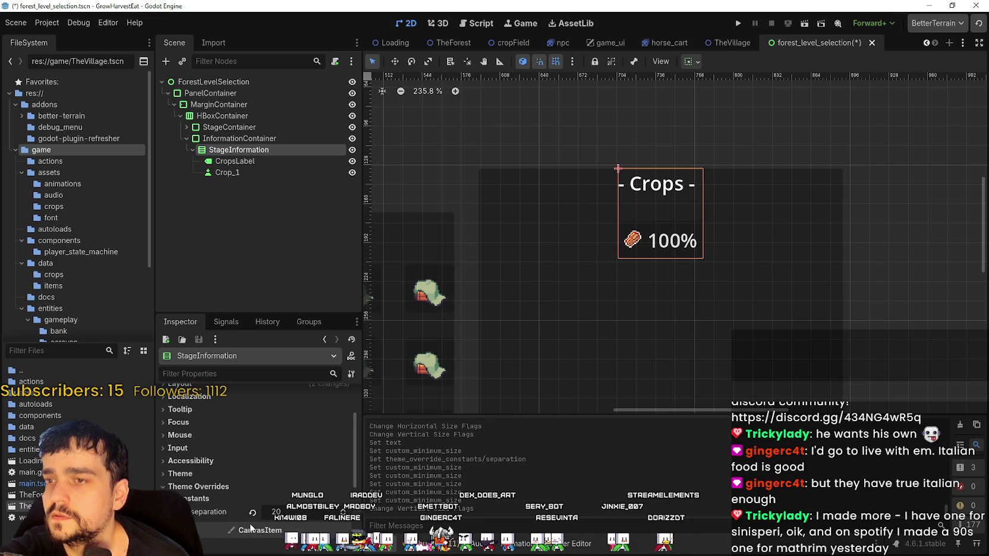
left_click(343, 511)
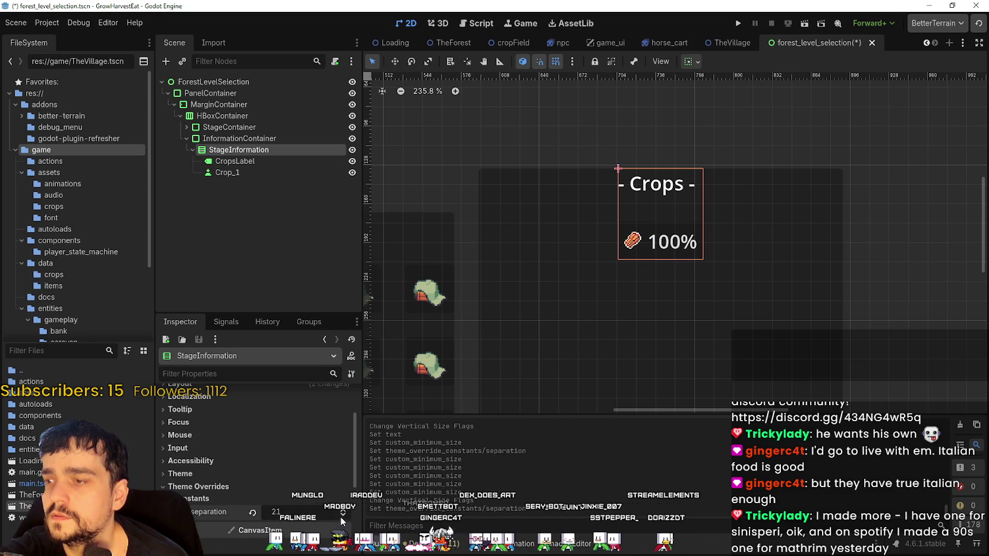
left_click(240, 139)
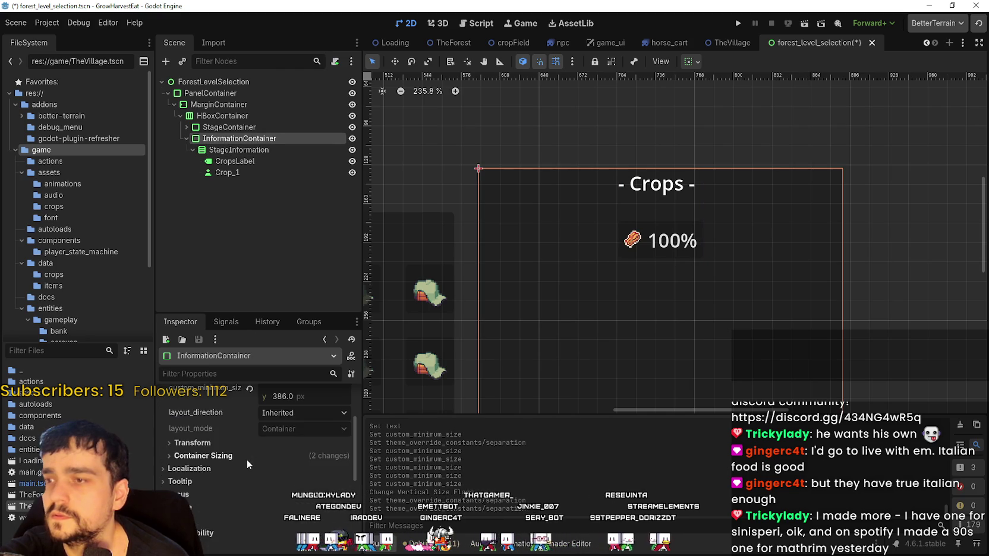
Add a MarginContainer child to InformationContainer and drag StageInformation into it
scroll(246, 460, "up", 3)
right_click(247, 137)
left_click(350, 148)
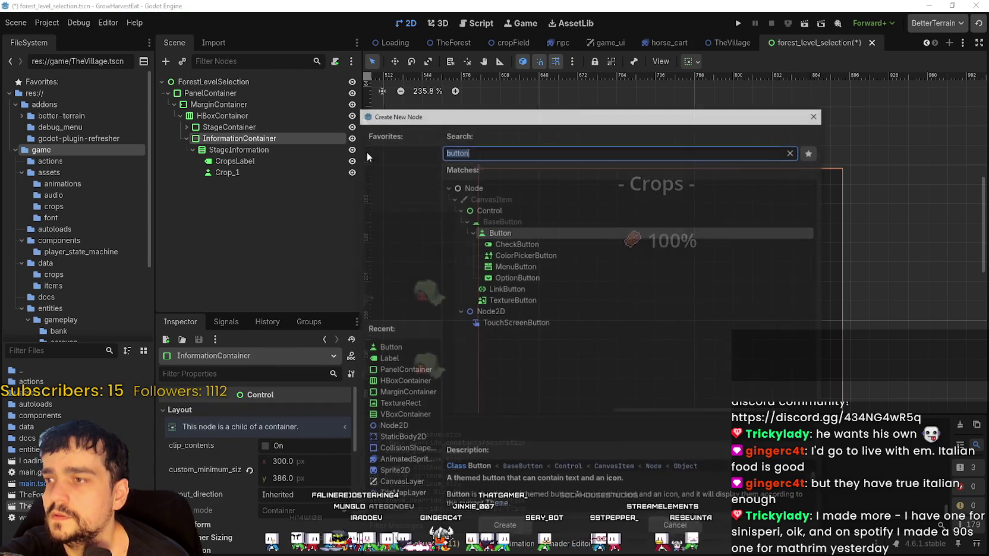
type("mar")
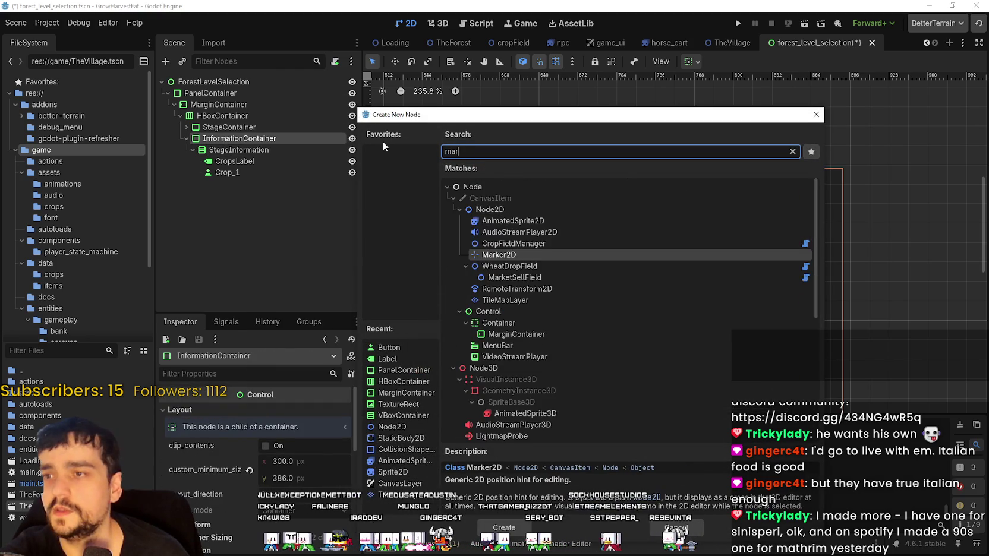
type("gin")
key("Return")
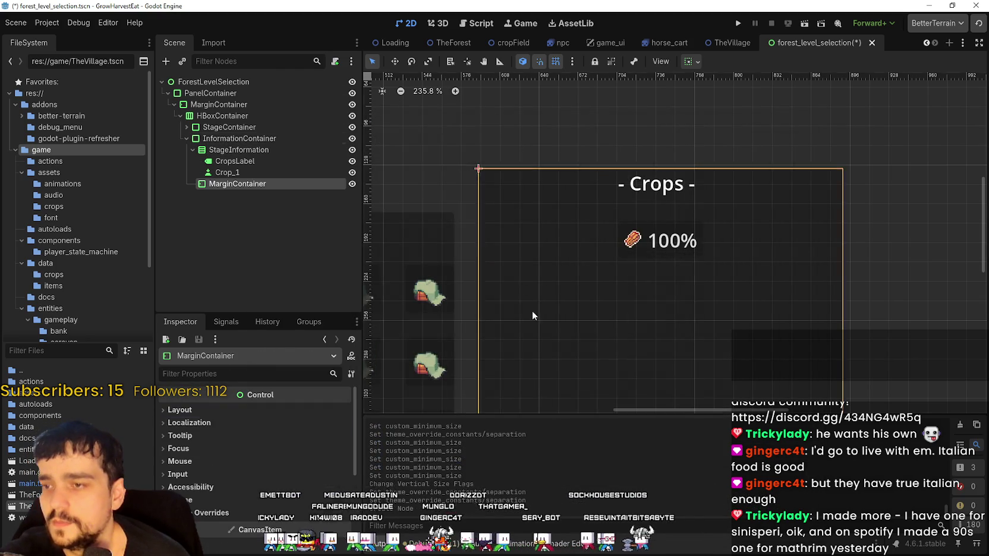
scroll(508, 272, "down", 3)
mouse_move(226, 184)
left_mouse_down()
mouse_move(243, 141)
mouse_move(237, 149)
mouse_move(250, 159)
mouse_move(244, 153)
left_mouse_up()
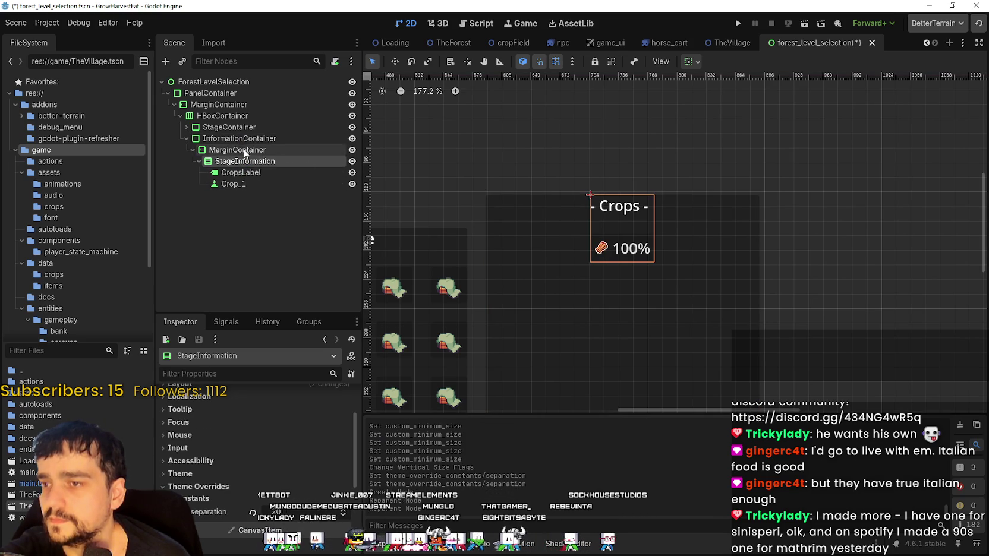
Give the new MarginContainer margin constants of 6 on left, top, right and bottom
left_click(222, 149)
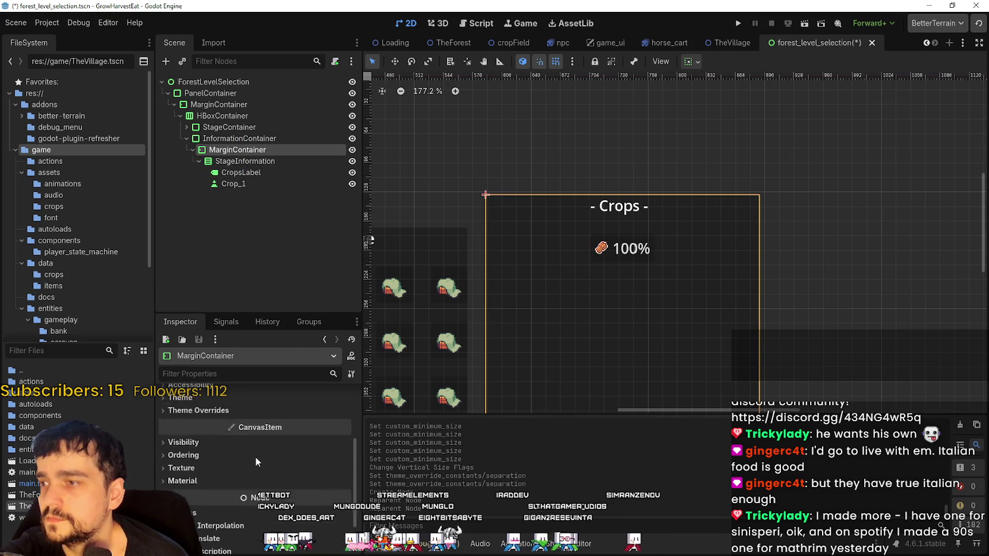
scroll(255, 456, "down", 1)
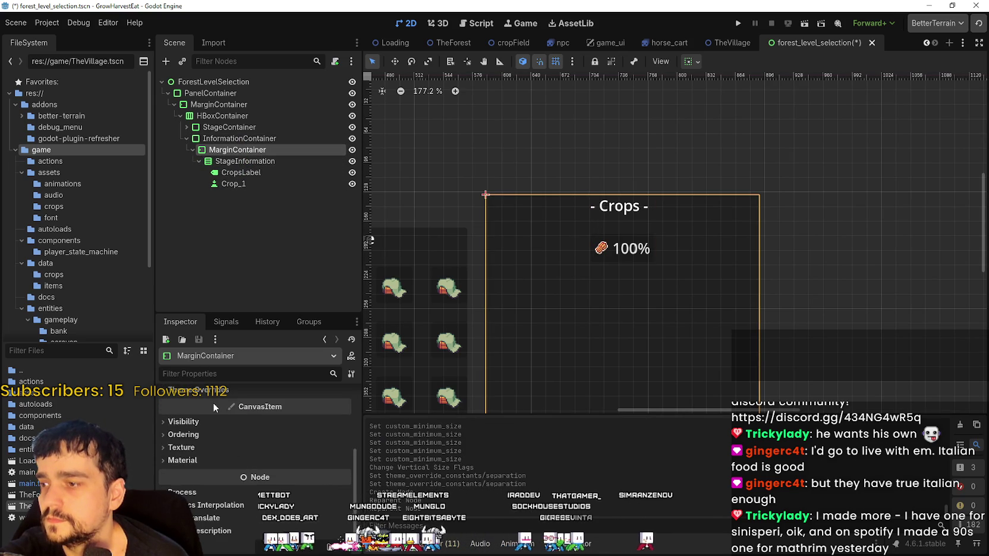
left_click(277, 393)
left_click(343, 412)
left_click(343, 412)
left_click(342, 412)
left_click(343, 413)
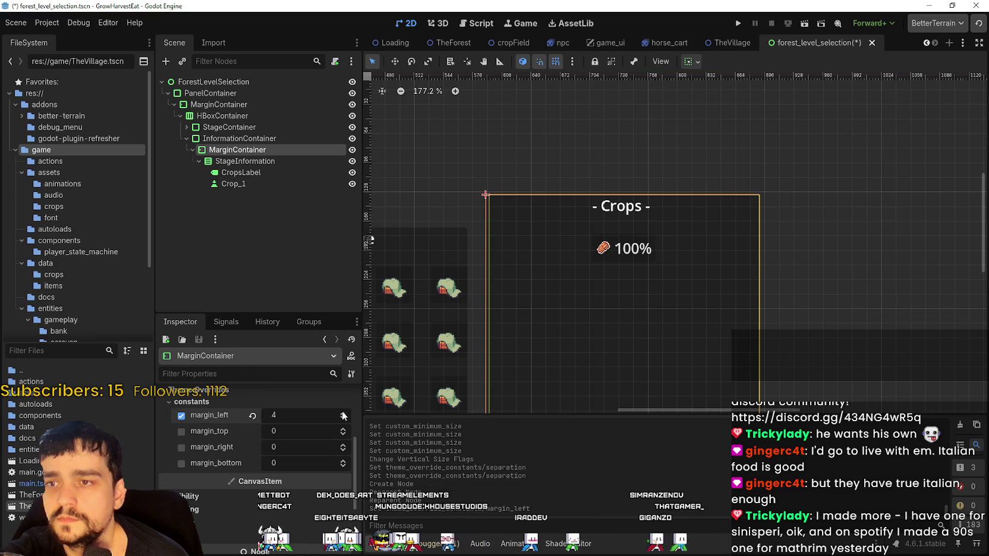
left_click(342, 413)
left_click(342, 413)
left_click(342, 429)
left_click(343, 428)
left_click(343, 429)
left_click(343, 429)
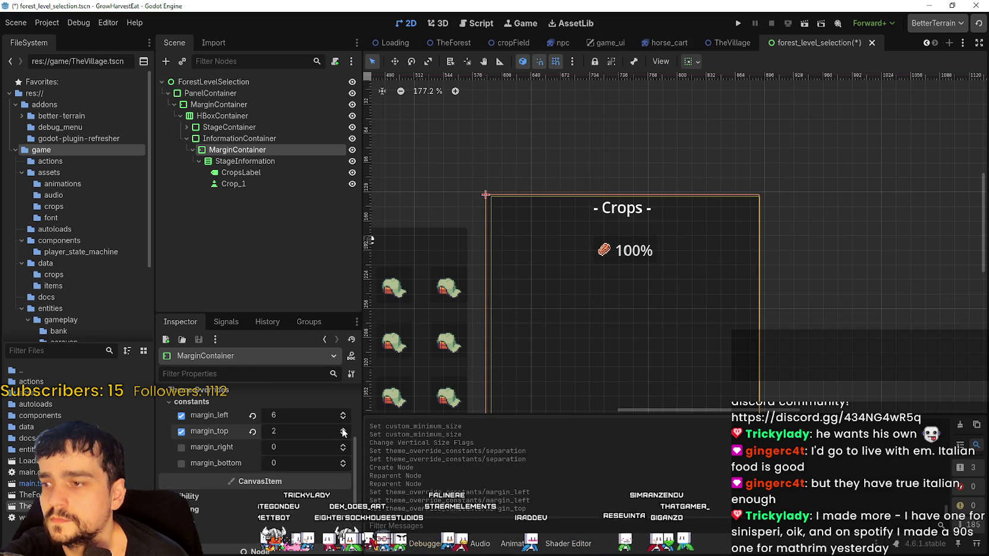
left_click(342, 429)
left_click(343, 429)
left_click(342, 446)
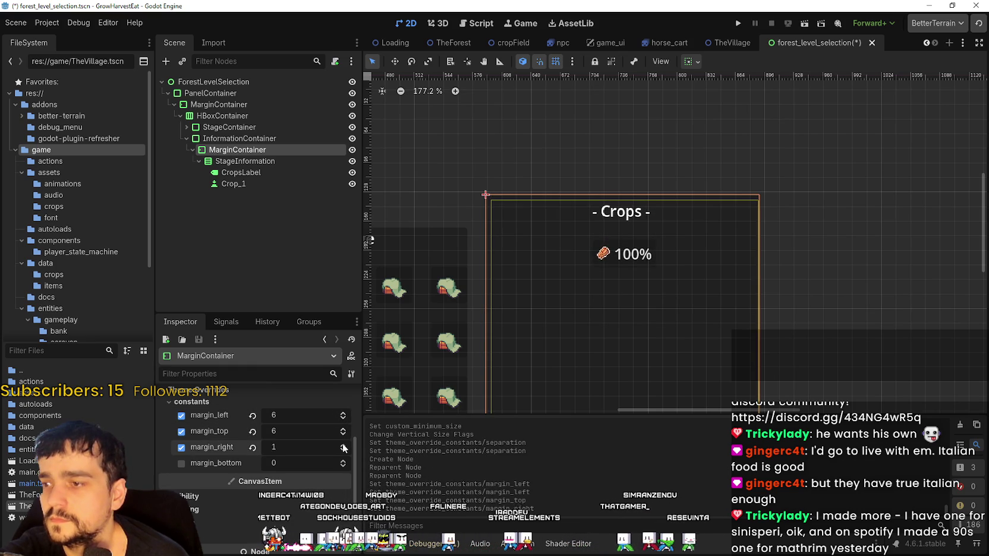
left_click(343, 446)
left_click(342, 445)
left_click(342, 445)
left_click(343, 446)
left_click(343, 445)
left_click(343, 461)
left_click(343, 461)
left_click(343, 461)
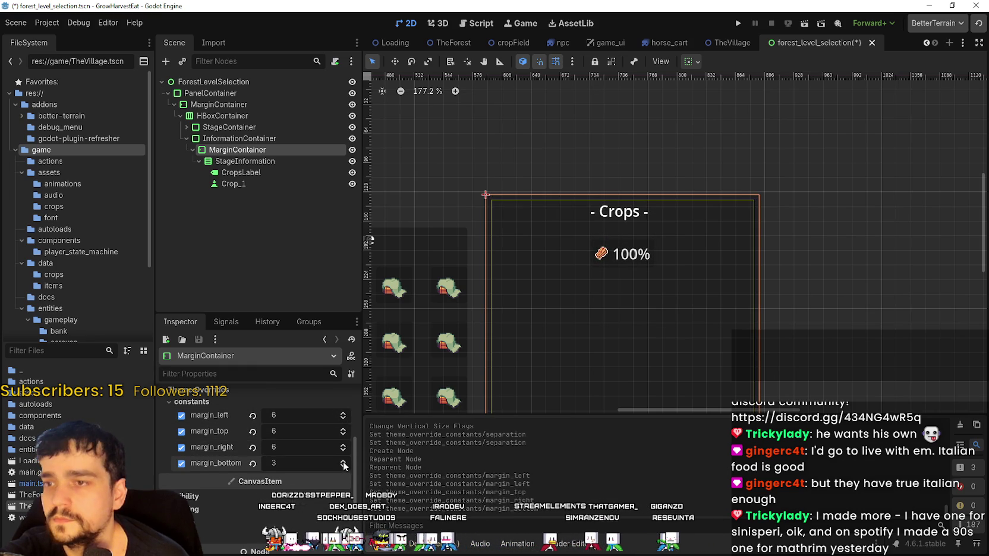
Look over the padded Crops panel, then switch to the browser showing YouTube
scroll(560, 203, "up", 4)
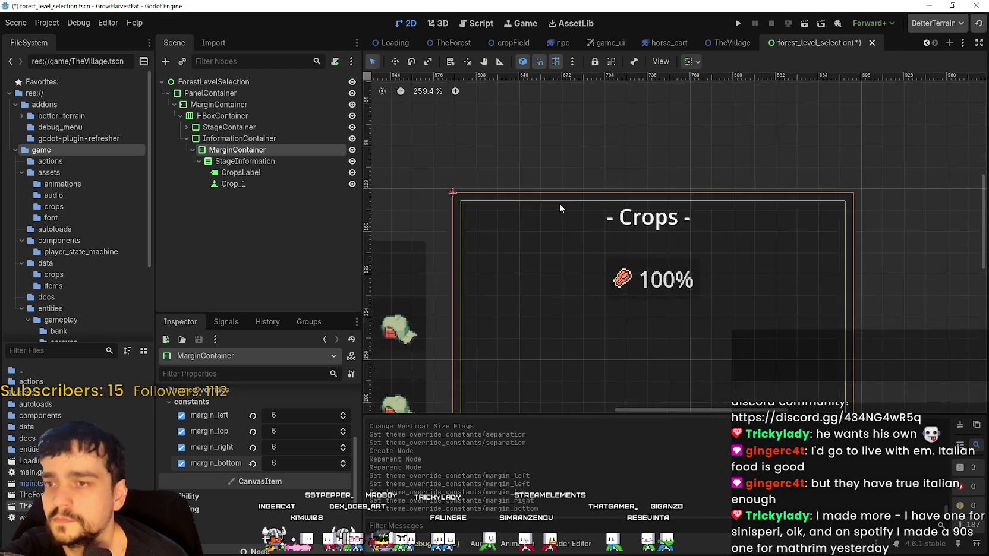
scroll(564, 228, "down", 8)
scroll(707, 233, "up", 7)
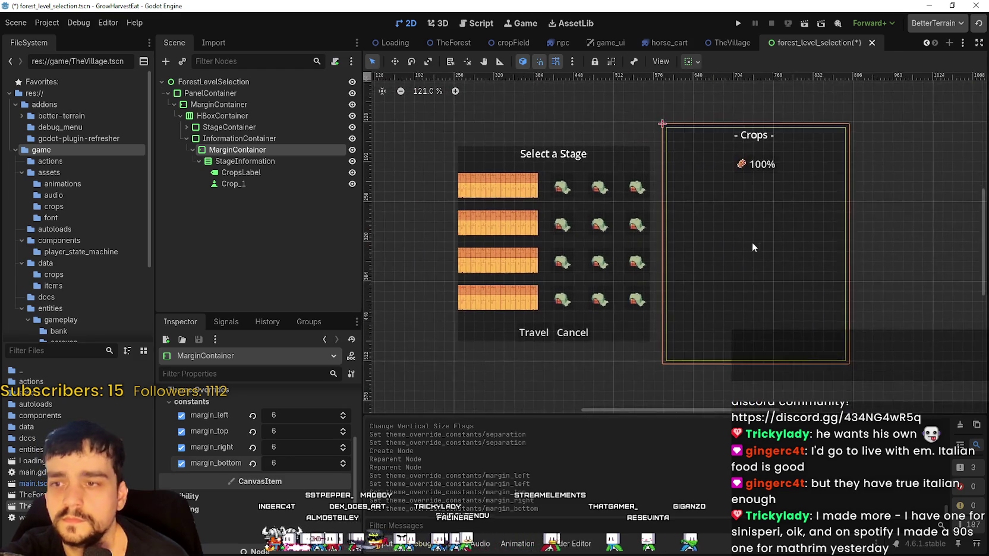
scroll(585, 187, "down", 3)
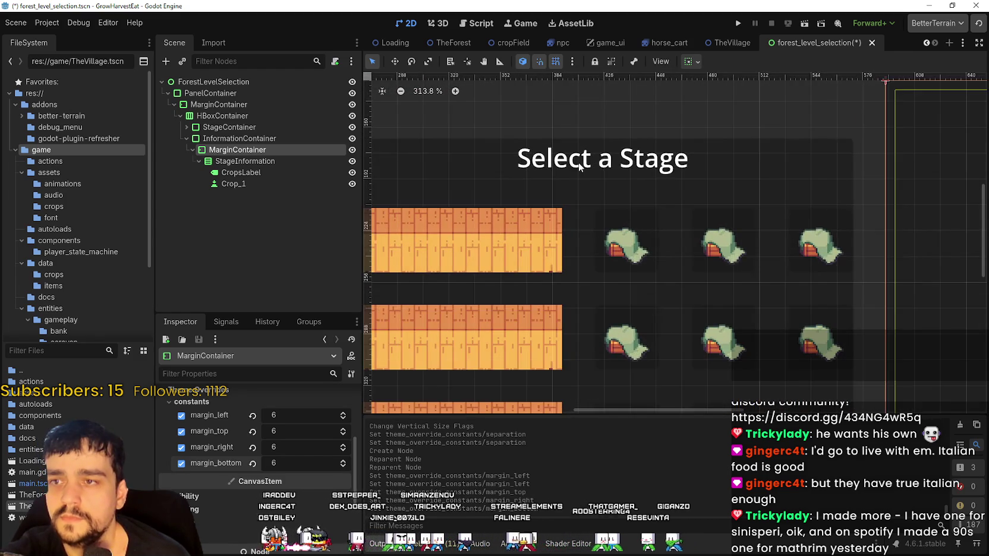
scroll(590, 153, "down", 2)
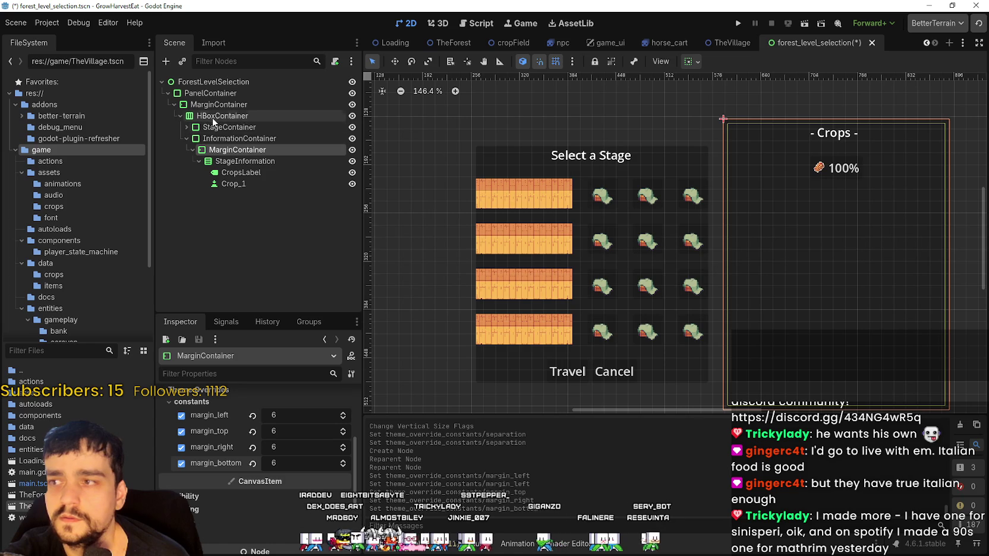
scroll(742, 190, "right", 3)
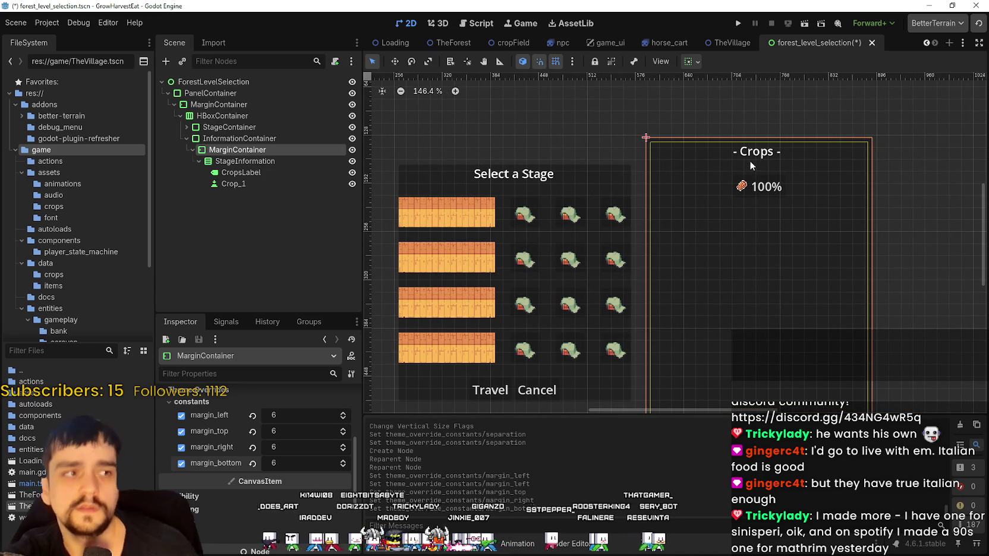
scroll(713, 183, "down", 1)
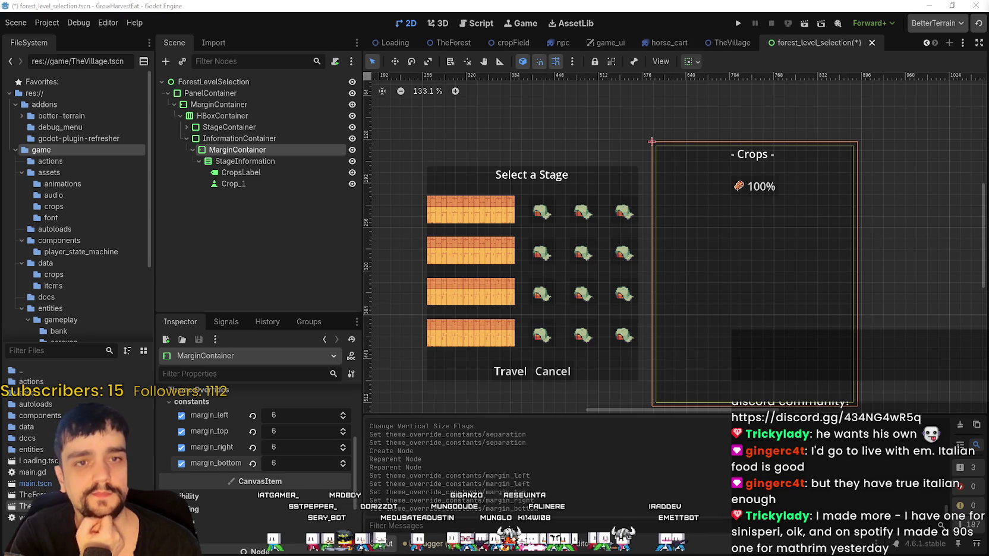
scroll(575, 205, "down", 2)
scroll(576, 206, "left", 2)
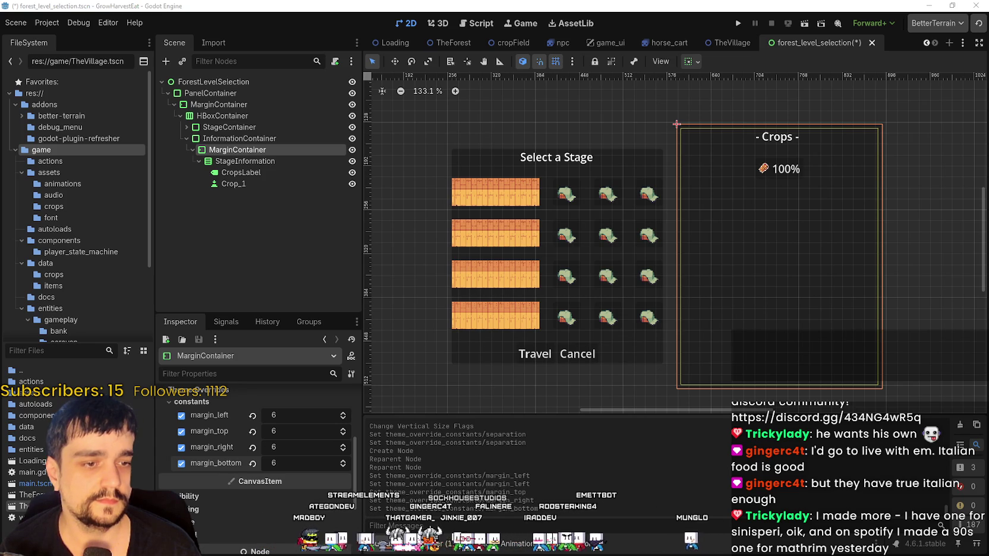
key("alt+Tab")
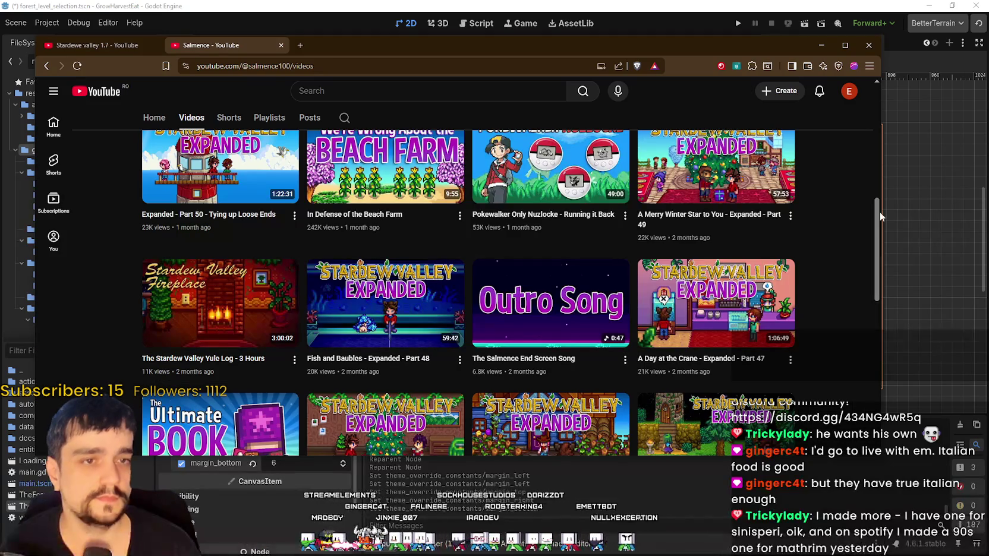
Drag the YouTube browser window aside, then close it with Close all tabs
left_click_drag(352, 48, 424, 59)
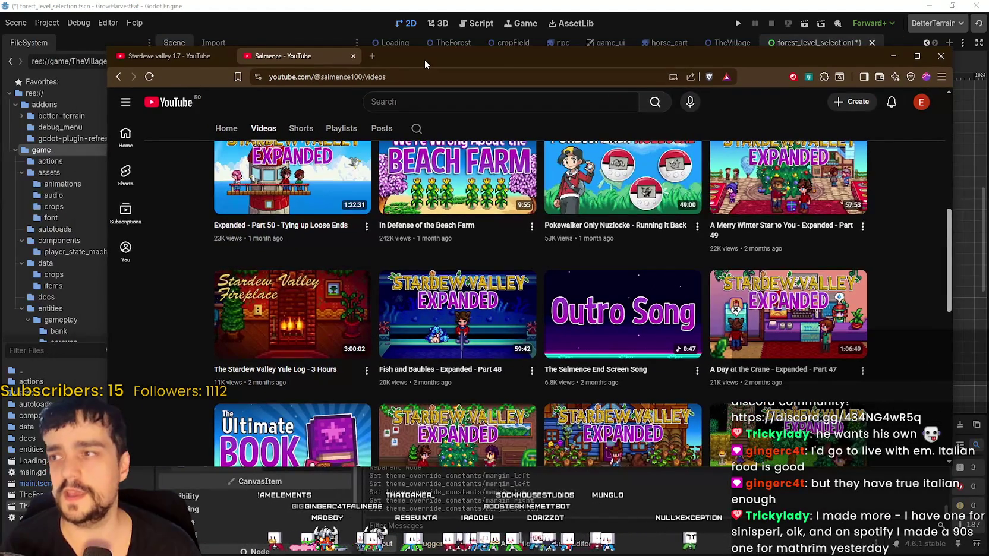
mouse_move(866, 65)
left_mouse_down()
mouse_move(800, 45)
mouse_move(801, 56)
left_mouse_up()
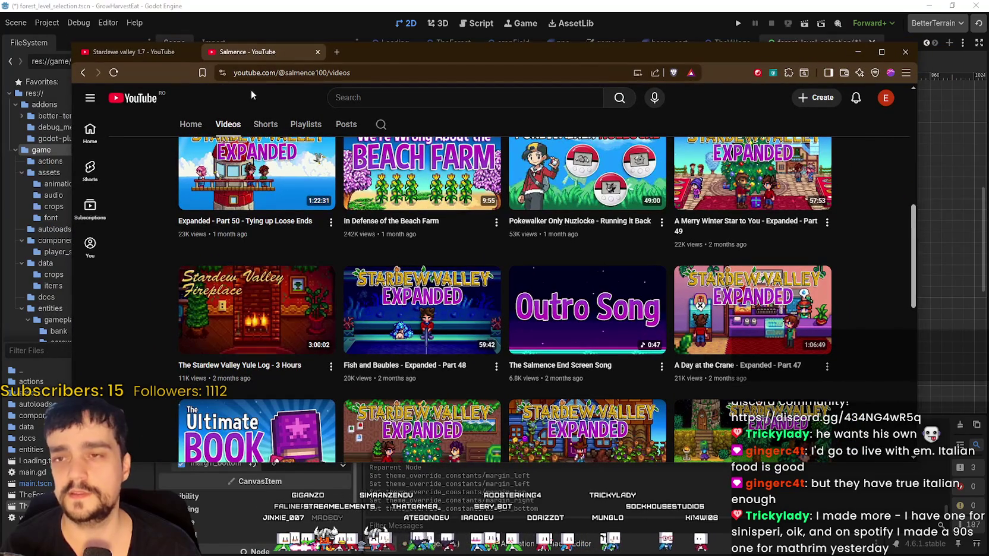
left_click_drag(336, 57, 341, 65)
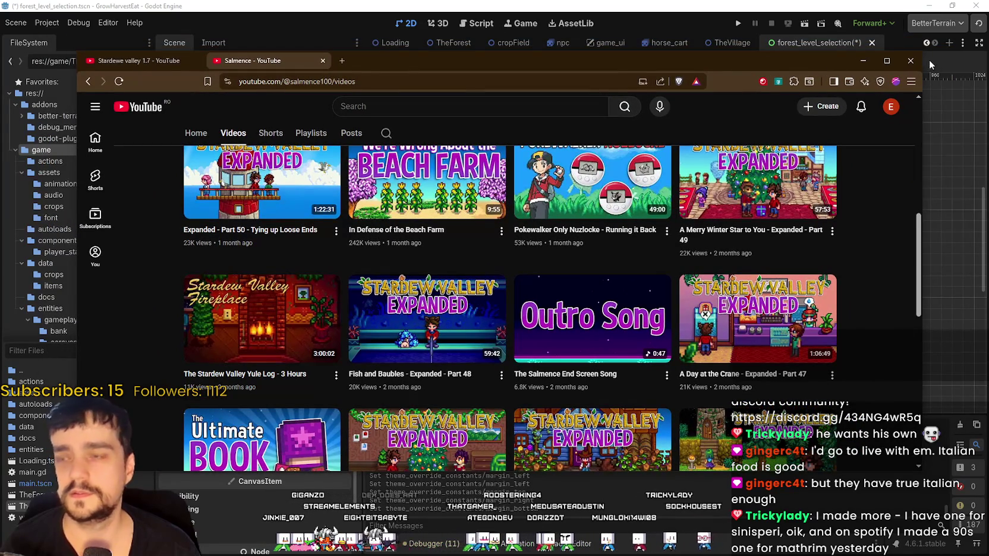
left_click(910, 60)
left_click(501, 181)
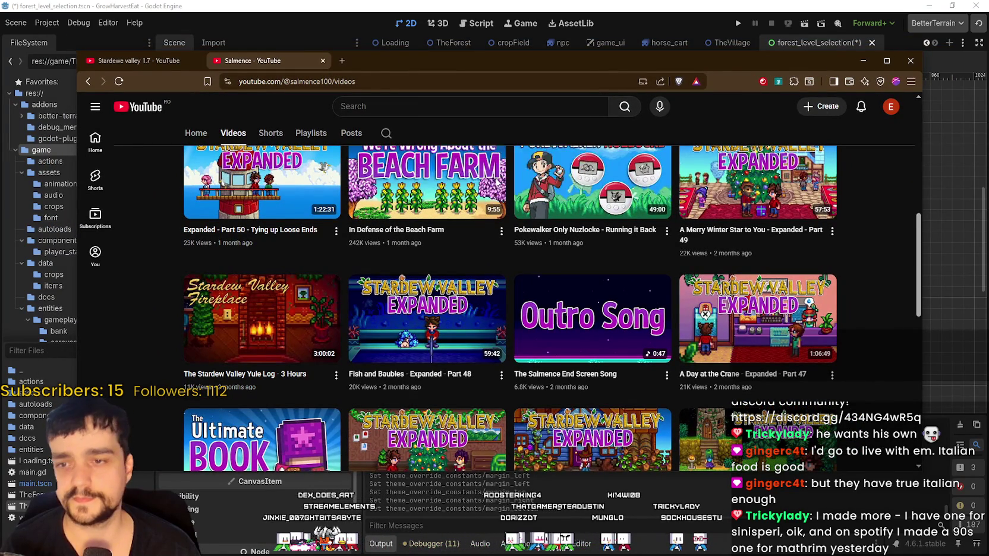
scroll(708, 172, "down", 2)
scroll(708, 172, "up", 2)
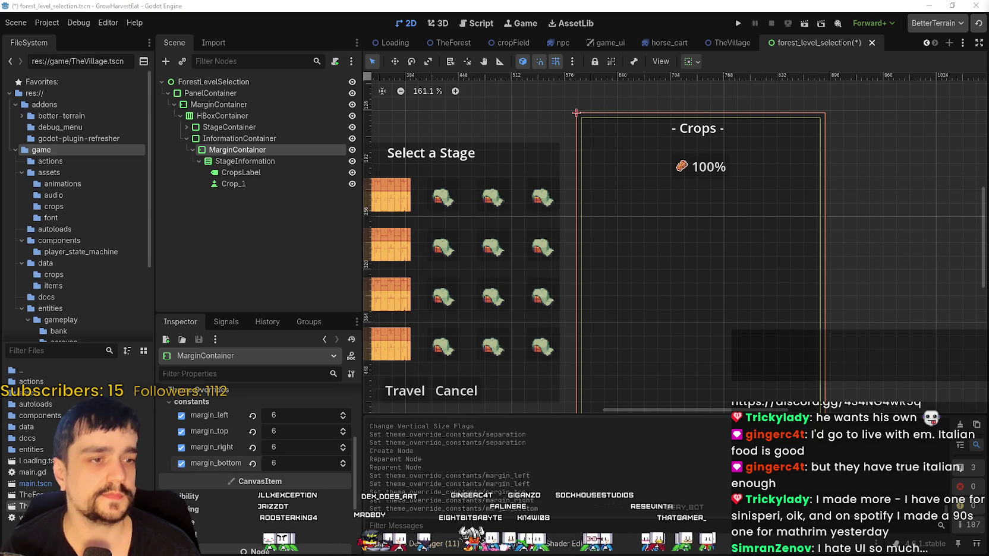
Select the 100% crop button Crop_1 in the Scene dock
left_click_drag(563, 266, 608, 268)
scroll(575, 265, "up", 3)
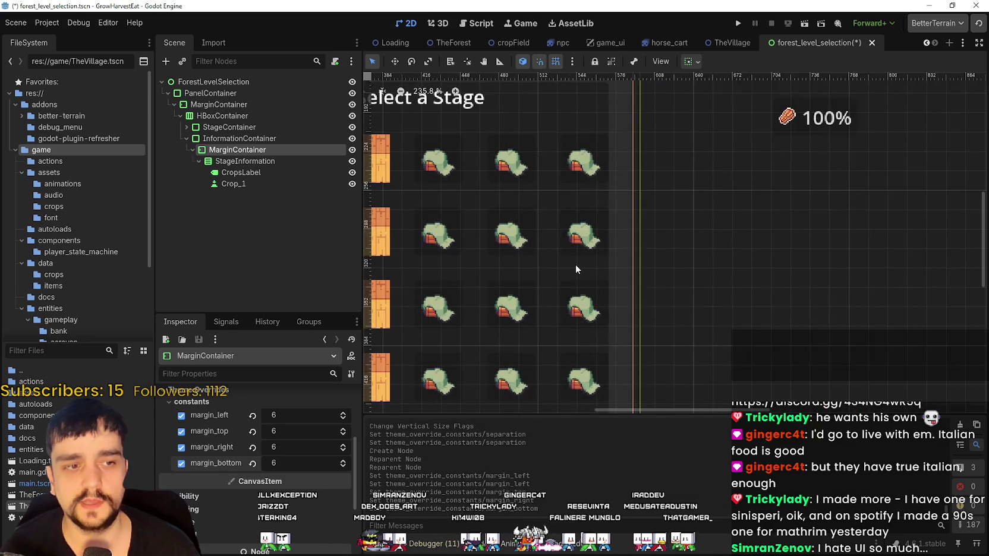
scroll(569, 270, "down", 2)
scroll(569, 276, "down", 1)
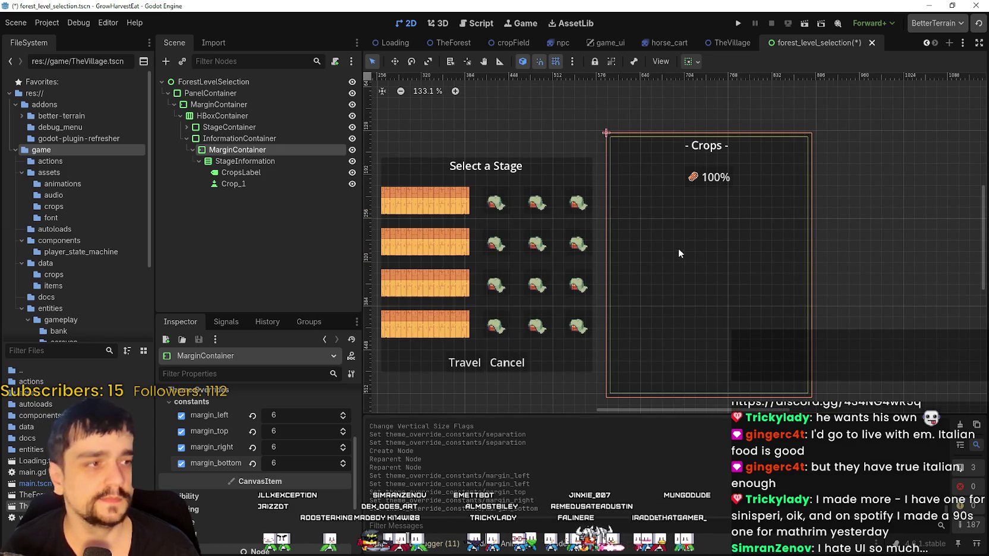
scroll(602, 164, "up", 1)
left_click(241, 173)
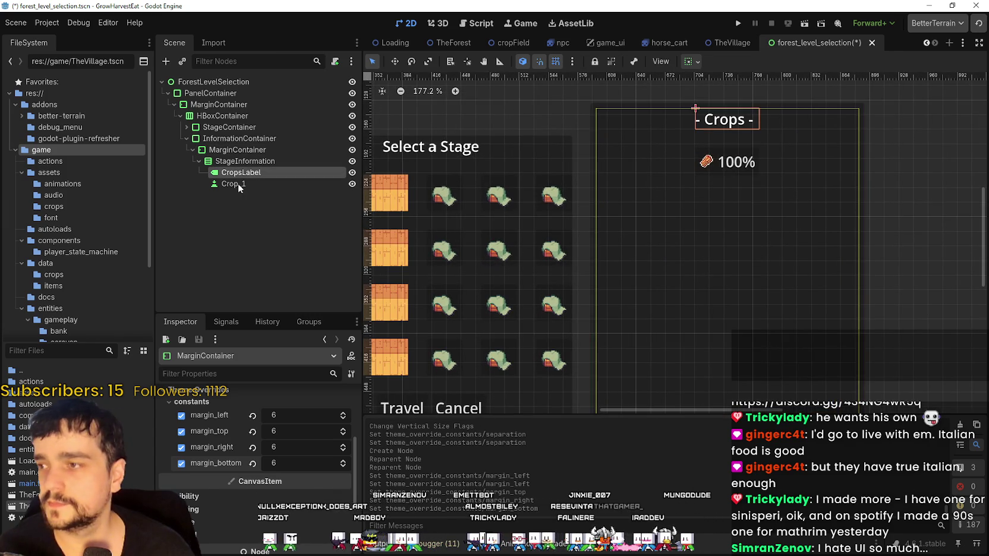
left_click(235, 184)
Scroll Crop_1's Inspector down to its Icon Behavior settings
scroll(220, 517, "up", 1)
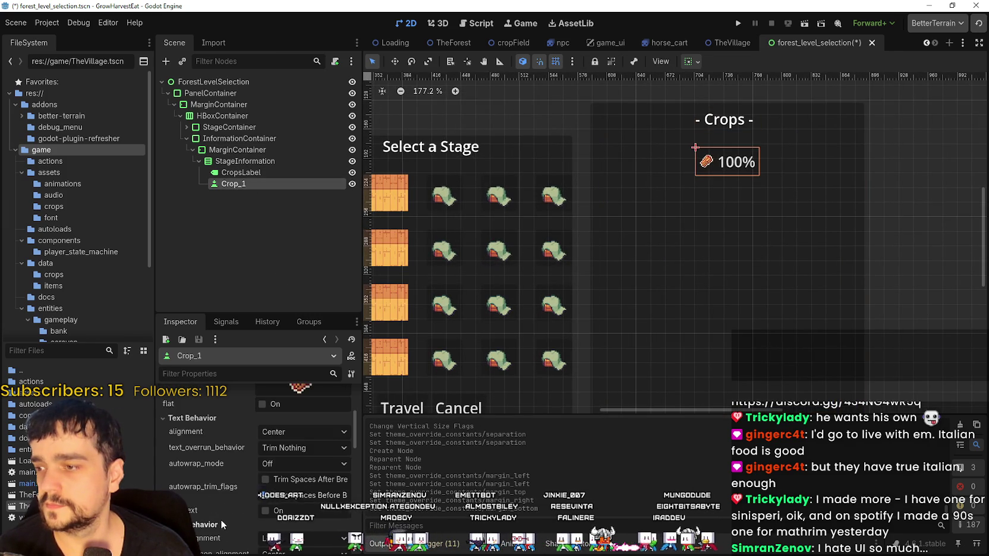
scroll(222, 513, "up", 2)
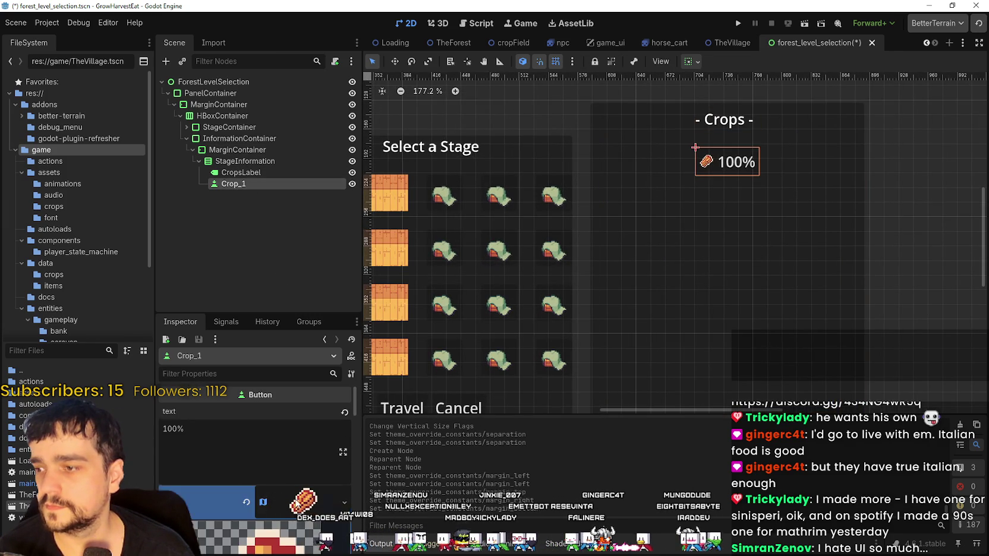
mouse_move(277, 501)
scroll(278, 501, "down", 4)
scroll(276, 498, "down", 2)
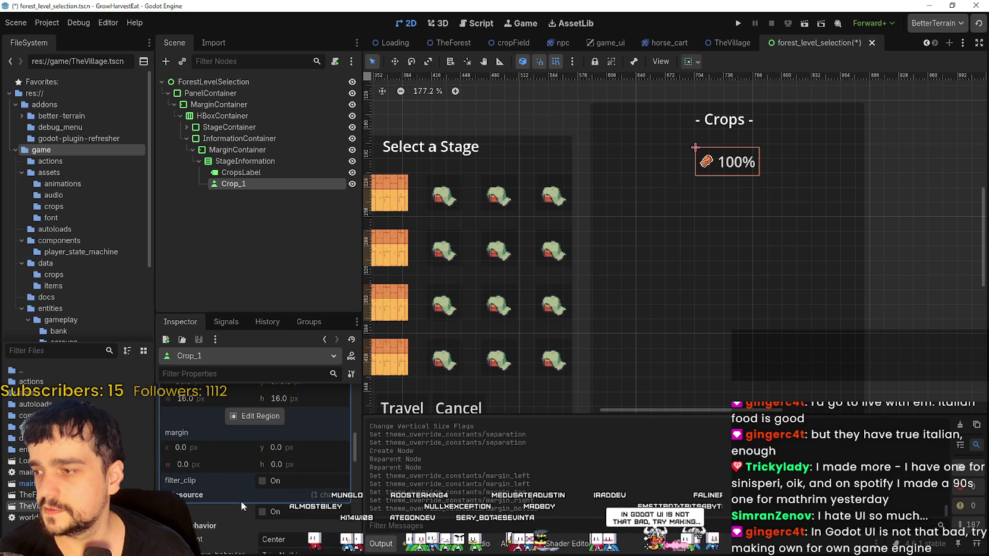
scroll(241, 500, "down", 3)
scroll(262, 455, "up", 8)
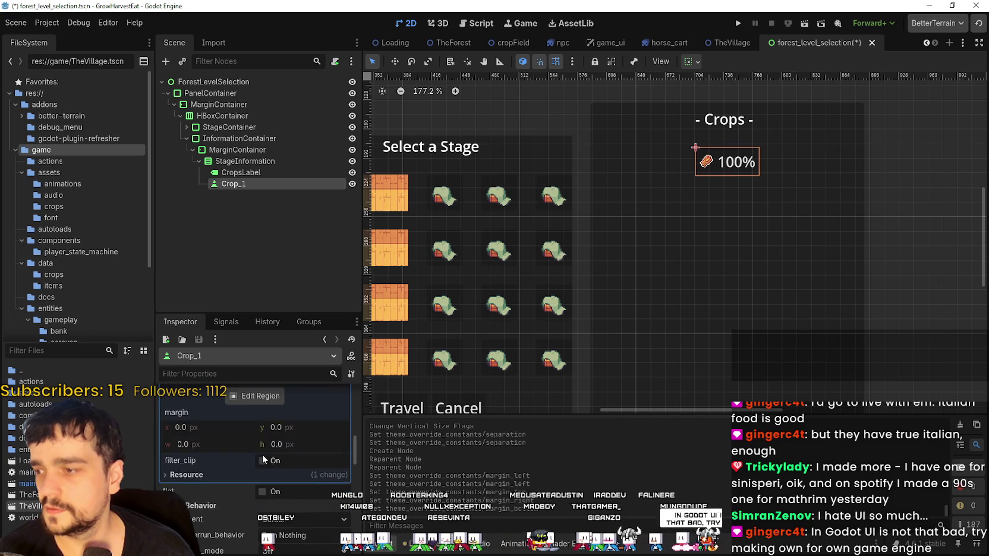
scroll(257, 452, "down", 6)
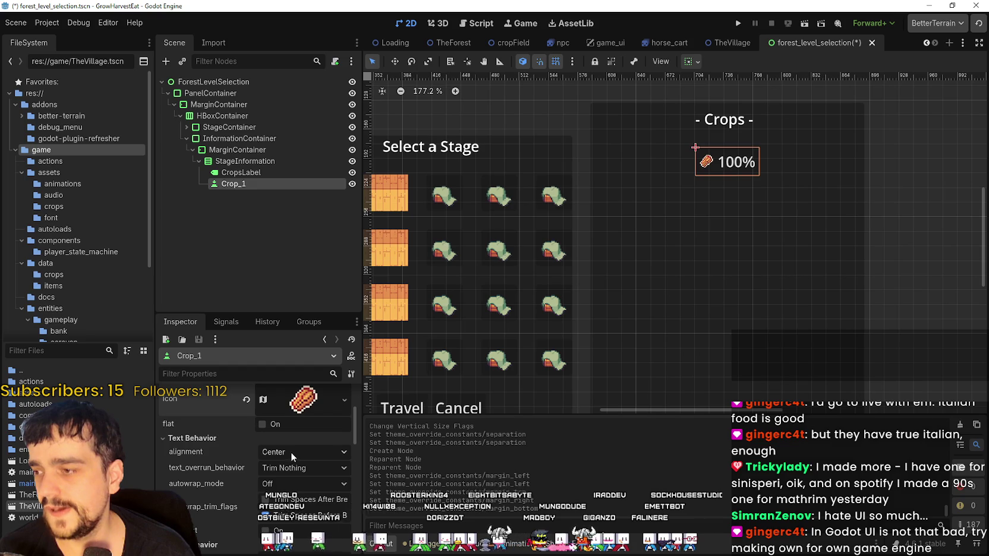
scroll(291, 452, "down", 2)
scroll(291, 505, "down", 3)
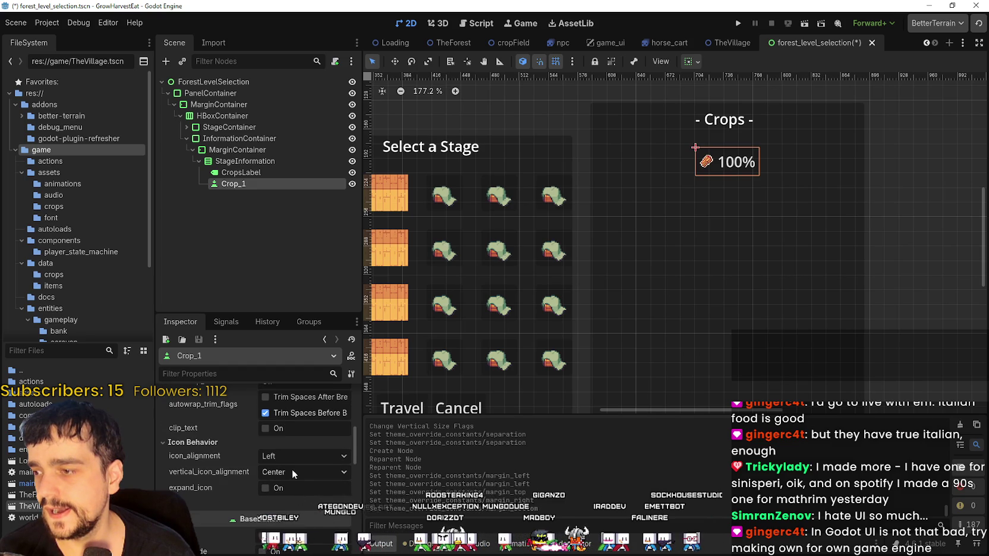
Keep Crop_1's vertical_icon_alignment at Center and enable expand_icon
left_click(290, 471)
left_click(290, 470)
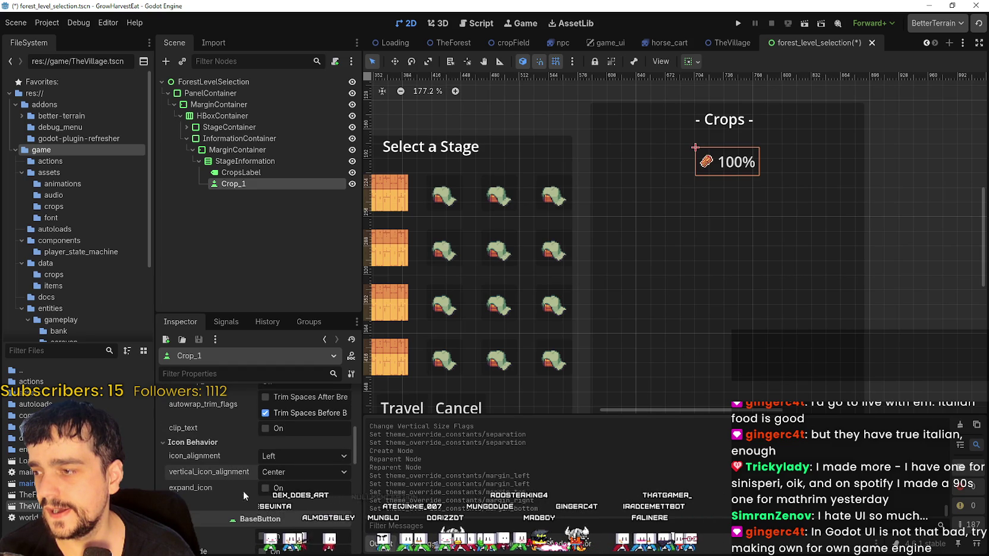
left_click(280, 489)
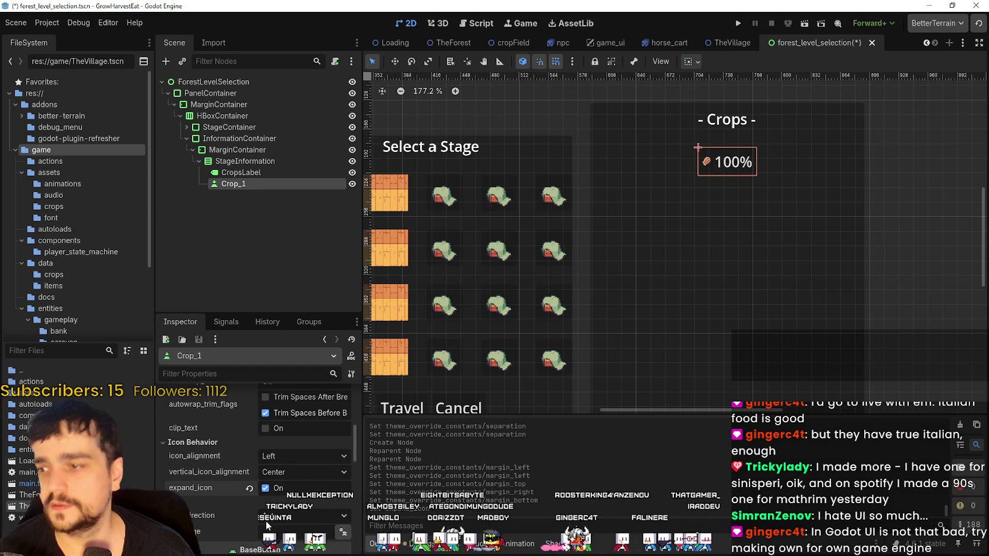
Browse Crop_1's Theme Overrides constants and open its Layout section
scroll(261, 511, "up", 5)
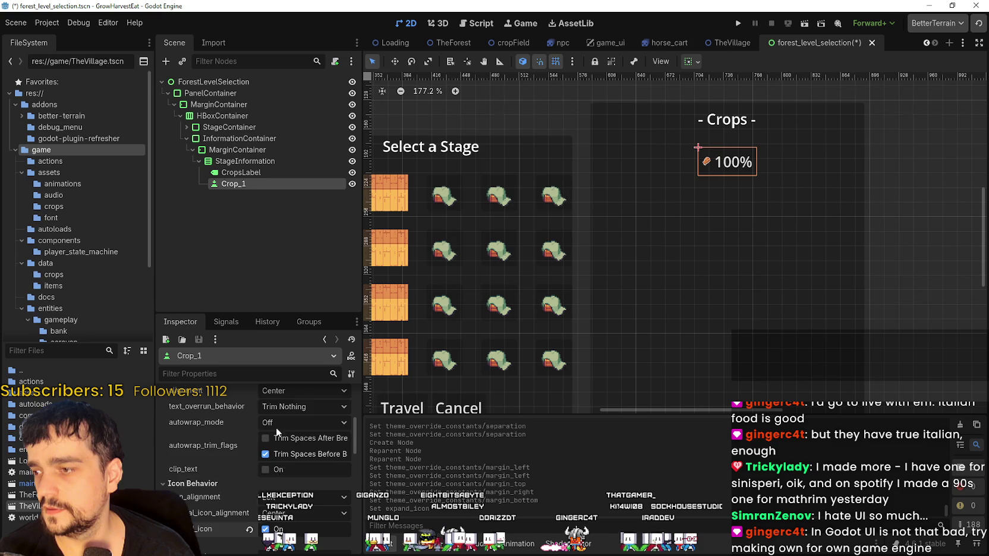
scroll(269, 428, "up", 2)
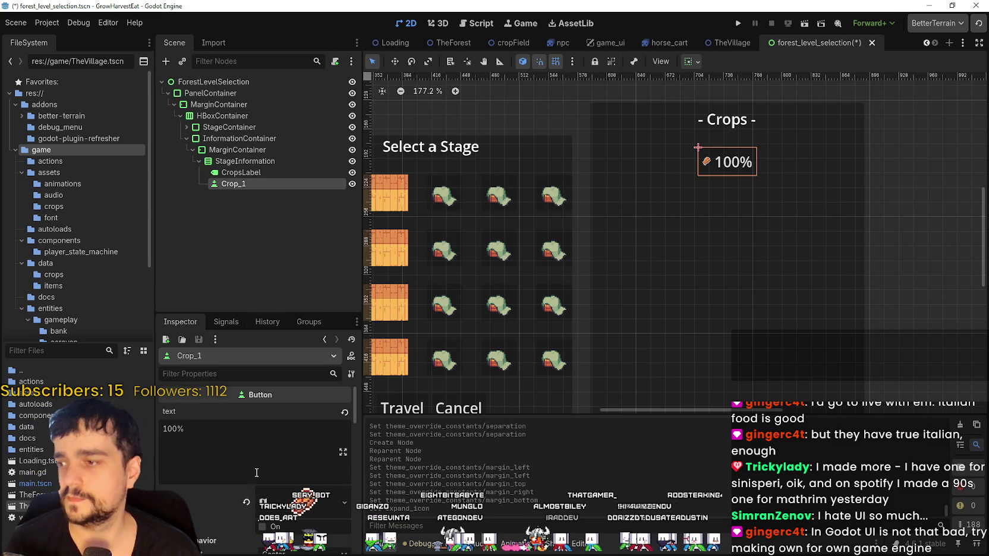
scroll(751, 134, "up", 1)
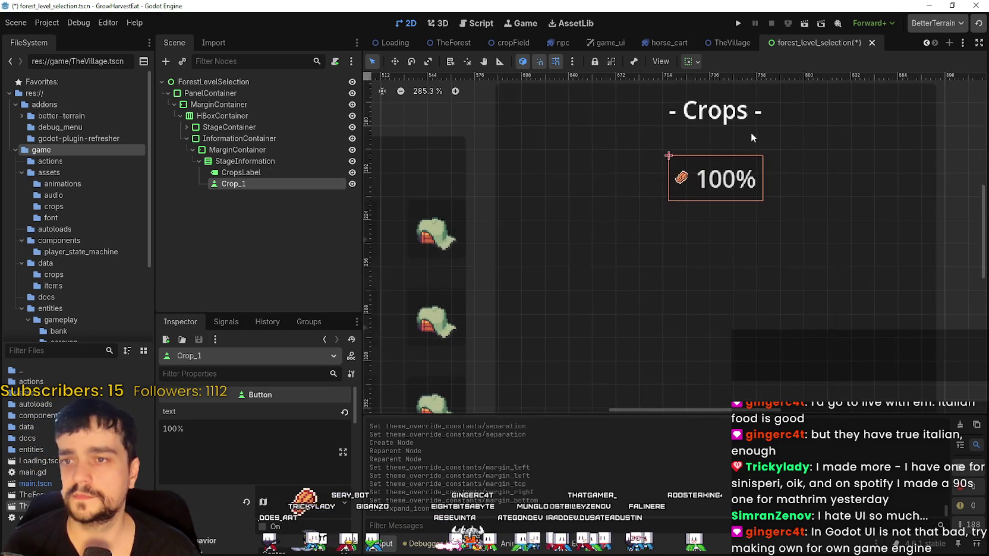
scroll(235, 487, "down", 5)
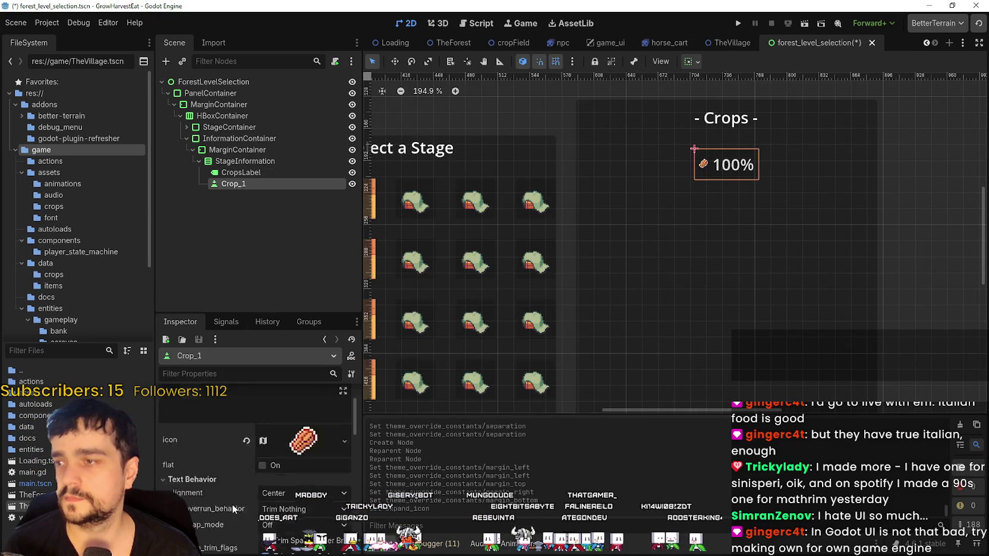
scroll(238, 491, "down", 10)
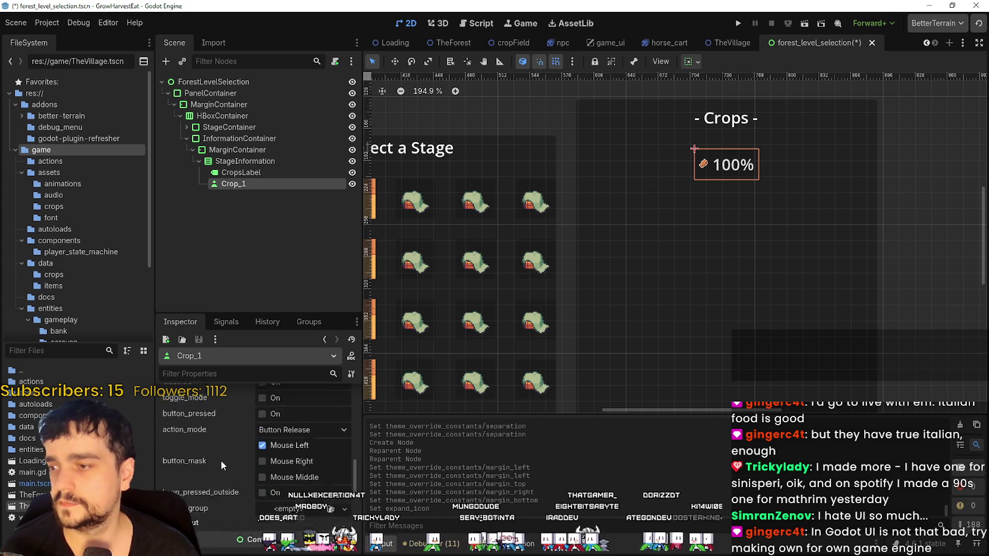
scroll(224, 460, "down", 3)
left_click(227, 460)
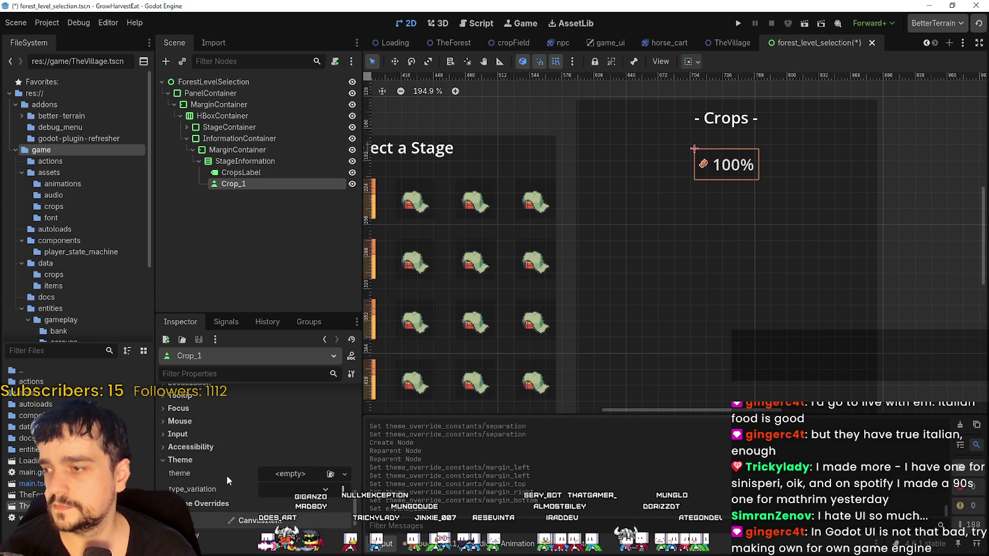
left_click(219, 503)
scroll(229, 462, "down", 3)
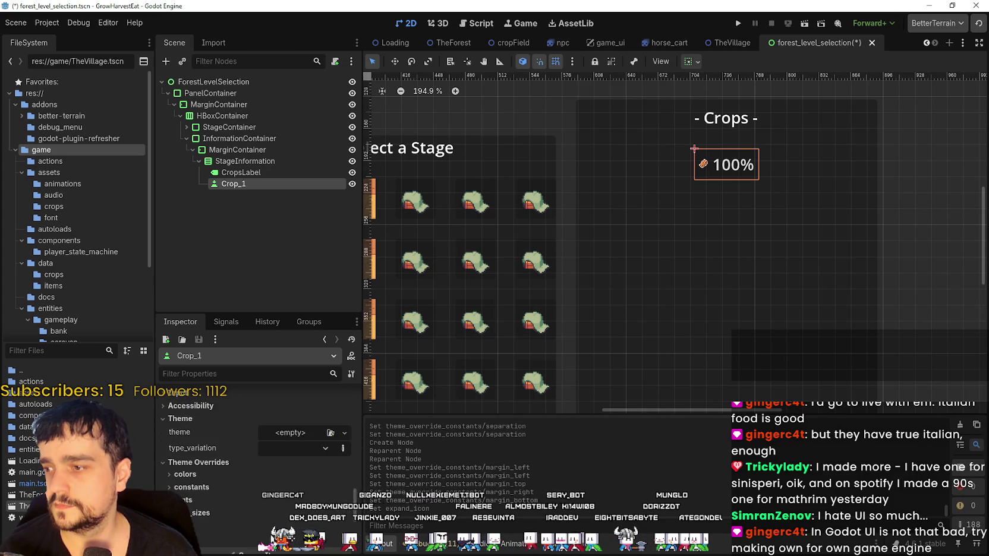
left_click(220, 443)
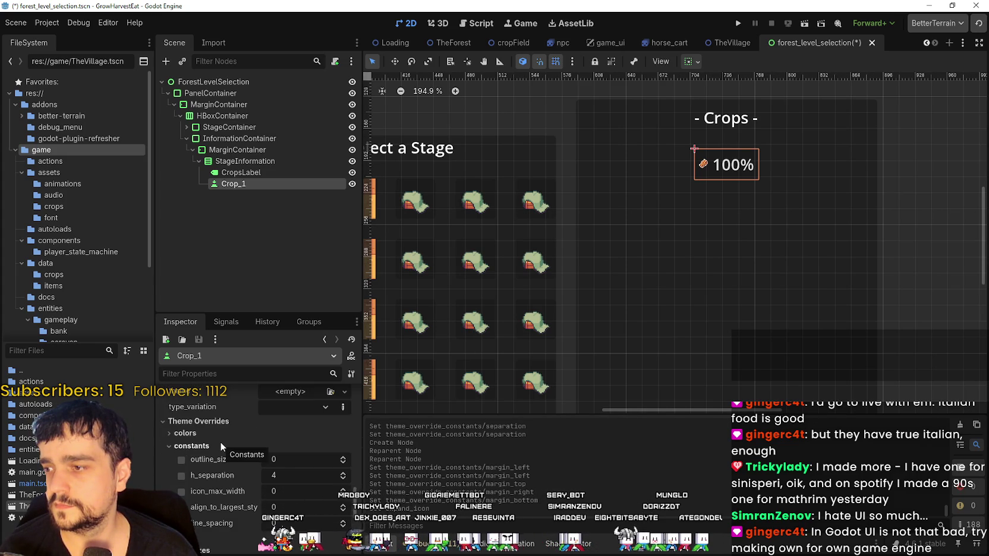
left_click(220, 442)
scroll(223, 443, "up", 3)
scroll(207, 427, "up", 3)
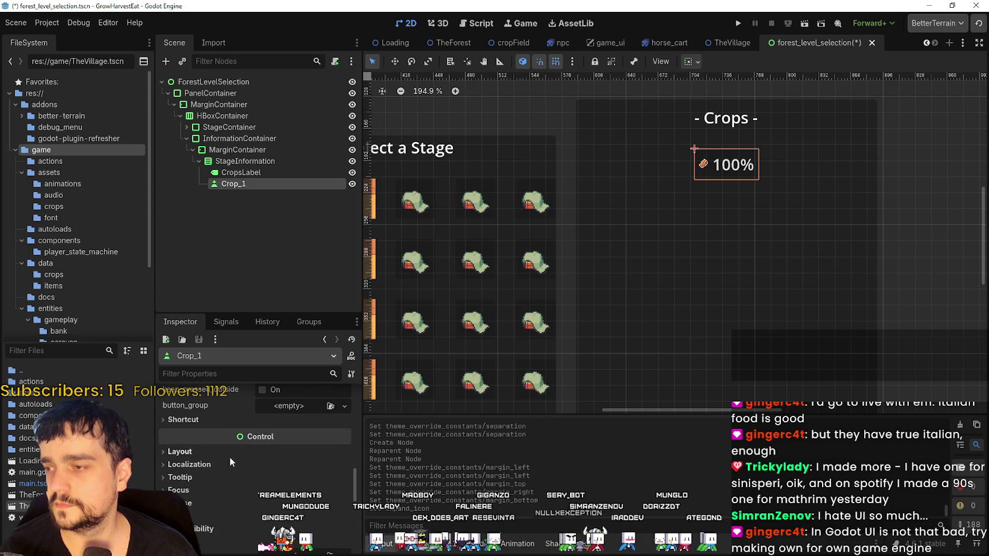
left_click(224, 455)
Set Crop_1's custom_minimum_size height to 48 px
left_click(305, 443)
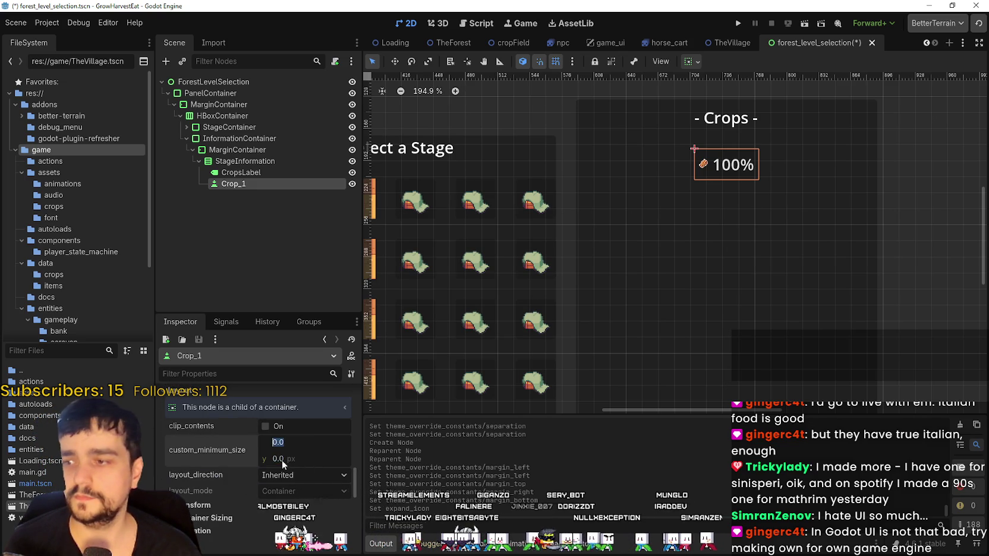
left_click_drag(277, 462, 309, 462)
left_click_drag(292, 459, 279, 459)
type("4")
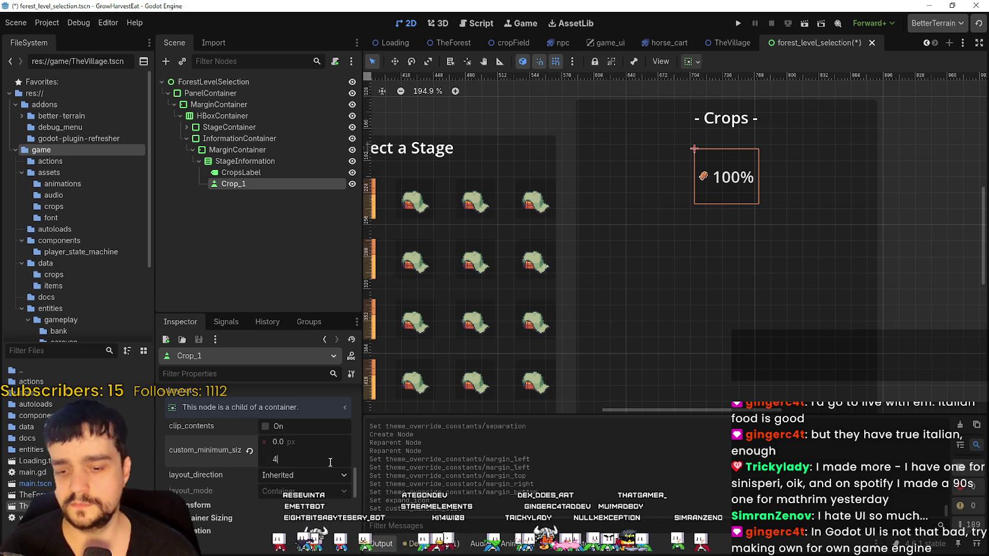
type("8")
key("Return")
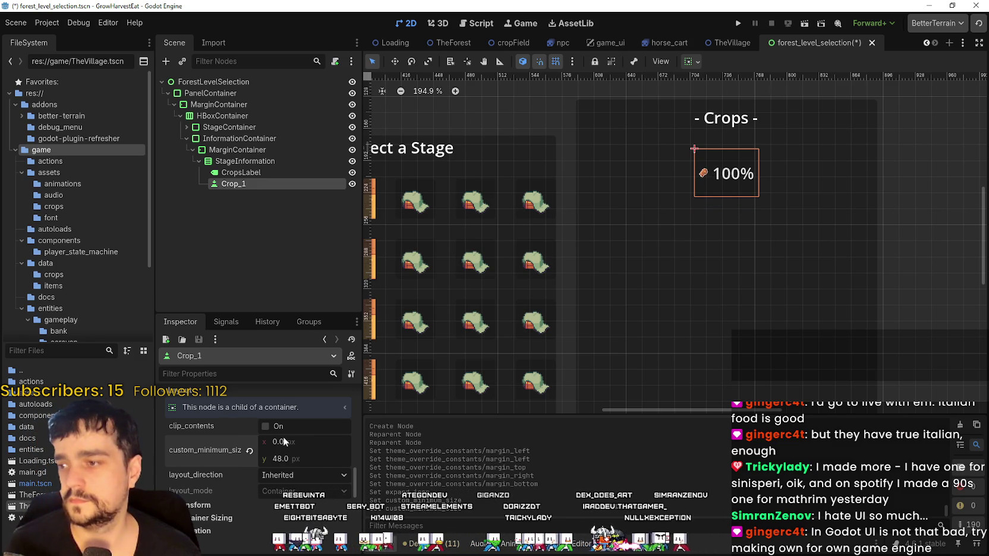
left_click_drag(284, 441, 288, 441)
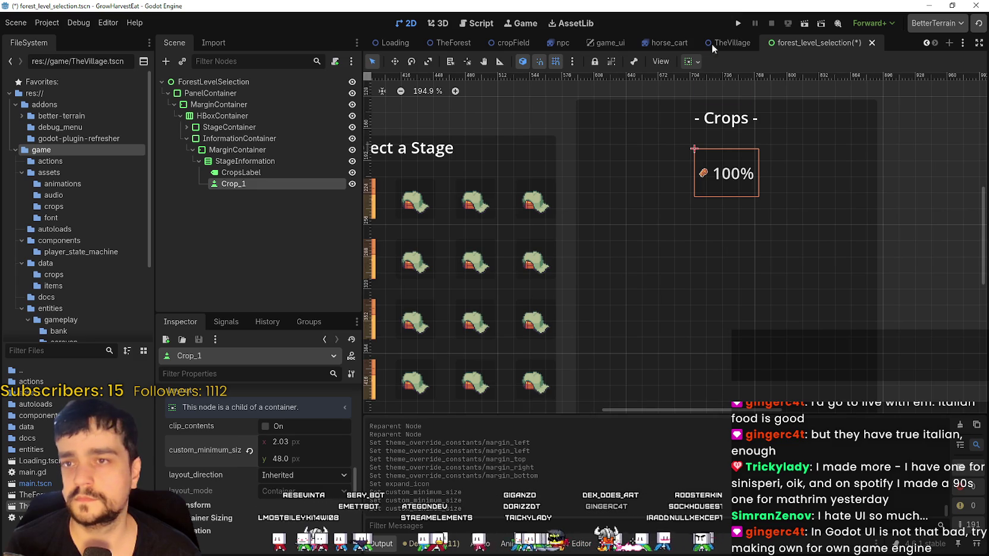
Set Crop_1's horizontal sizing to Fill and centre the Crops heading text
left_click(691, 61)
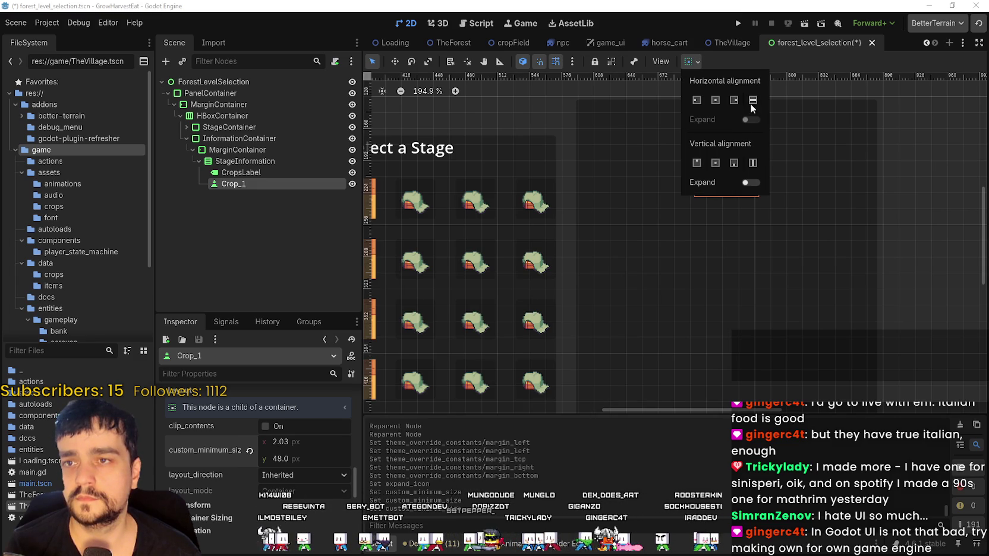
left_click(752, 104)
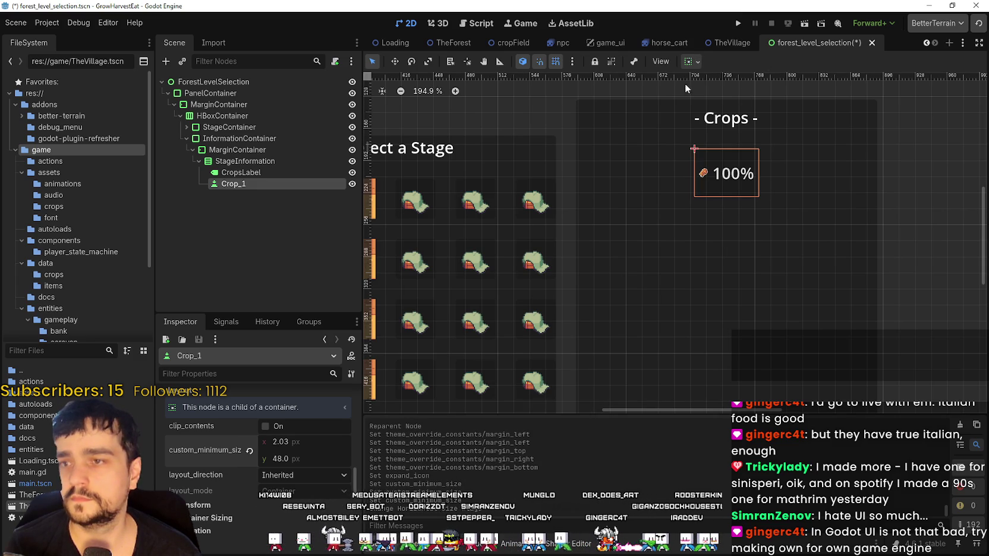
left_click(237, 161)
left_click(241, 172)
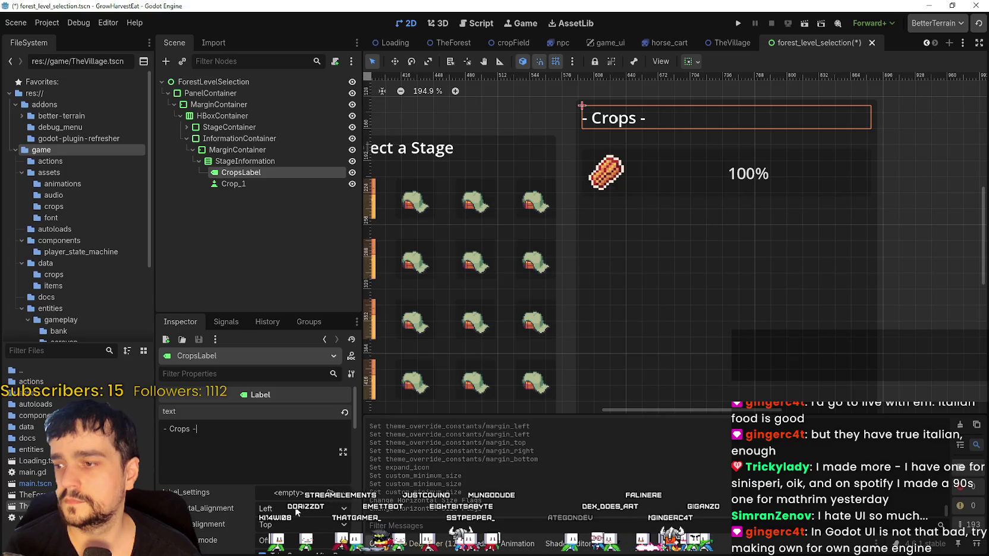
left_click(296, 509)
left_click(279, 534)
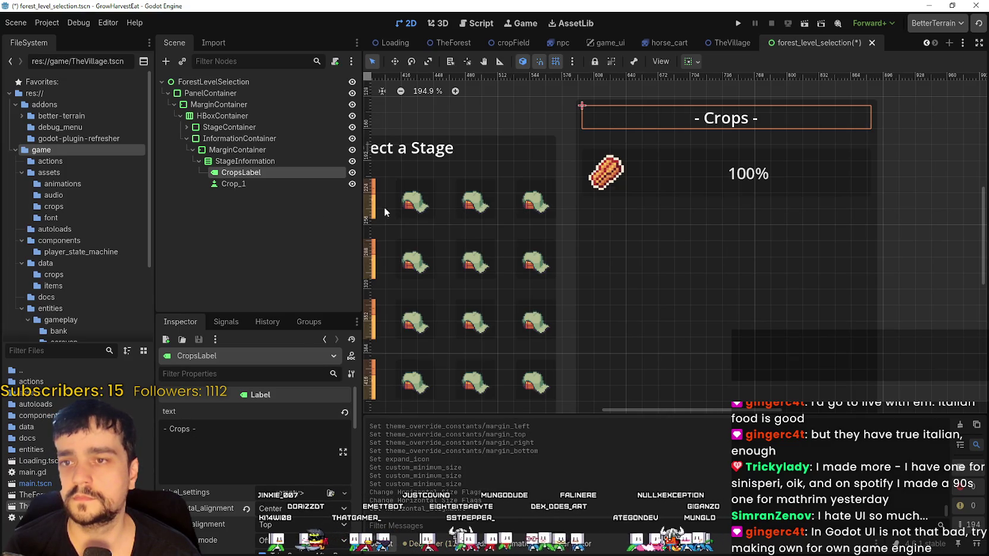
scroll(384, 207, "down", 2)
scroll(728, 197, "up", 2)
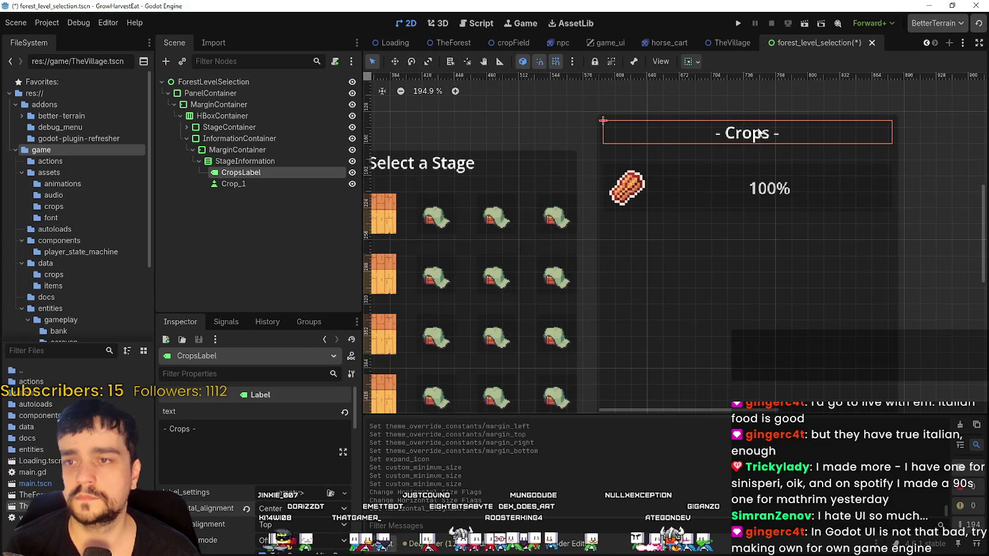
Set Crop_1's text alignment to Right so 100% sits at the far end
left_click(228, 184)
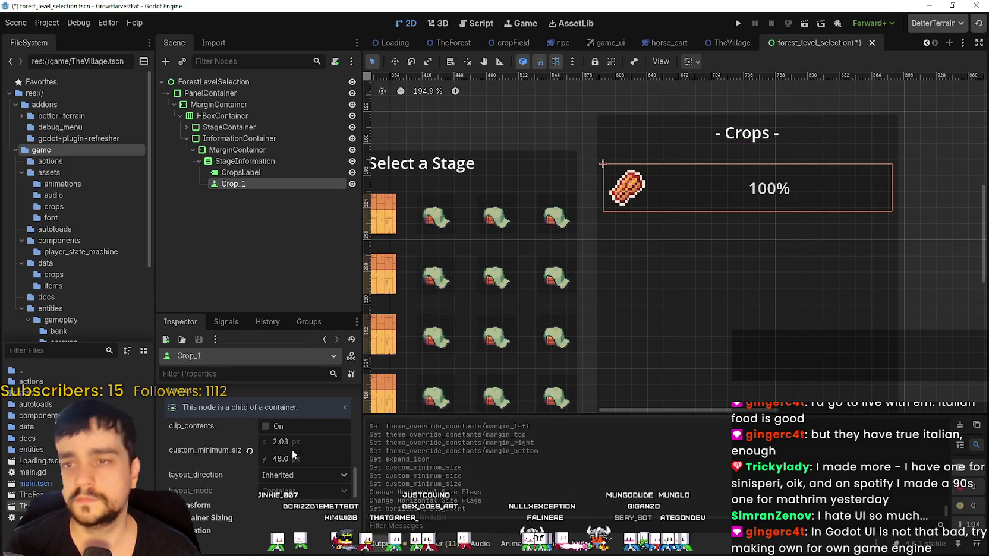
scroll(285, 470, "up", 5)
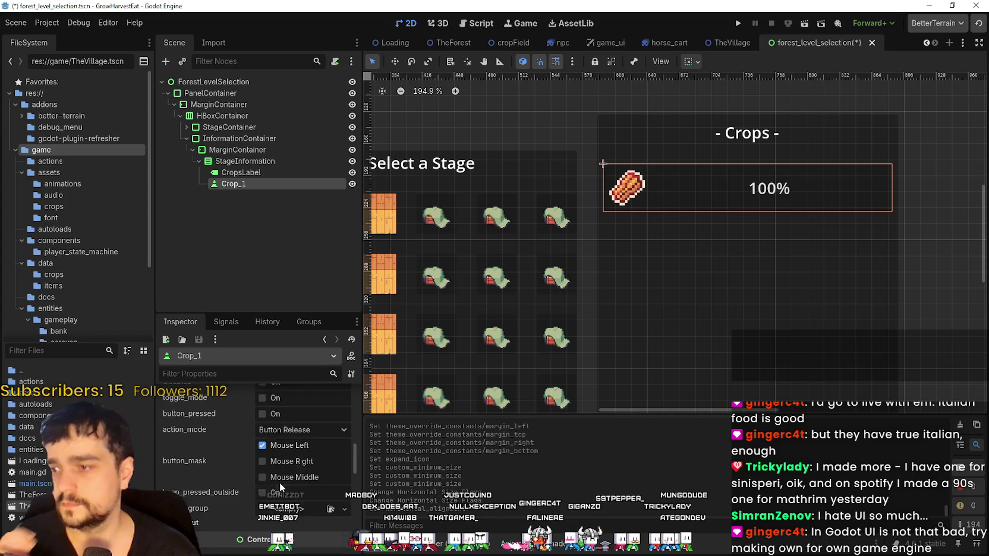
scroll(280, 479, "up", 5)
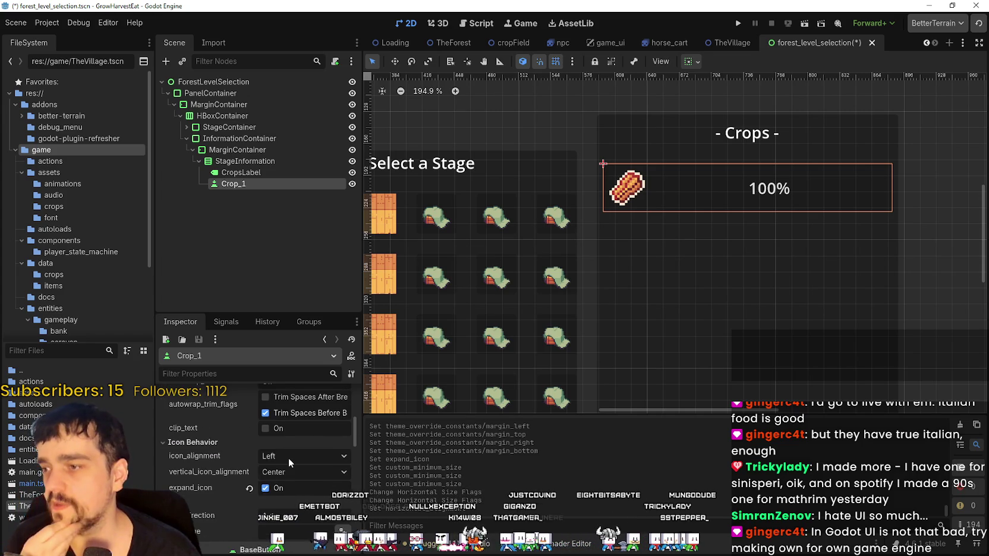
scroll(292, 461, "up", 2)
left_click(303, 410)
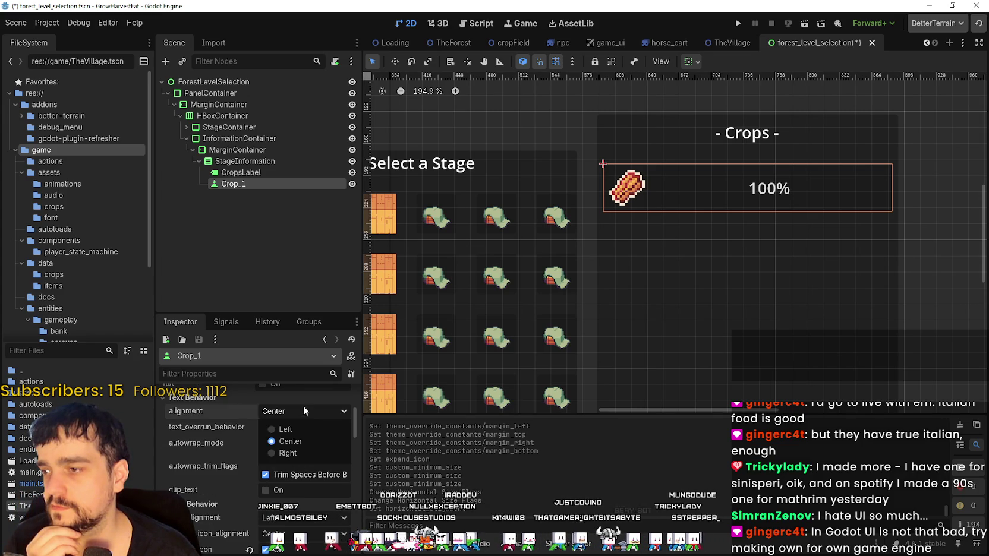
left_click(303, 454)
scroll(814, 240, "down", 3)
scroll(813, 240, "up", 2)
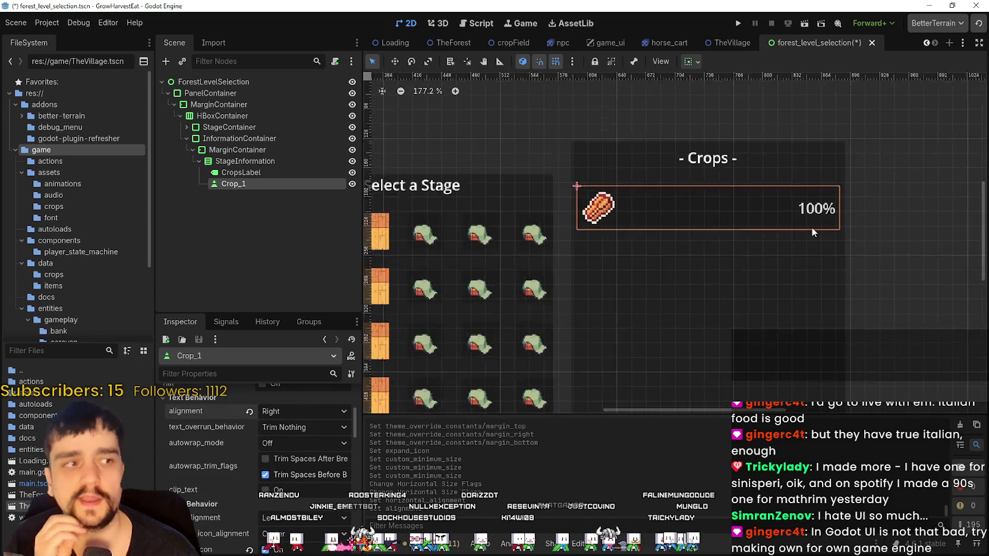
scroll(812, 230, "up", 8)
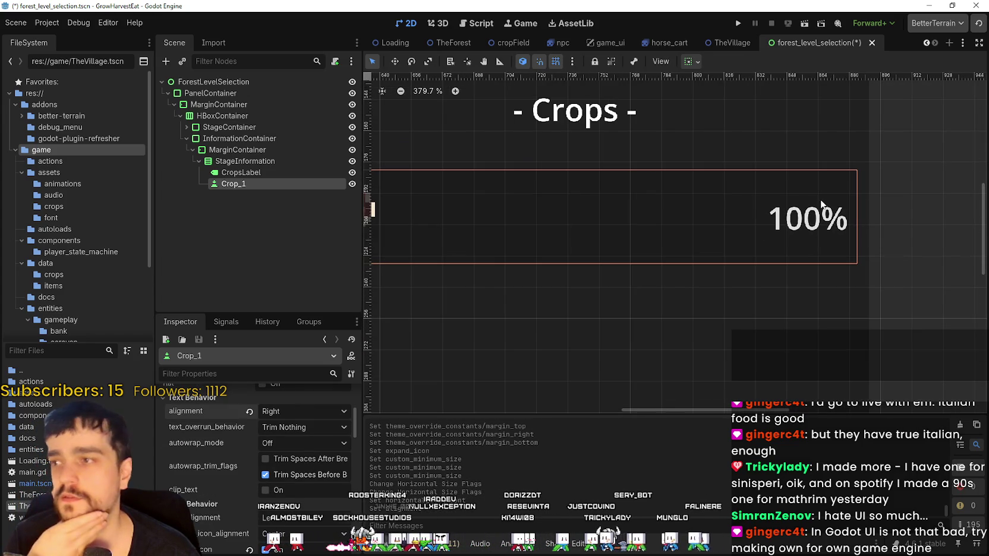
scroll(822, 203, "down", 13)
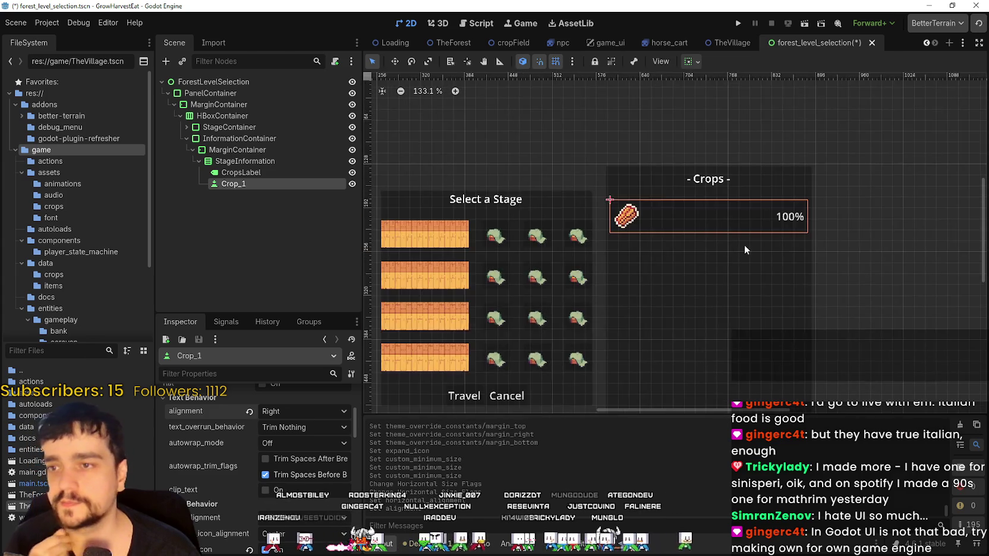
scroll(772, 226, "down", 1)
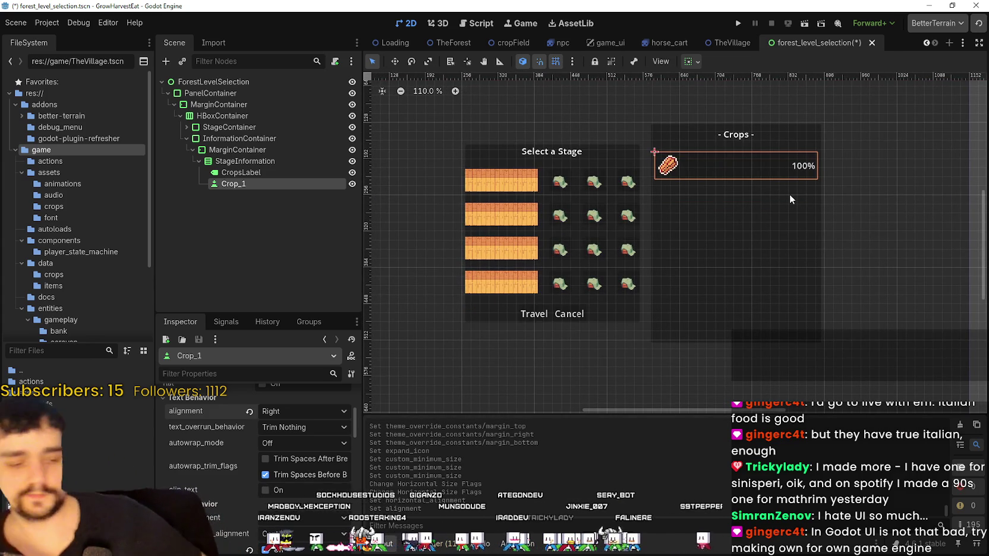
Duplicate CropsLabel and Crop_1, renaming the copies ResourceLabel and Resource_1
left_click(241, 172)
left_click(242, 185)
left_click(244, 173, "ctrl")
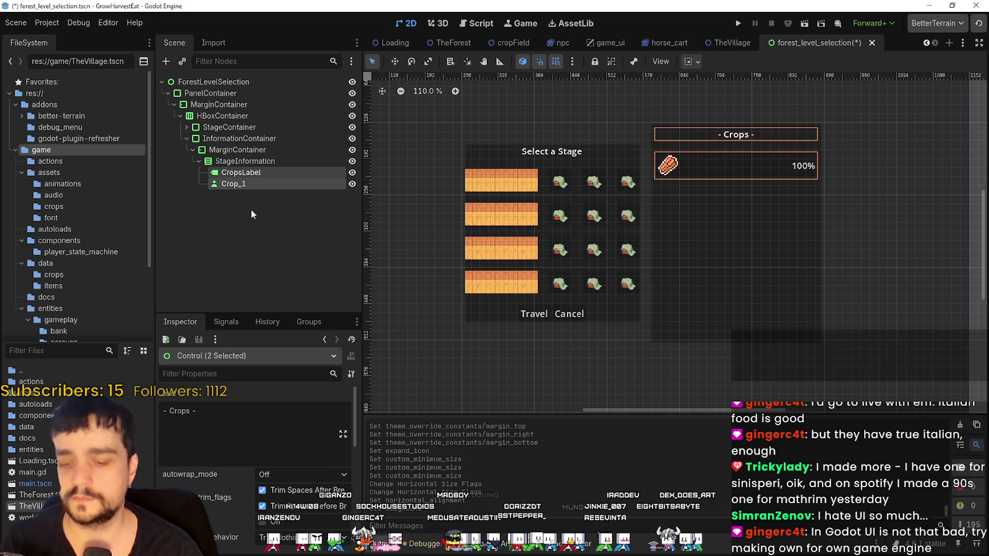
key("ctrl+d")
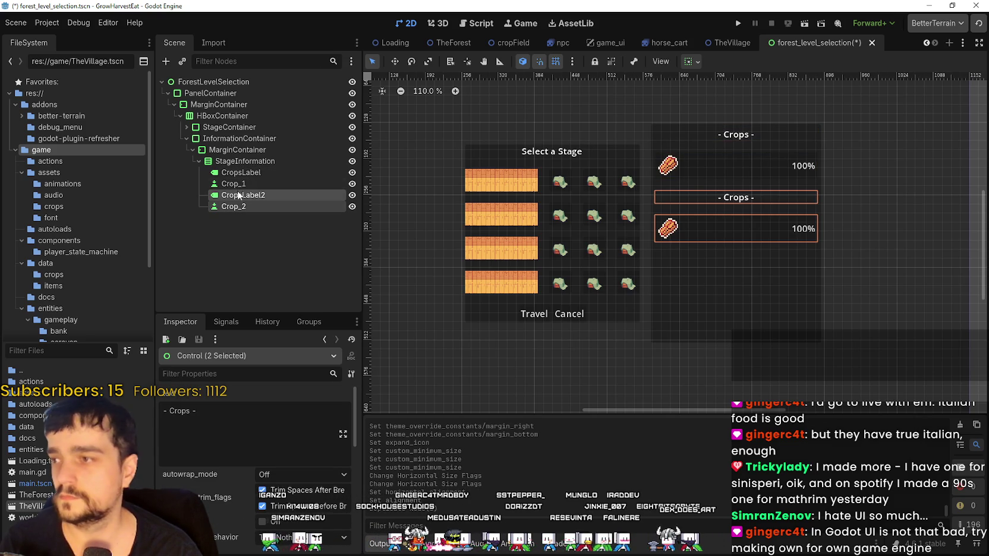
double_click(266, 195)
type("ResourceLab")
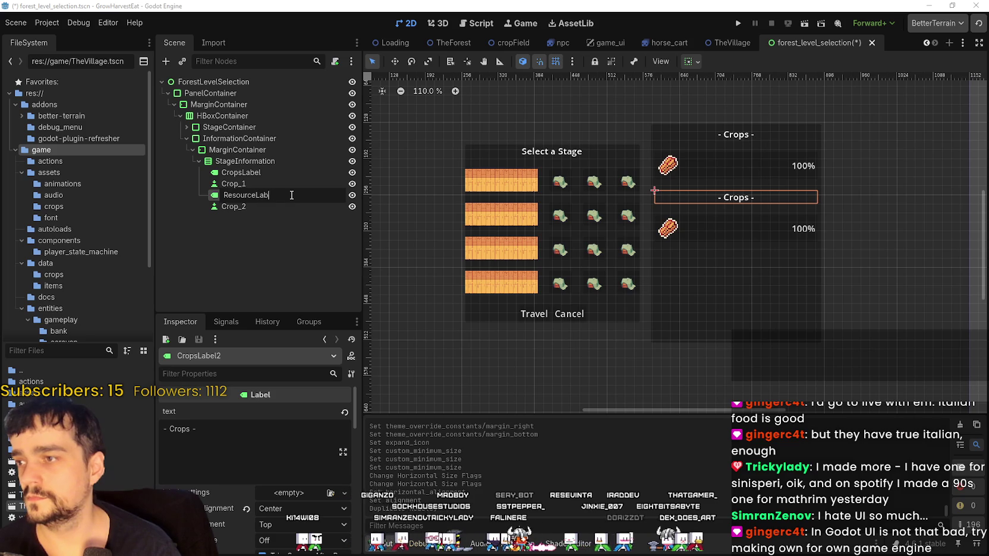
type("el")
key("Return")
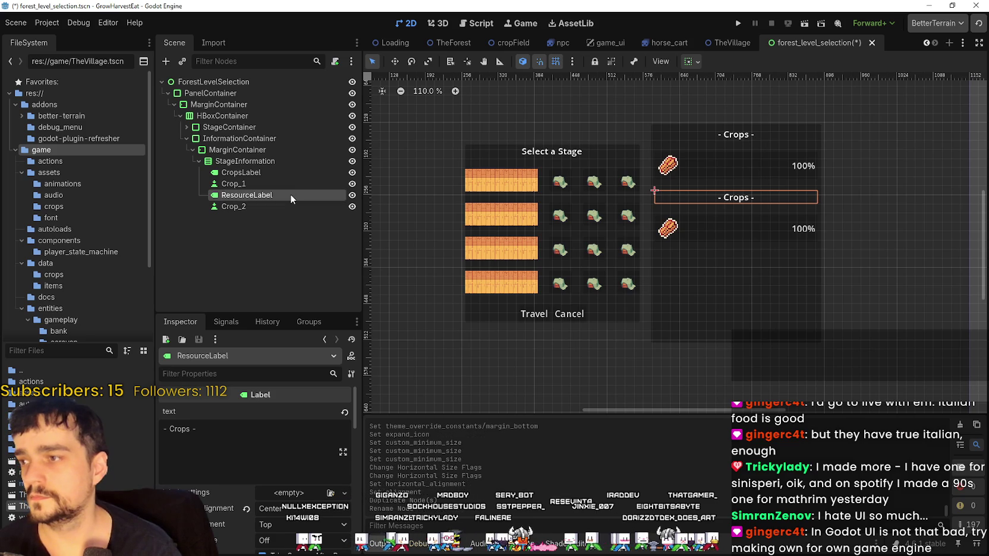
left_click(263, 207)
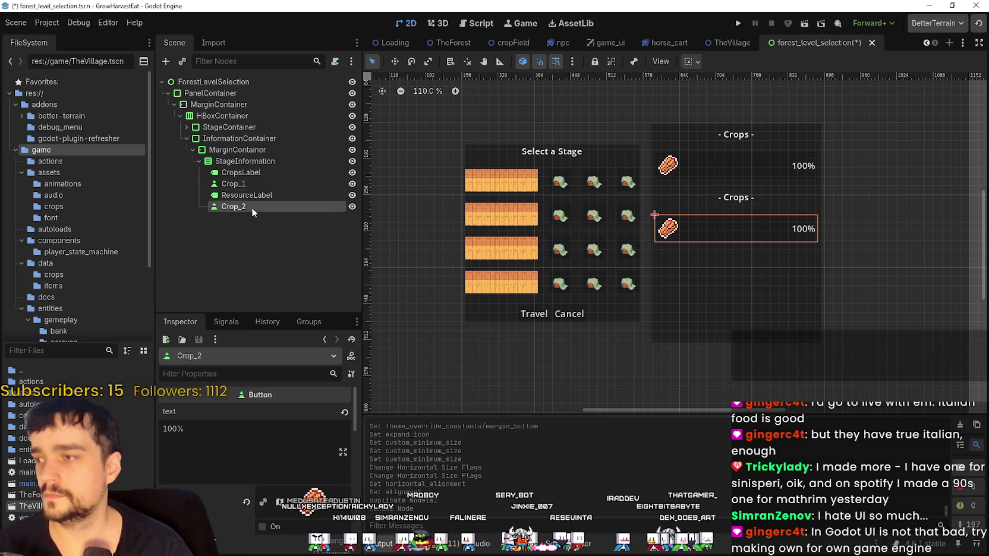
double_click(251, 207)
type("Resou")
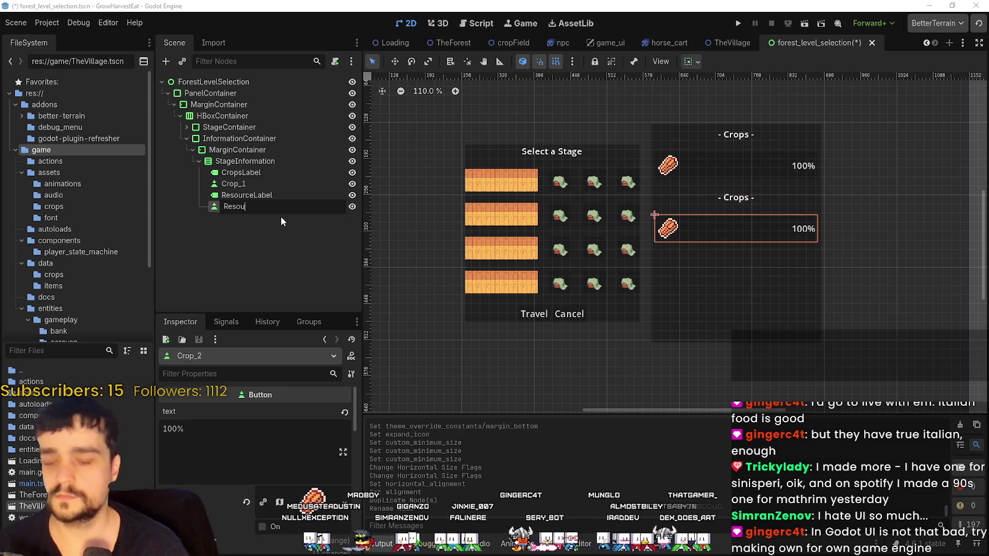
type("rce_1")
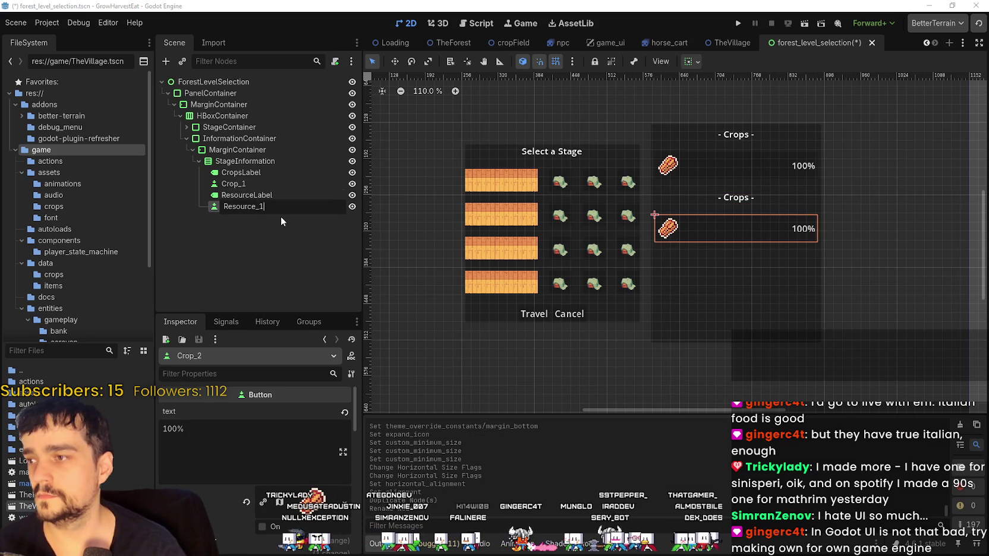
key("Return")
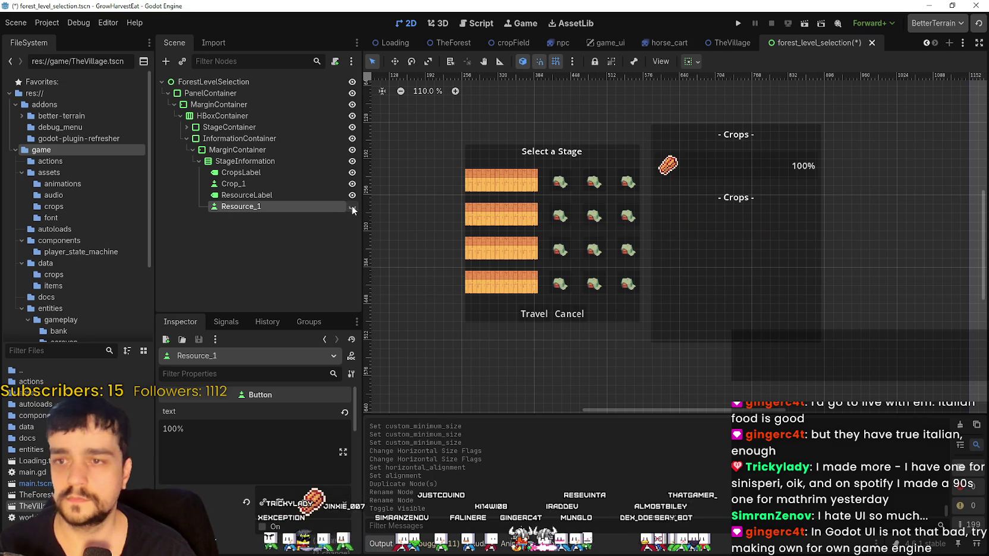
Change ResourceLabel's text to '- Resources -' and bring up Resource_1's properties
left_click(344, 197)
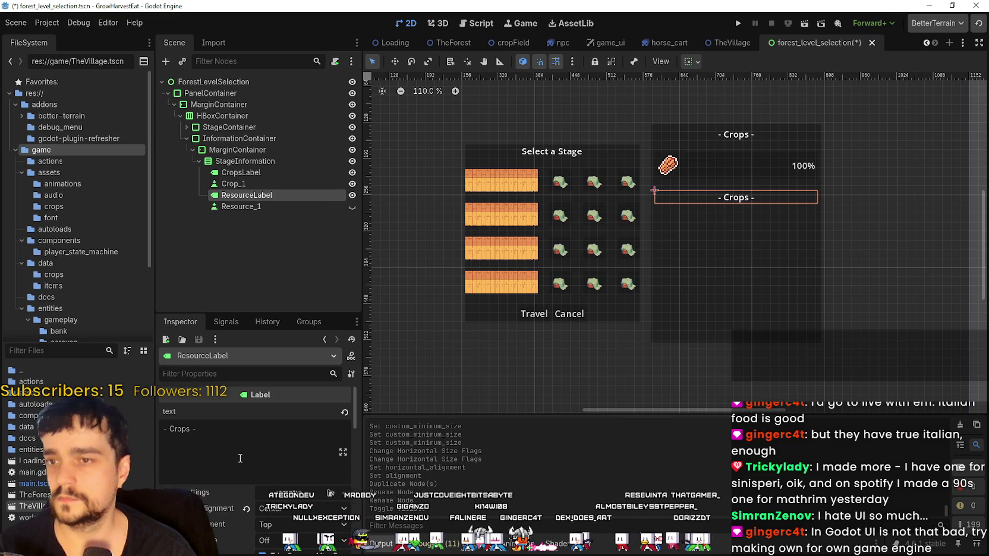
double_click(178, 430)
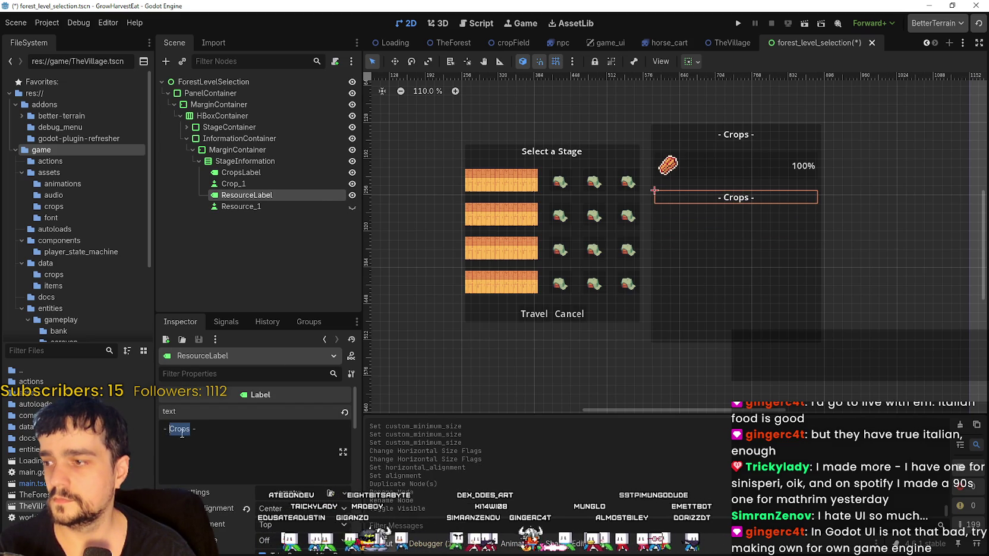
type("Resources")
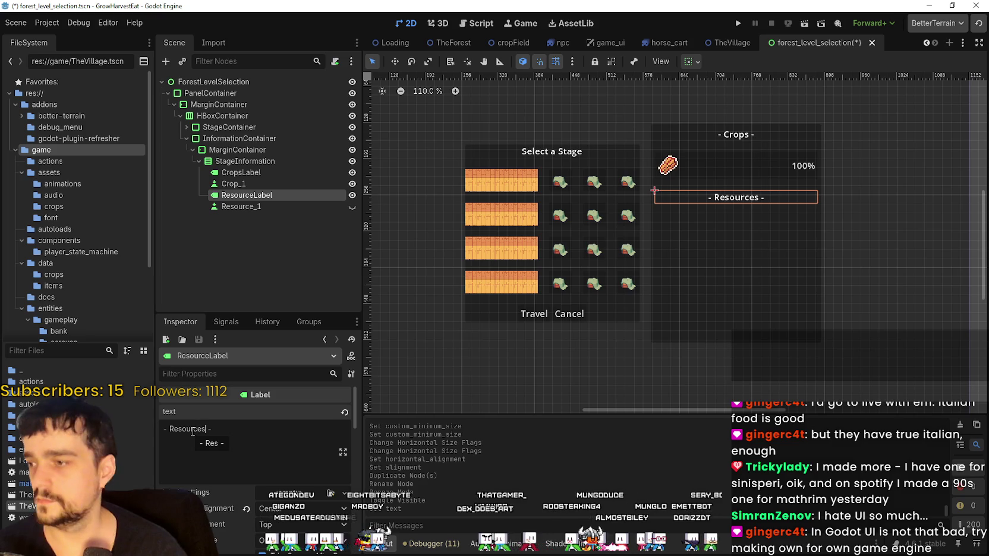
scroll(794, 214, "up", 2)
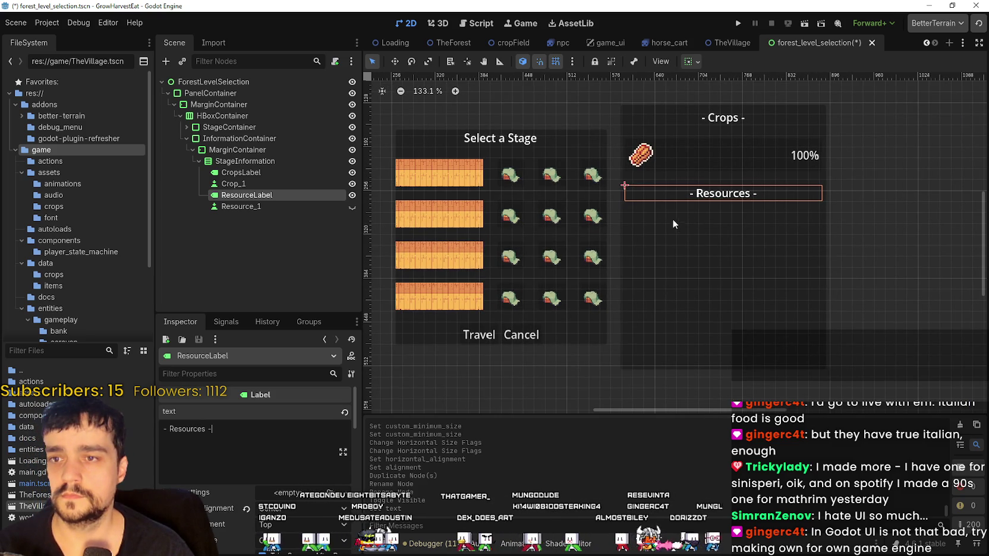
left_click(282, 203)
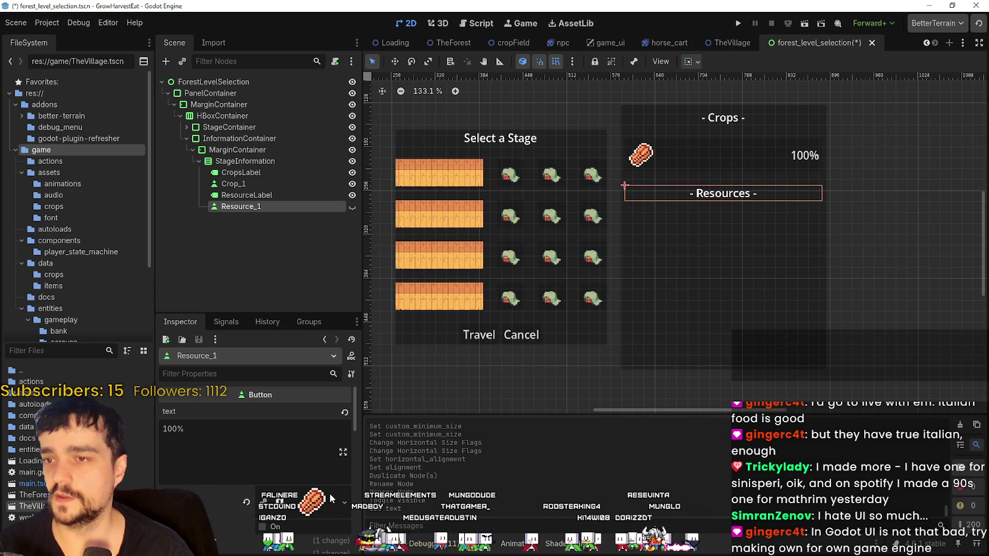
left_click(352, 207)
left_click(191, 431)
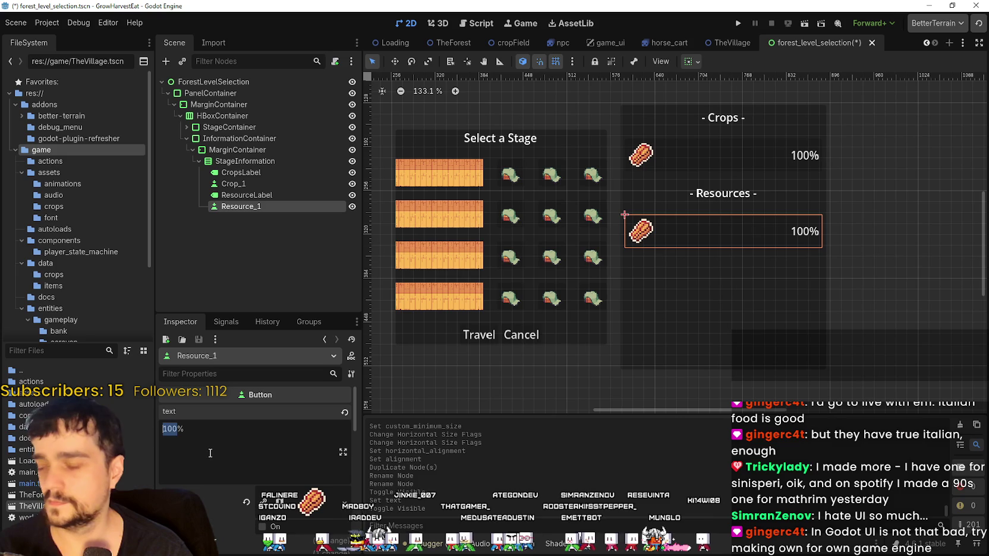
scroll(292, 501, "down", 3)
scroll(261, 446, "down", 5)
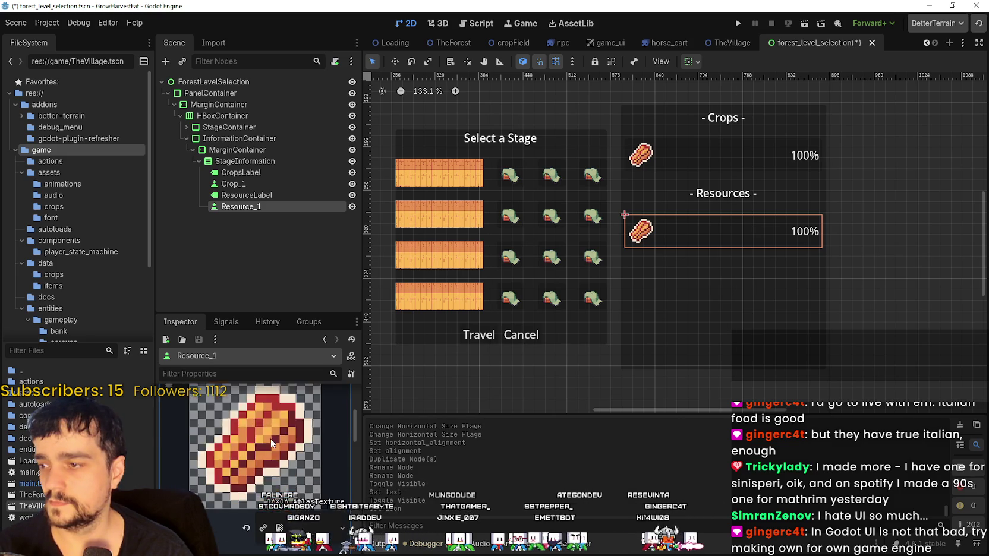
Set Resource_1's AtlasTexture region to the pink 16×16 sprite at x=608, y=1424
left_click(258, 457)
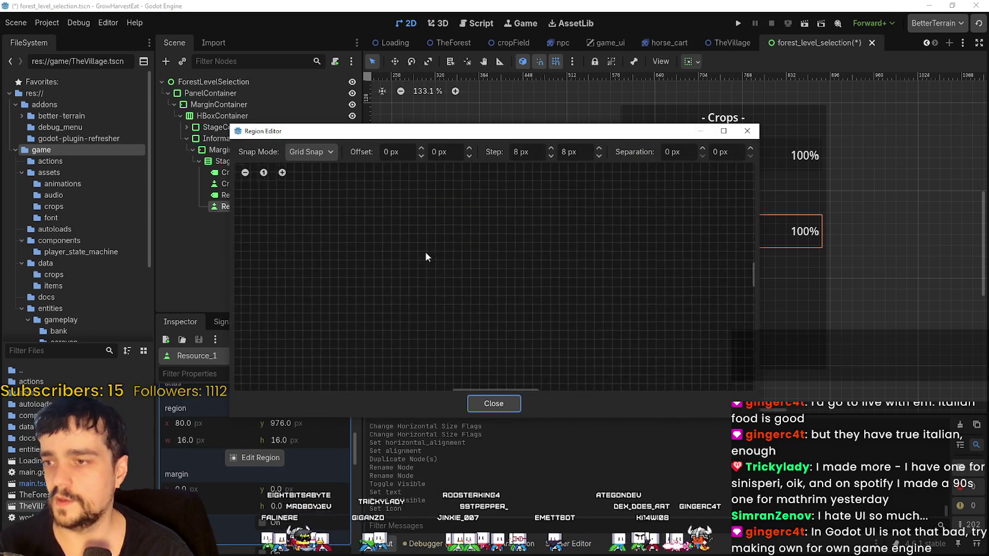
scroll(395, 291, "down", 3)
scroll(606, 245, "down", 2)
scroll(512, 246, "up", 3)
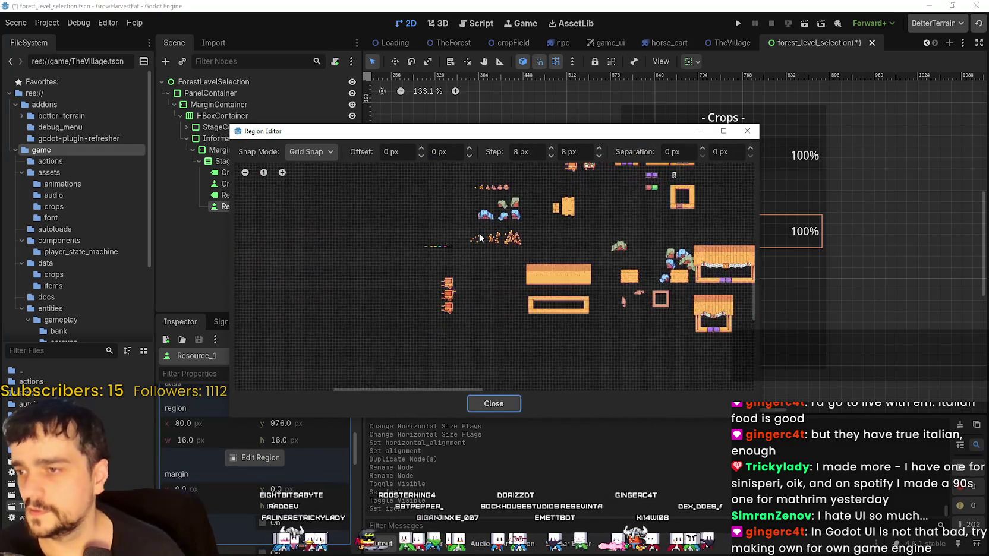
scroll(634, 294, "down", 5)
scroll(458, 386, "down", 3)
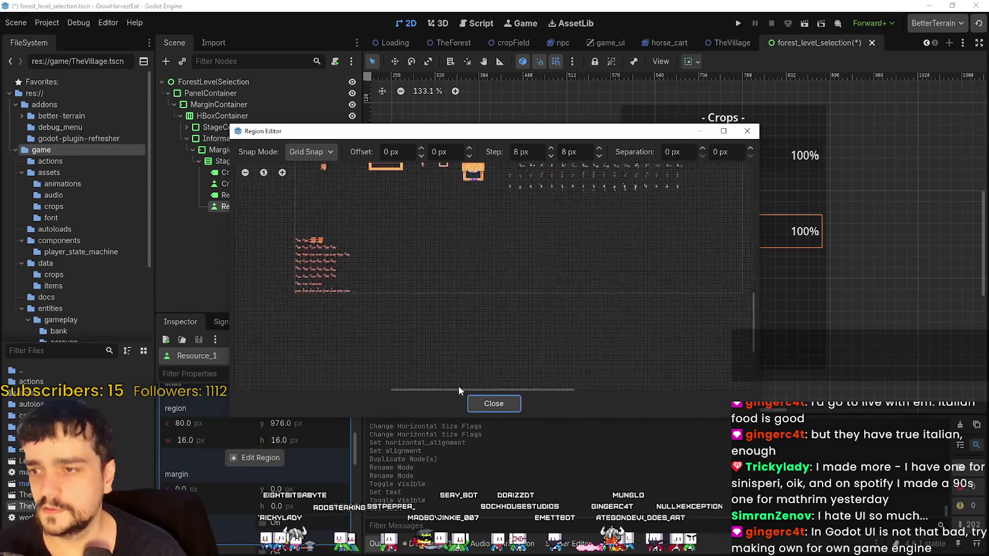
scroll(477, 270, "up", 6)
scroll(406, 300, "up", 5)
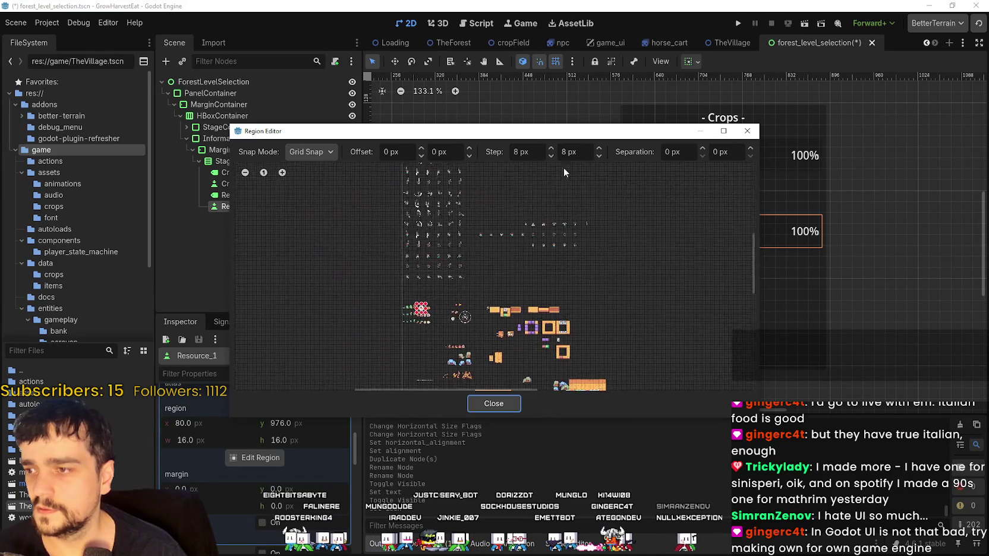
scroll(437, 217, "down", 5)
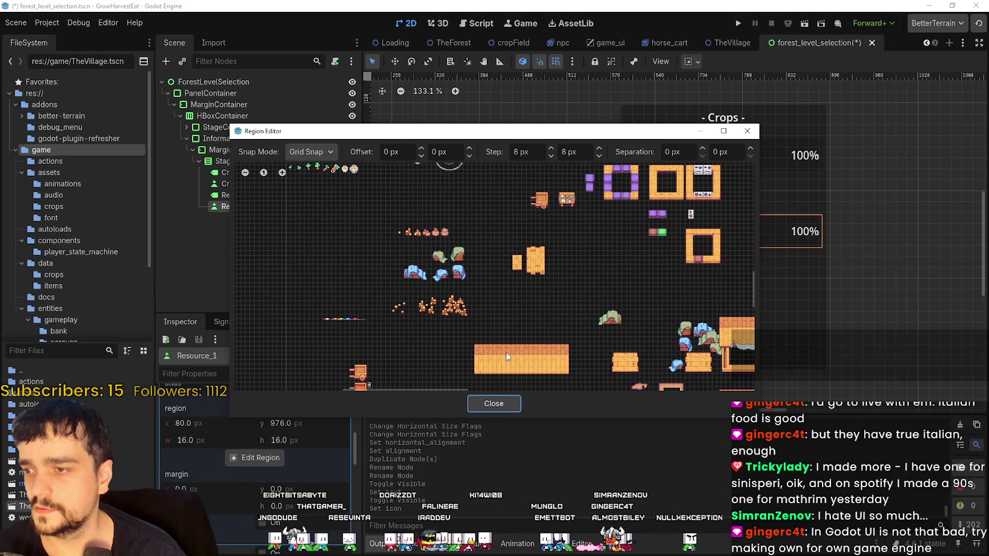
scroll(507, 355, "up", 8)
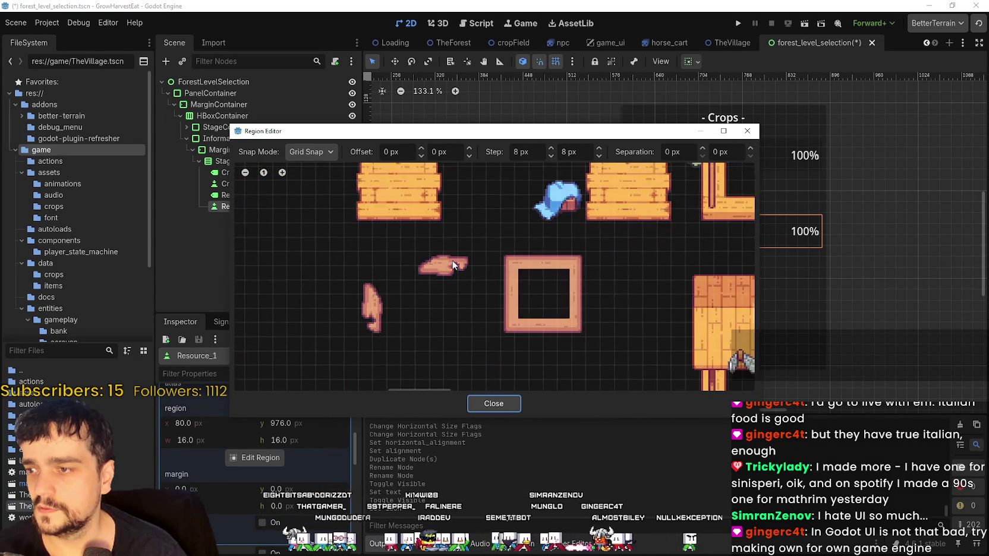
scroll(454, 266, "up", 3)
left_click_drag(433, 275, 469, 241)
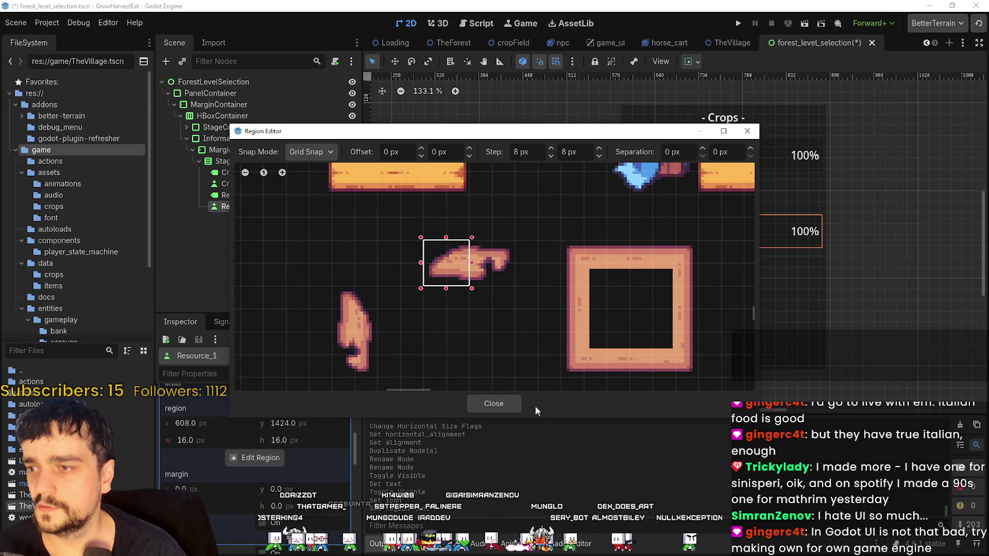
left_click(513, 403)
Scroll through the Inspector to check Resource_1's new sprite icon
scroll(677, 251, "down", 1)
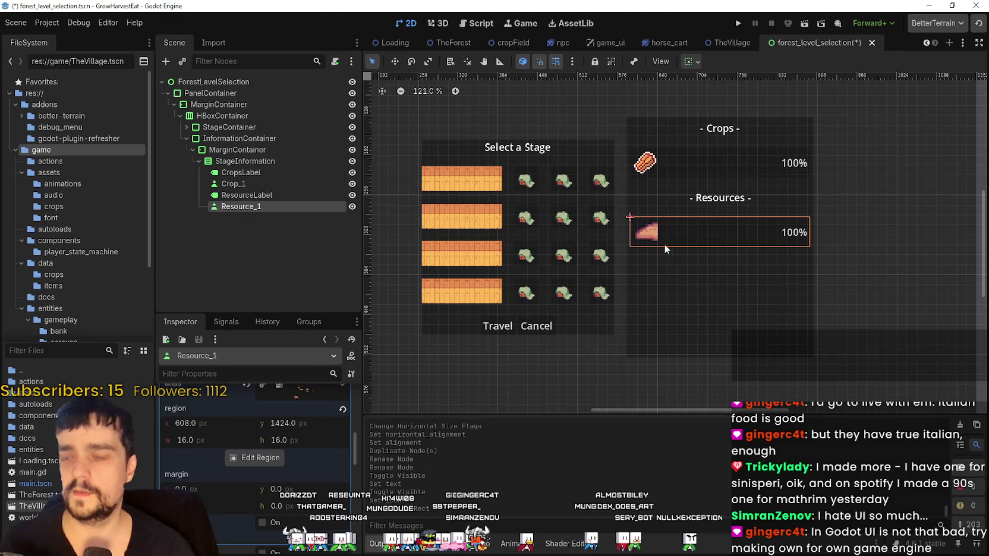
scroll(665, 246, "down", 1)
scroll(632, 128, "up", 5)
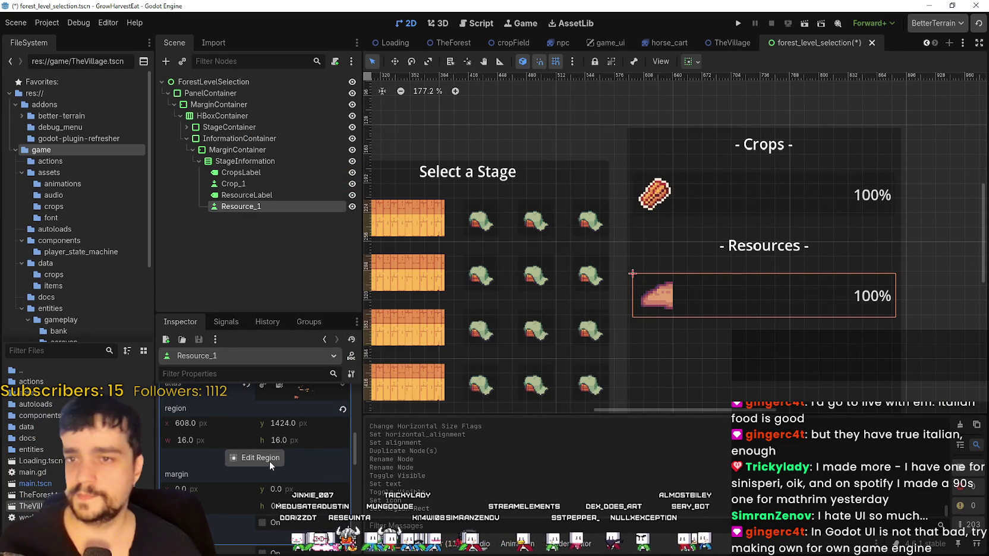
scroll(299, 472, "up", 3)
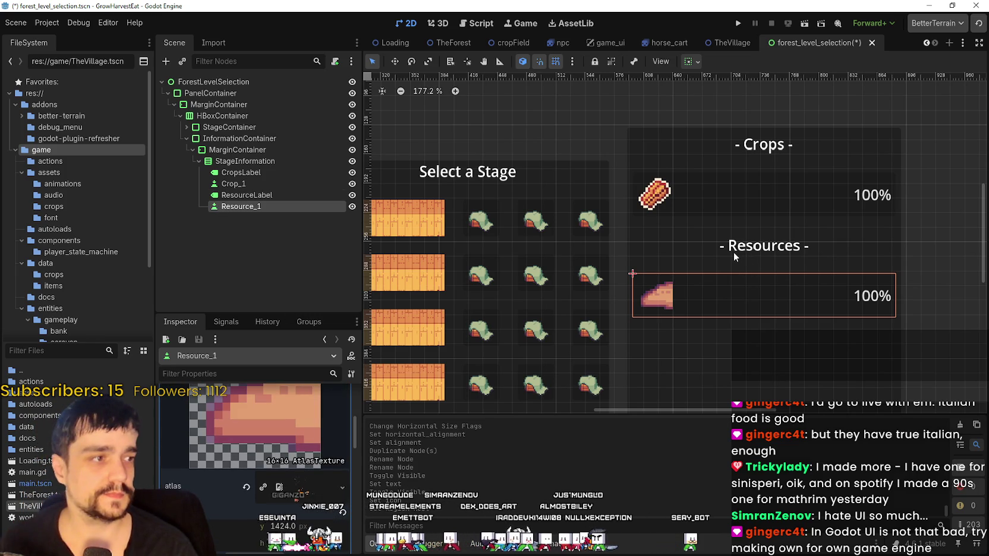
scroll(731, 251, "down", 4)
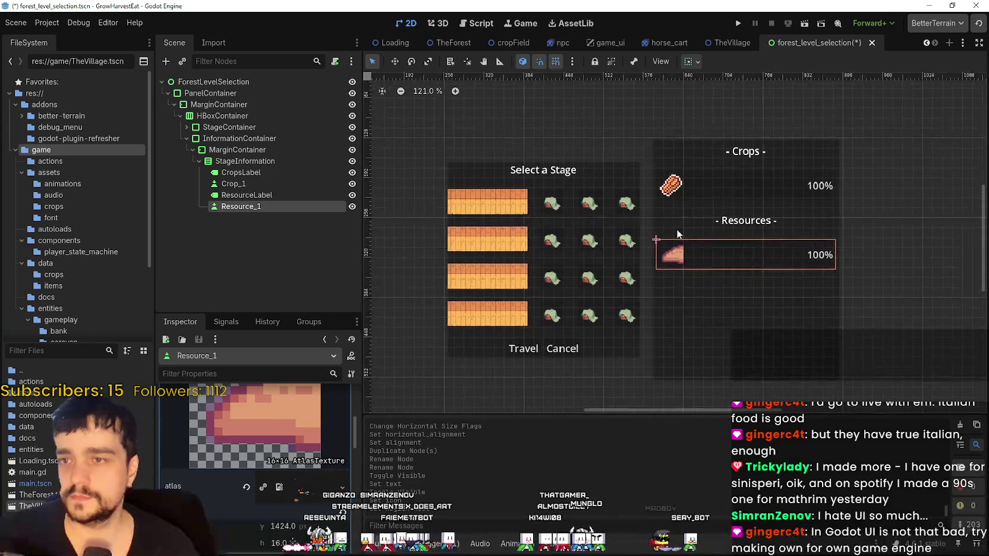
scroll(677, 233, "down", 3)
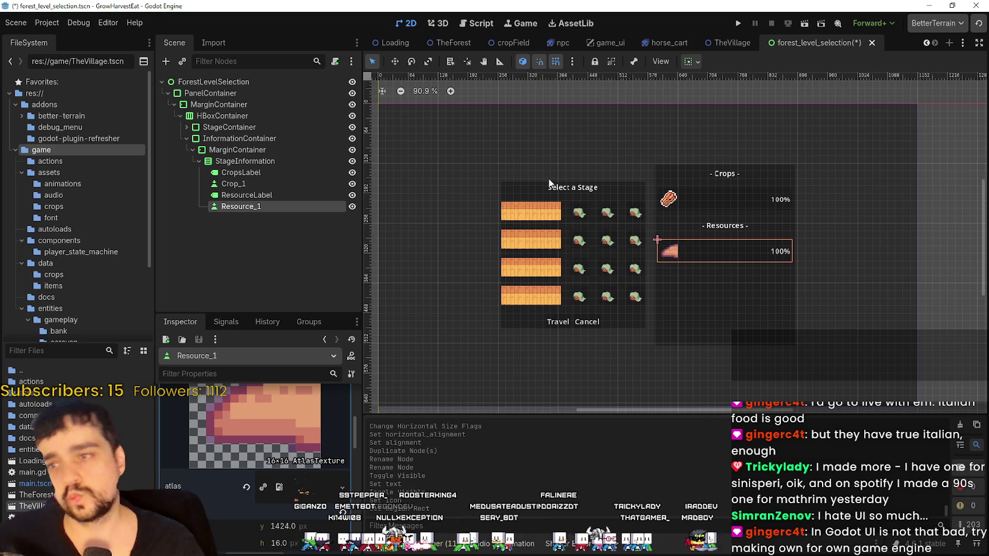
Move the Stages label directly under HBoxContainer, placed before StageContainer
scroll(549, 183, "up", 1)
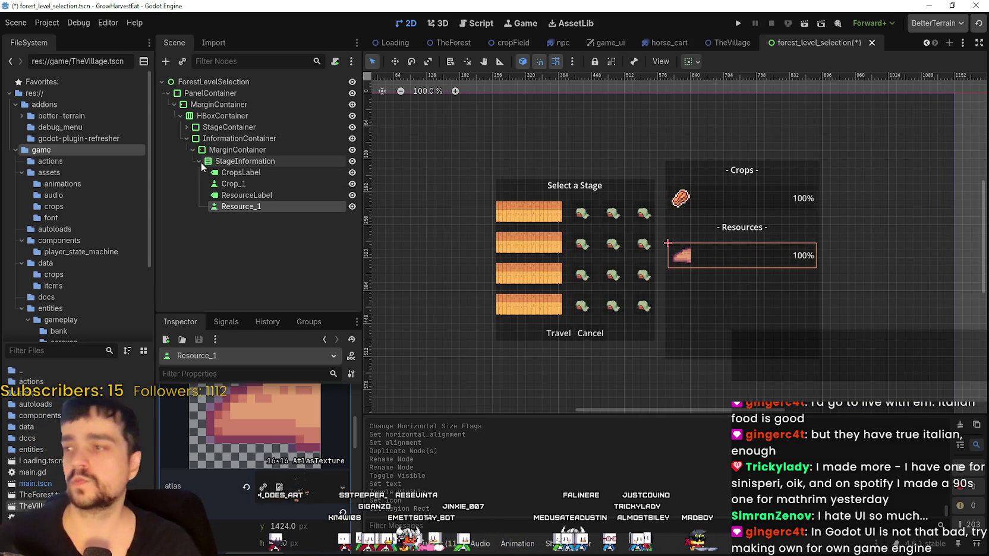
left_click(184, 128)
left_click(229, 151)
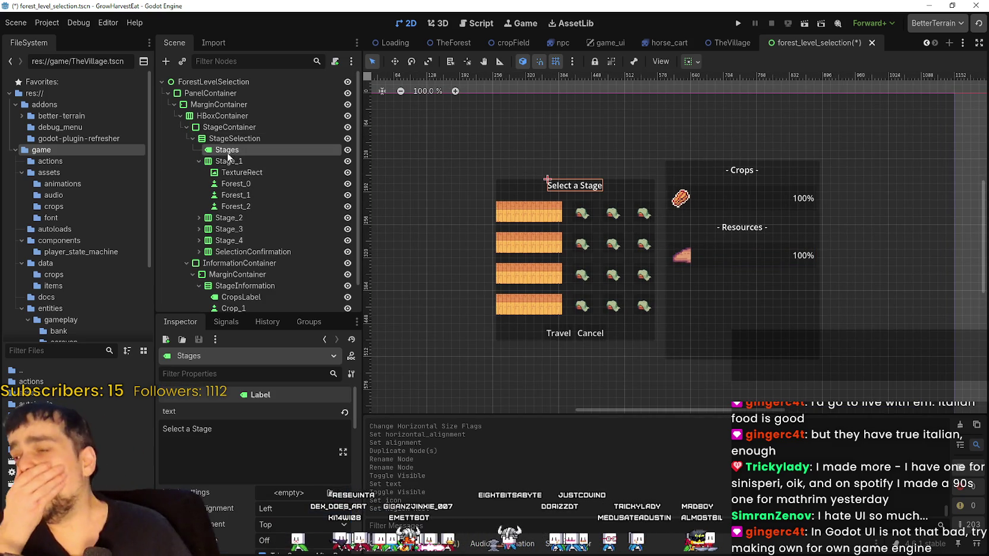
scroll(535, 136, "up", 4)
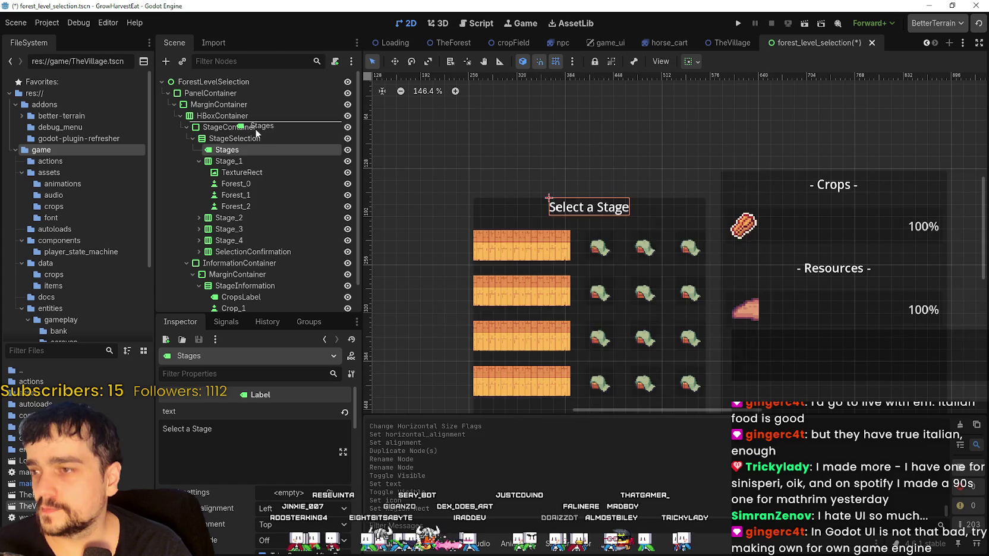
left_click_drag(256, 132, 249, 148)
scroll(579, 261, "down", 2)
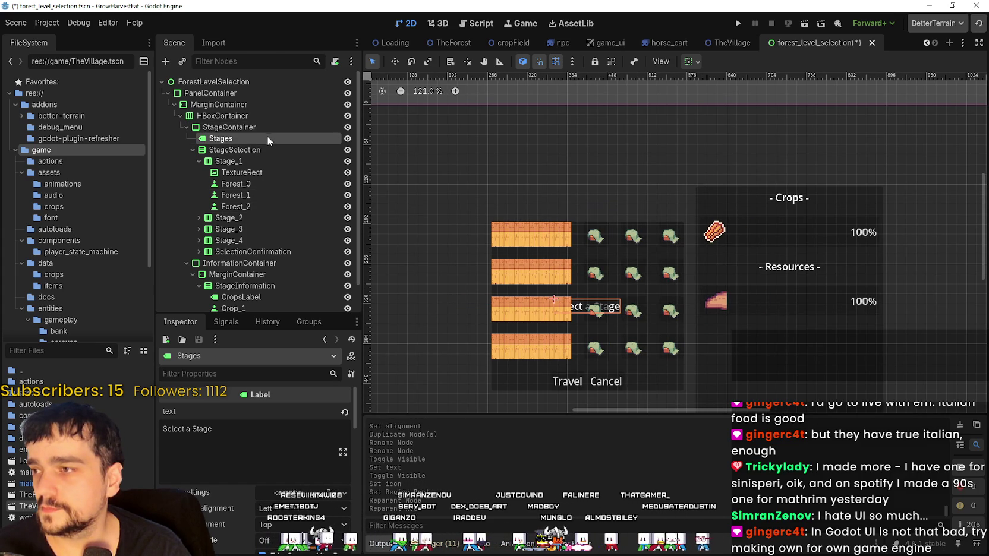
left_click(232, 128)
left_click_drag(237, 140, 248, 126)
Collapse the StageContainer and InformationContainer branches and select StageContainer
scroll(522, 275, "down", 2)
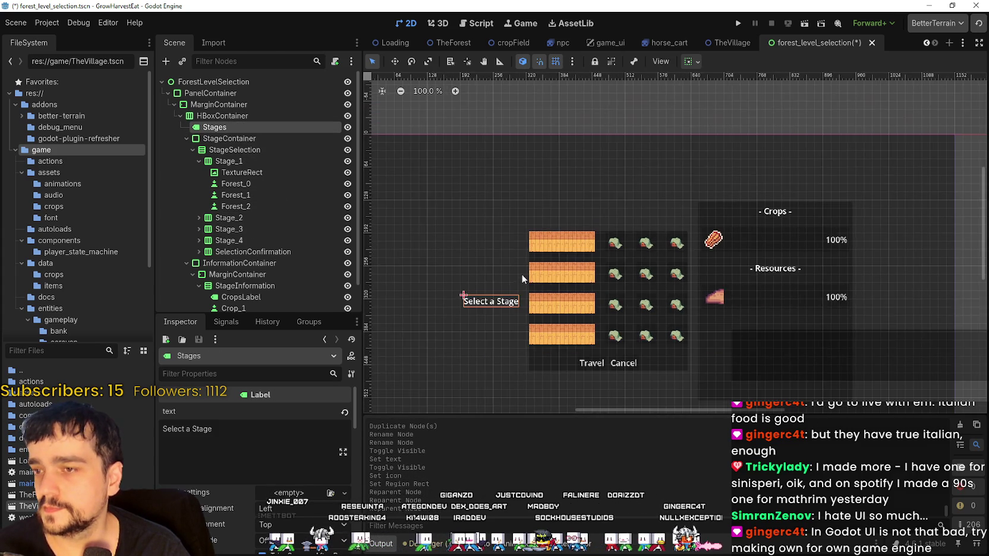
scroll(570, 303, "down", 1)
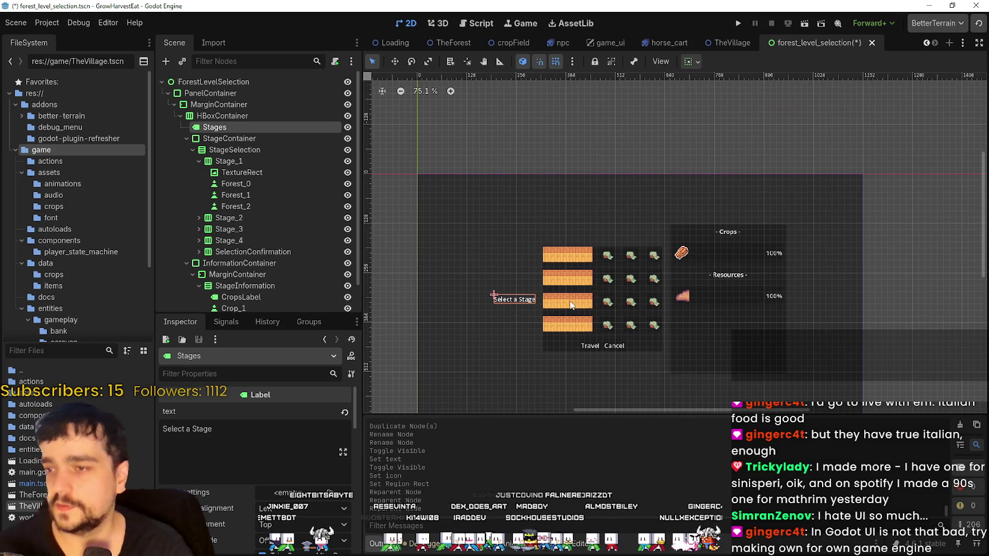
left_click(186, 138)
left_click(186, 150)
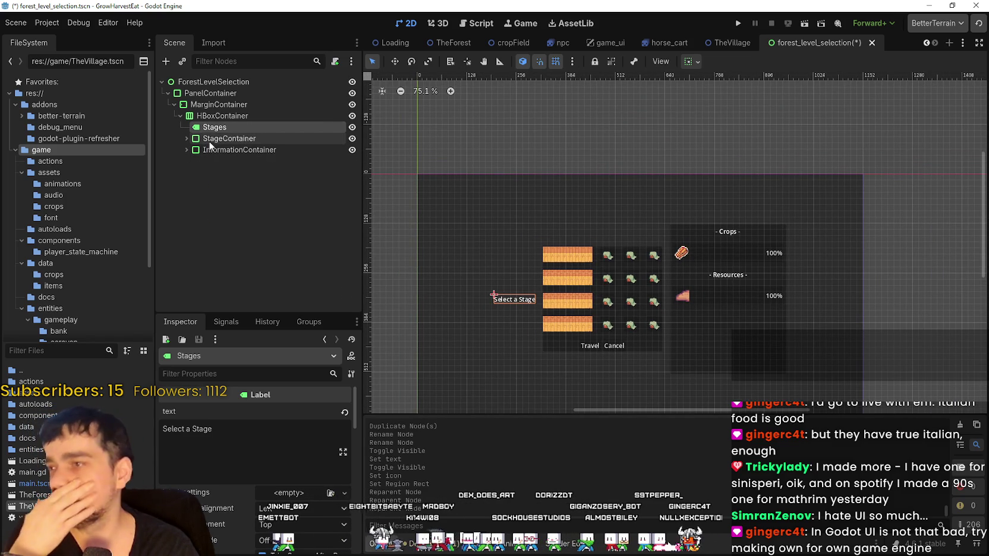
left_click(215, 139)
Add a VBoxContainer child to HBoxContainer and move the Stages label and stage list into it
left_click(222, 116)
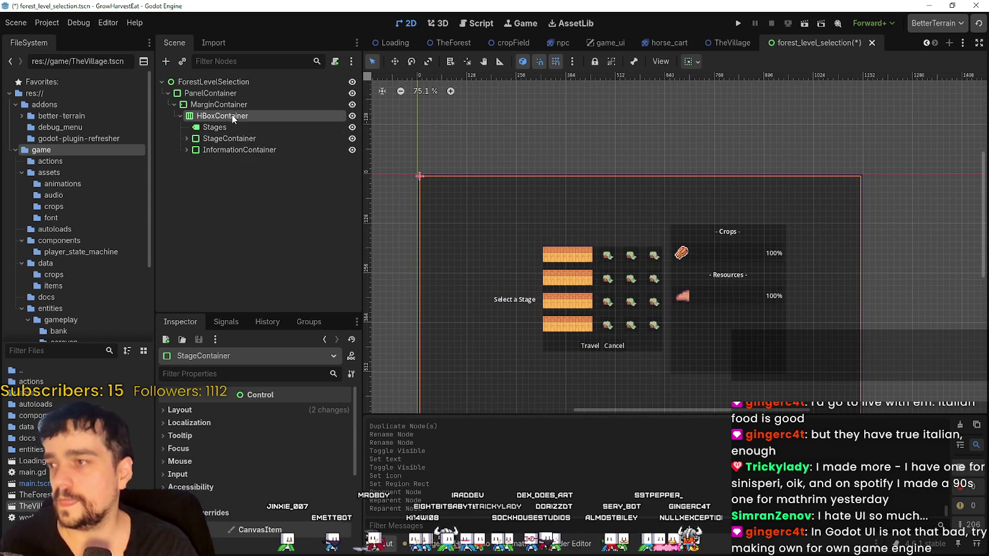
right_click(241, 117)
left_click(328, 122)
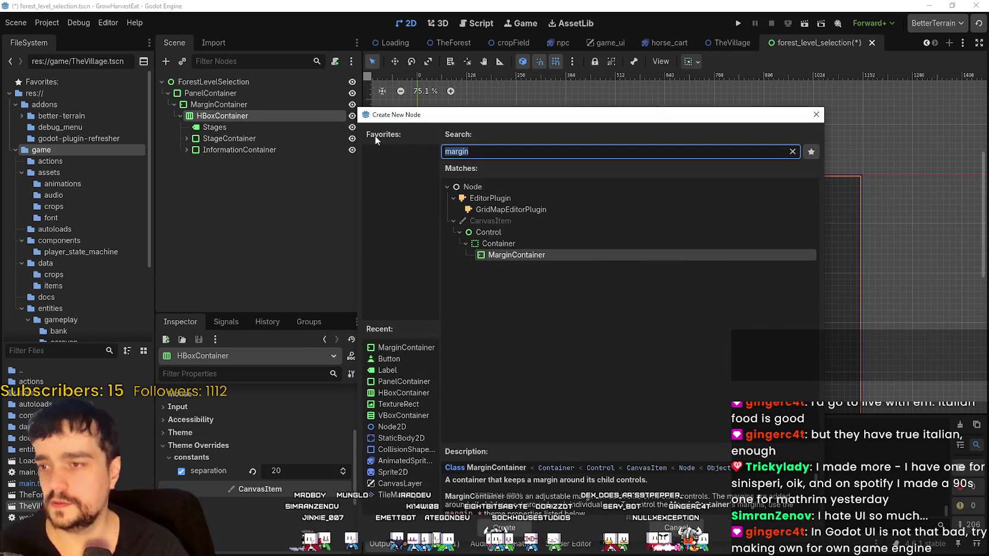
type("vbox")
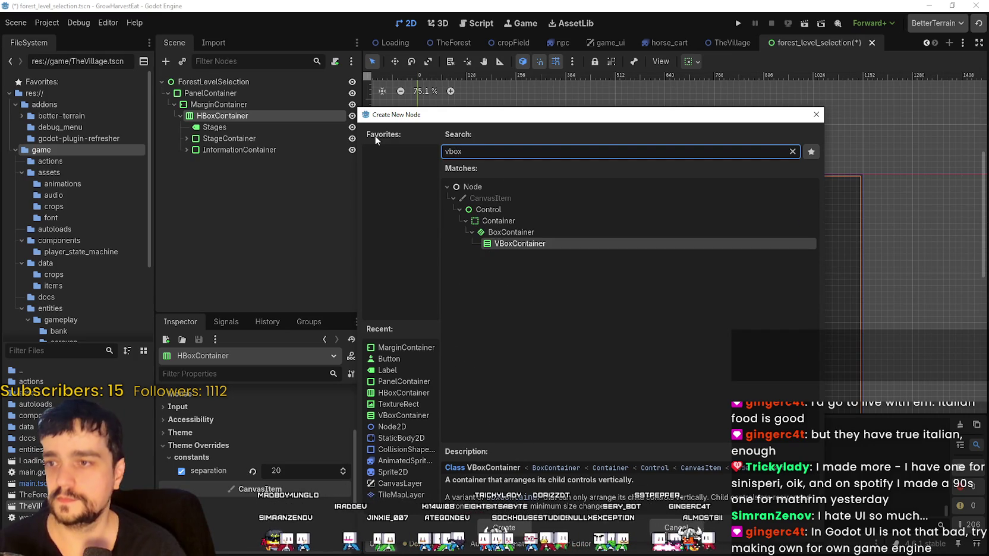
key("Return")
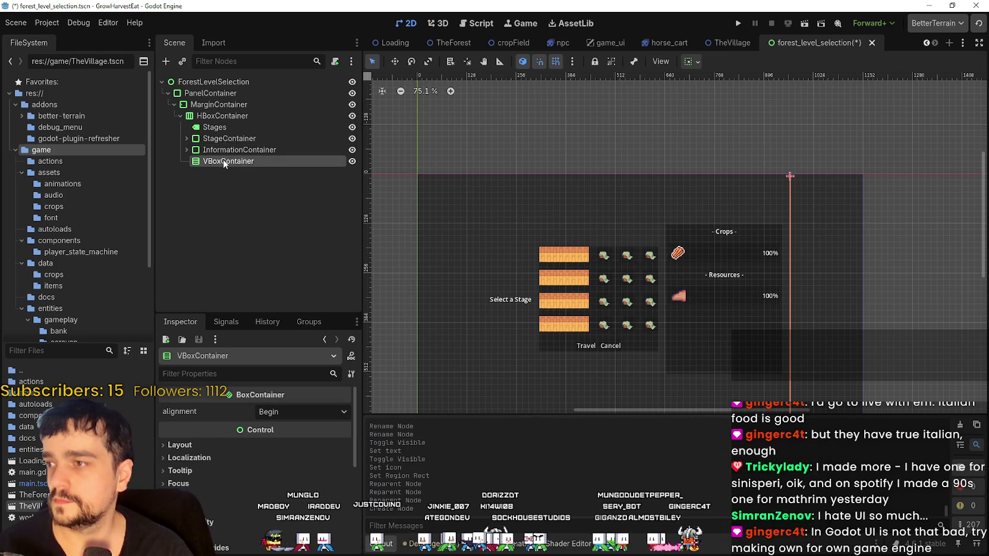
mouse_move(222, 161)
left_mouse_down()
mouse_move(242, 127)
mouse_move(230, 129)
mouse_move(256, 141)
mouse_move(241, 129)
left_mouse_up()
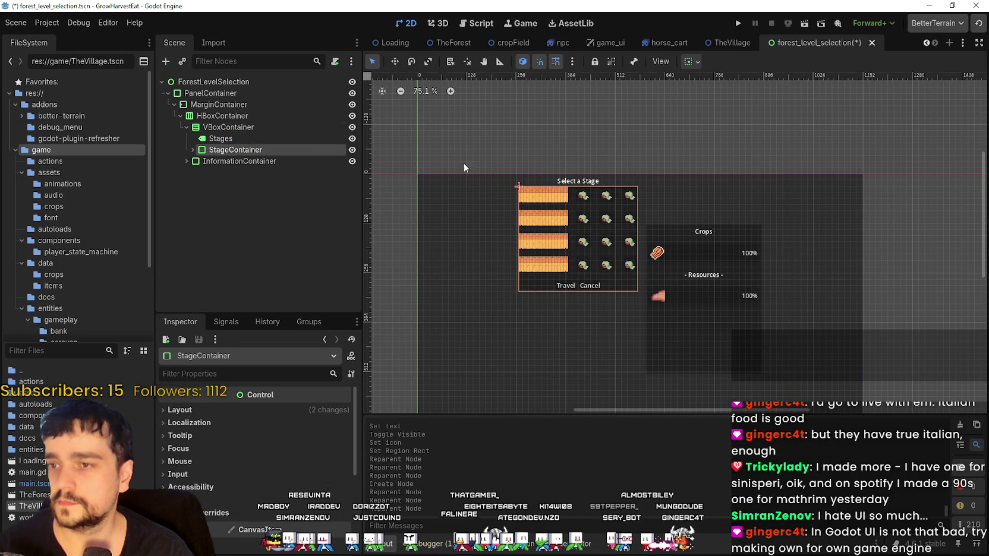
Center the new VBoxContainer's alignment and set its sizing to shrink and center vertically
left_click(276, 127)
left_click(291, 412)
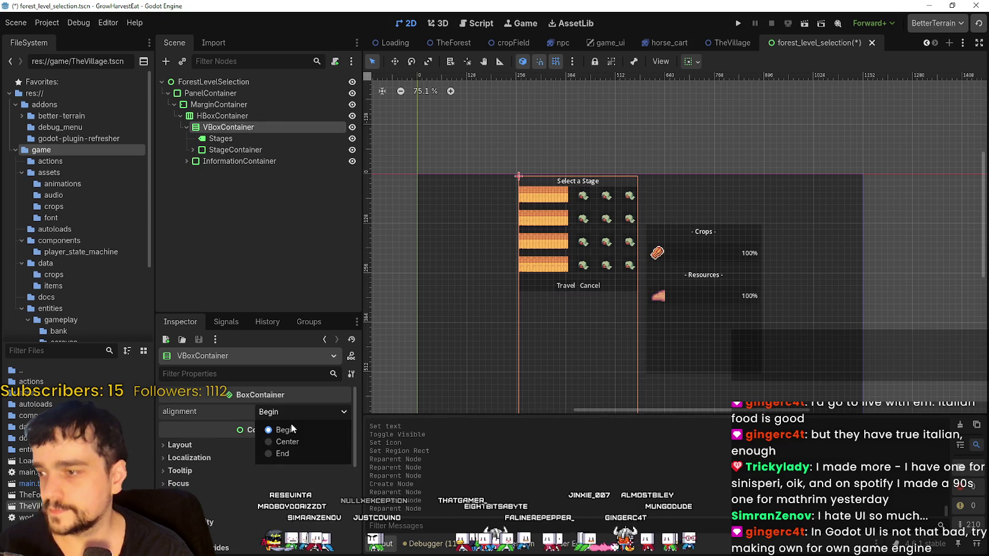
left_click(297, 441)
scroll(640, 316, "down", 5)
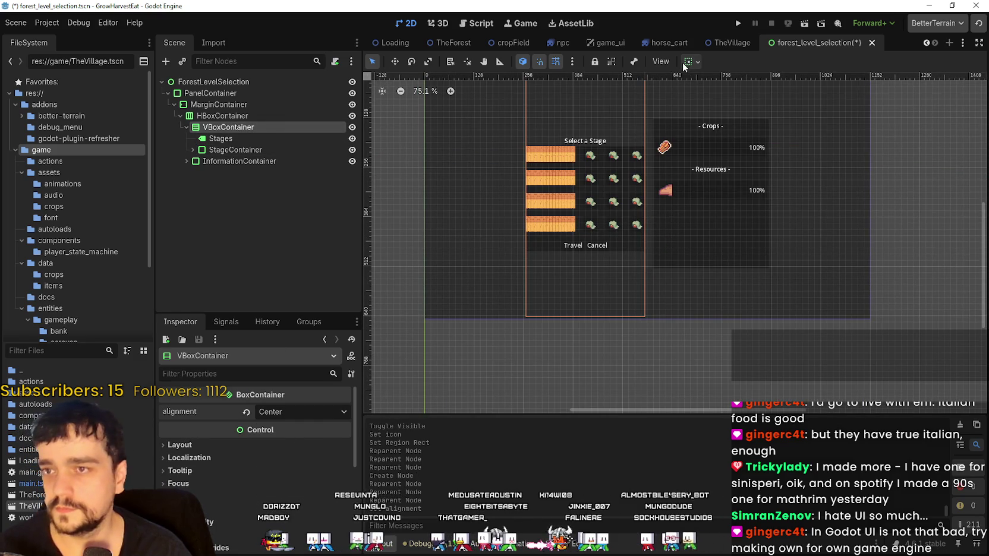
left_click(690, 62)
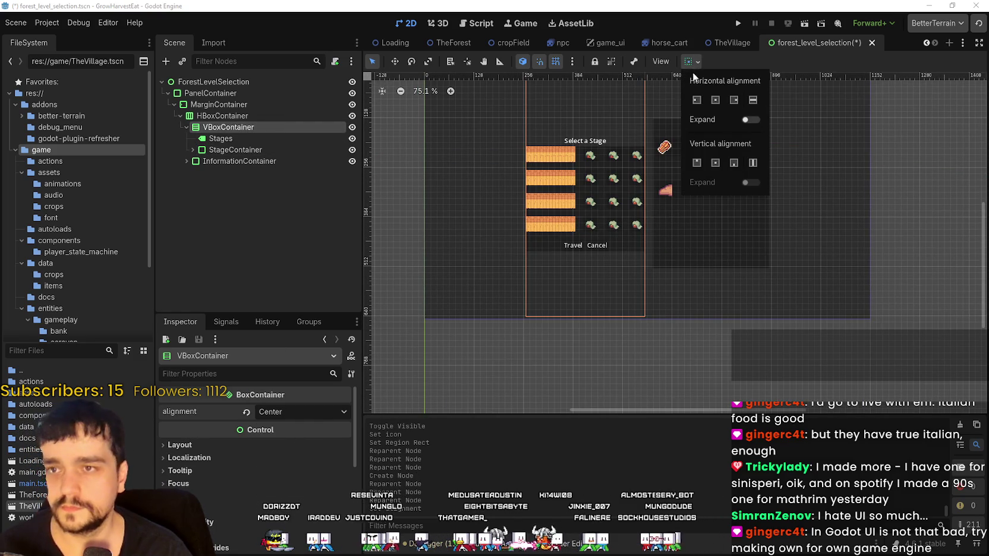
left_click(713, 166)
scroll(594, 191, "down", 2)
scroll(568, 218, "up", 5)
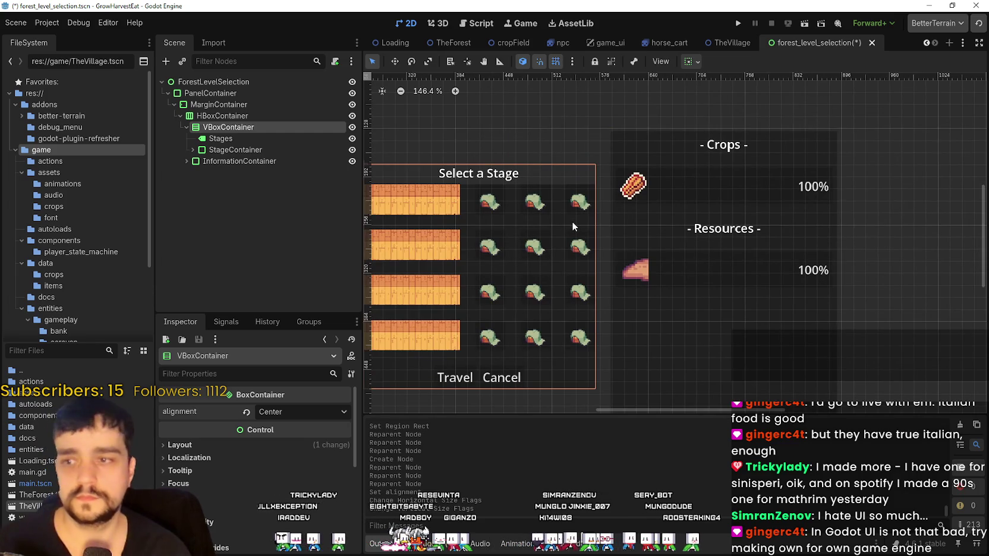
scroll(572, 222, "down", 1)
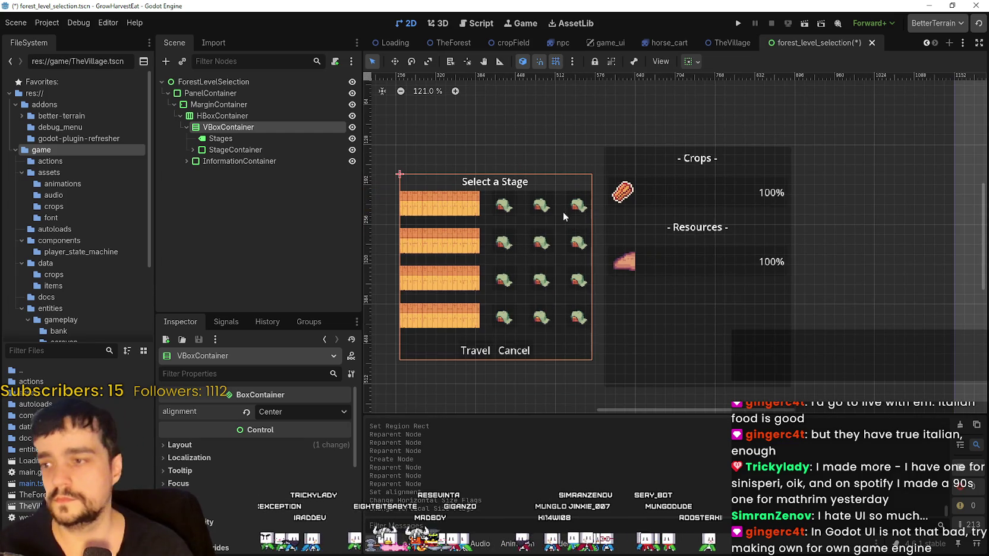
Rename the VBoxContainer to StageContainer
double_click(257, 127)
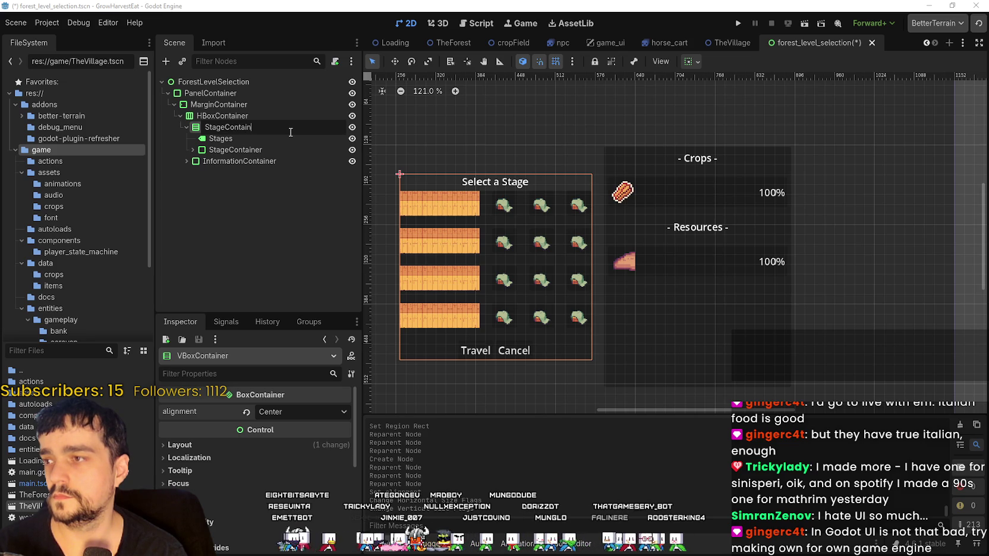
key("Return")
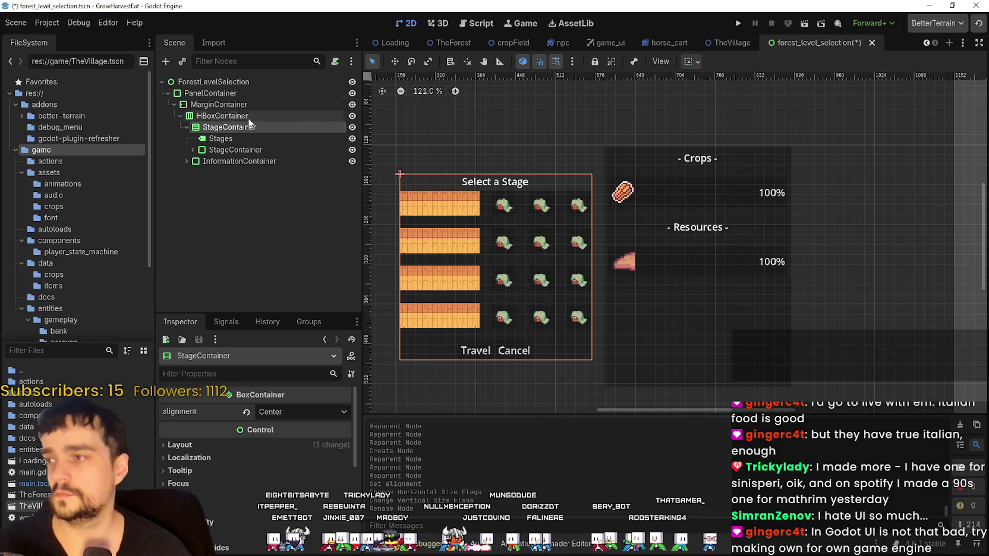
key("ctrl+minus")
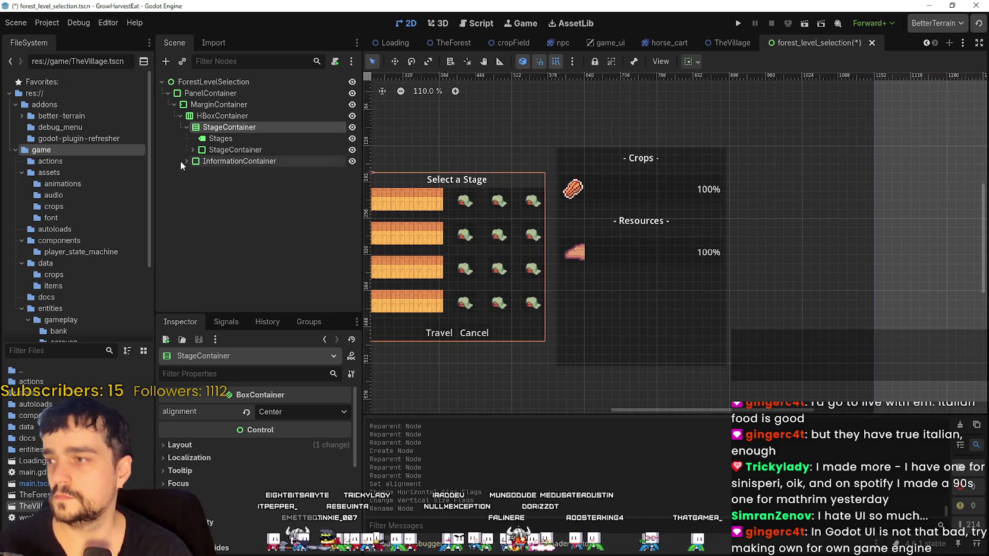
Collapse InformationContainer's children and re-expand HBoxContainer to show both containers side by side
left_click(186, 162)
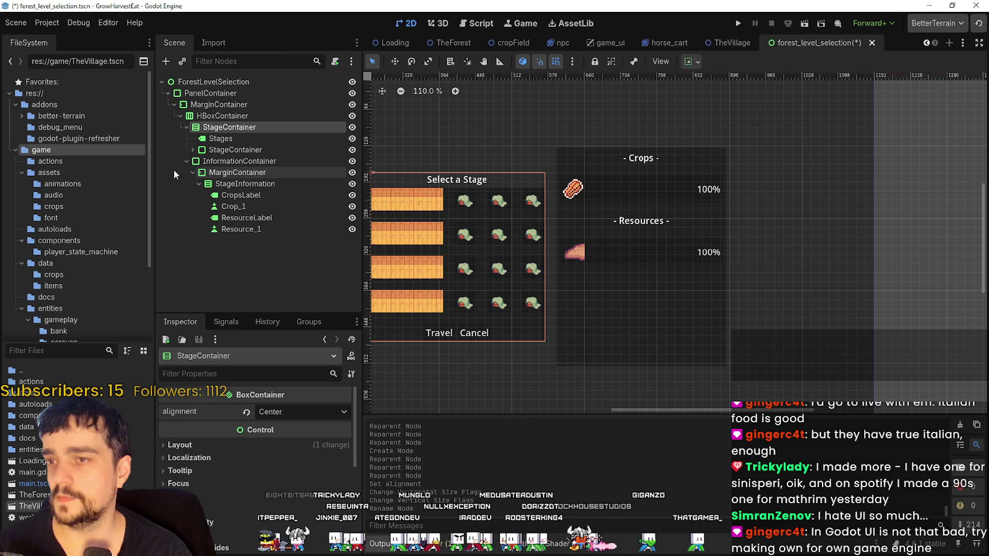
left_click(204, 160)
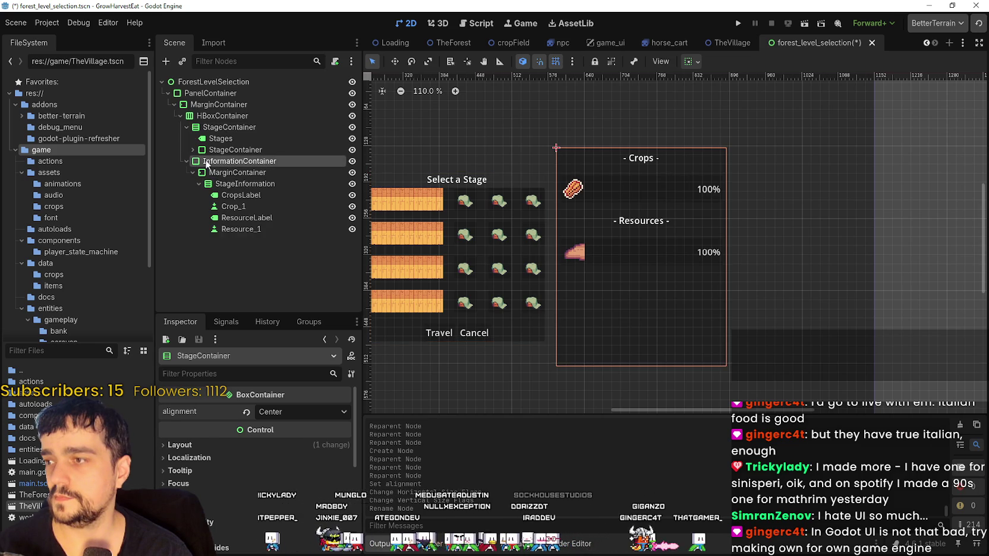
scroll(515, 214, "left", 2)
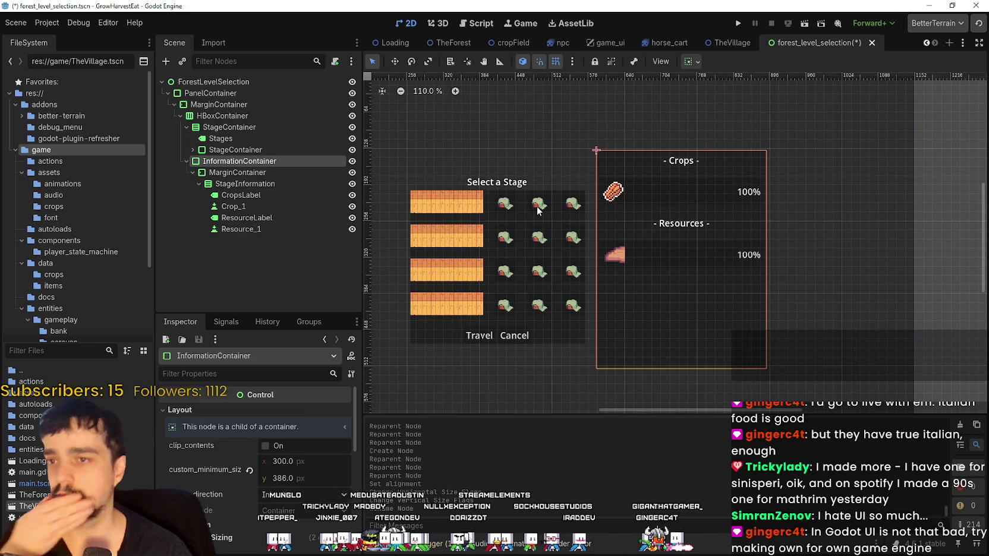
left_click(189, 161)
left_click(180, 116)
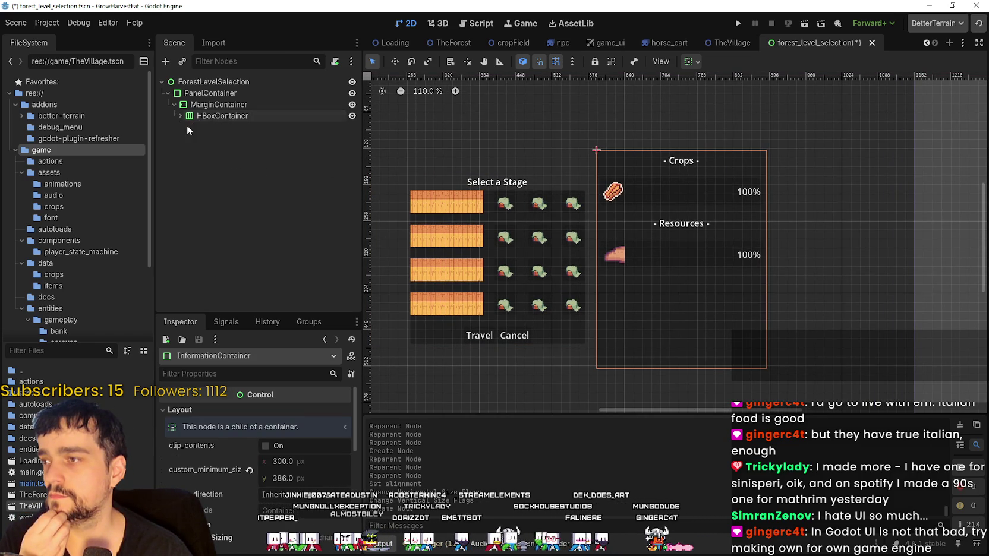
left_click(180, 116)
left_click(230, 127)
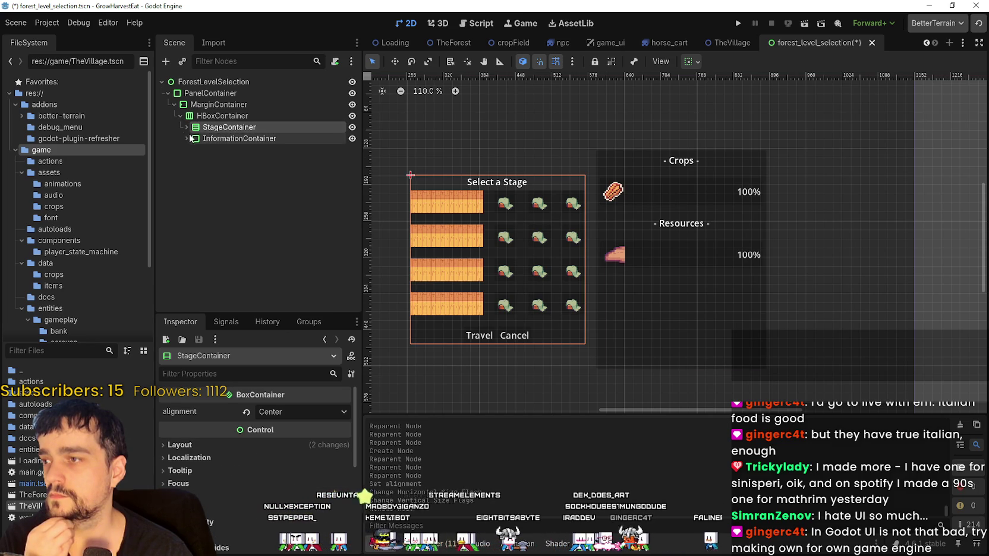
left_click(222, 116)
Add a VBoxContainer under HBoxContainer and move InformationContainer into it
right_click(221, 116)
left_click(275, 128)
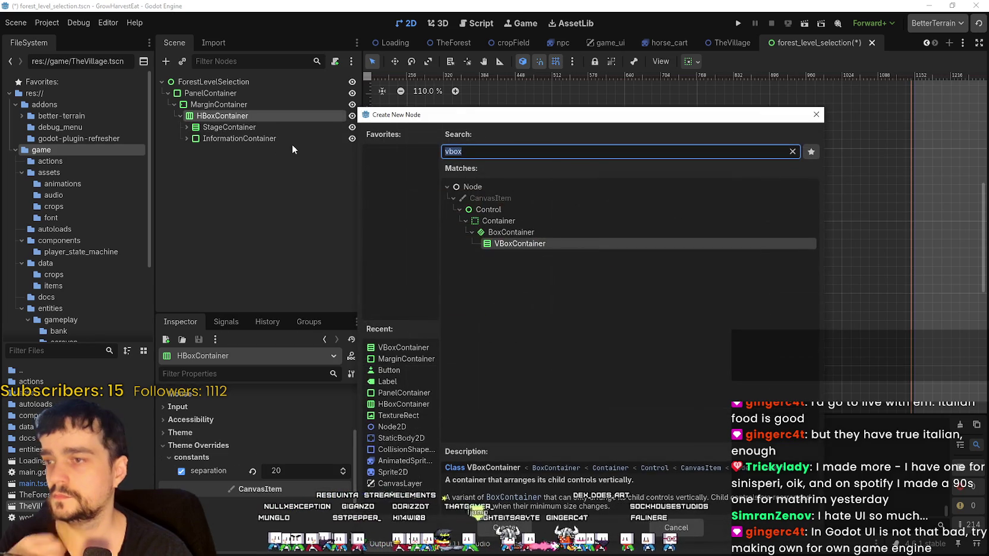
key("Return")
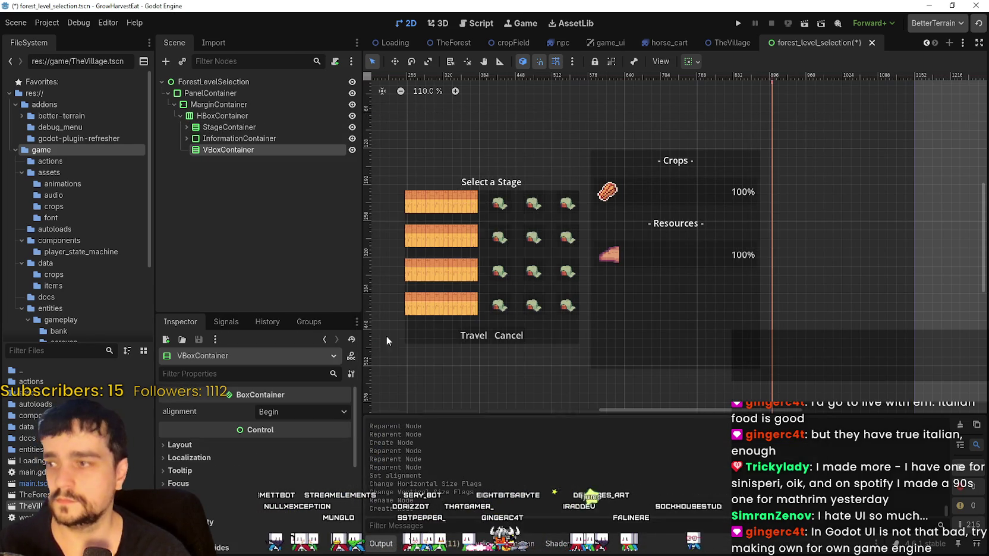
left_click(264, 141)
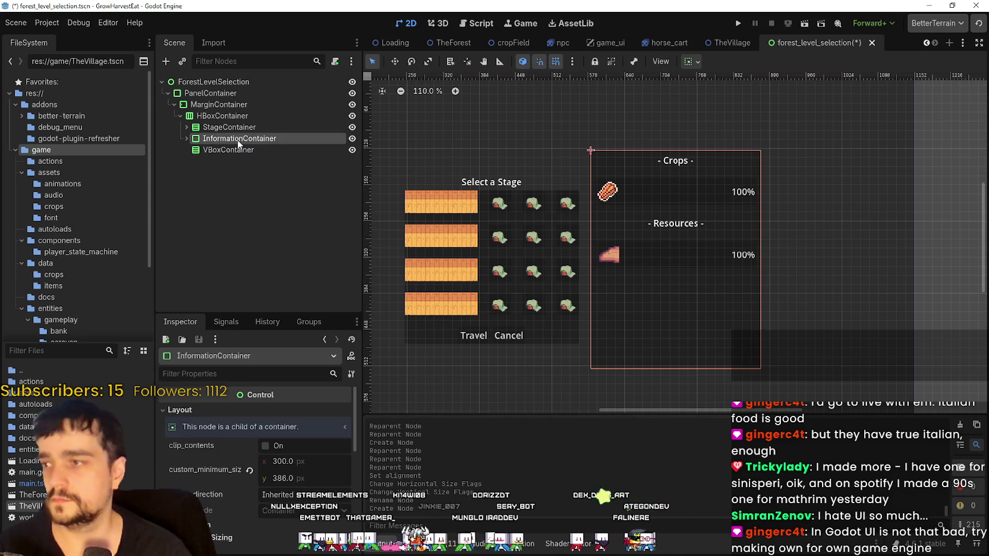
left_click_drag(255, 153, 238, 151)
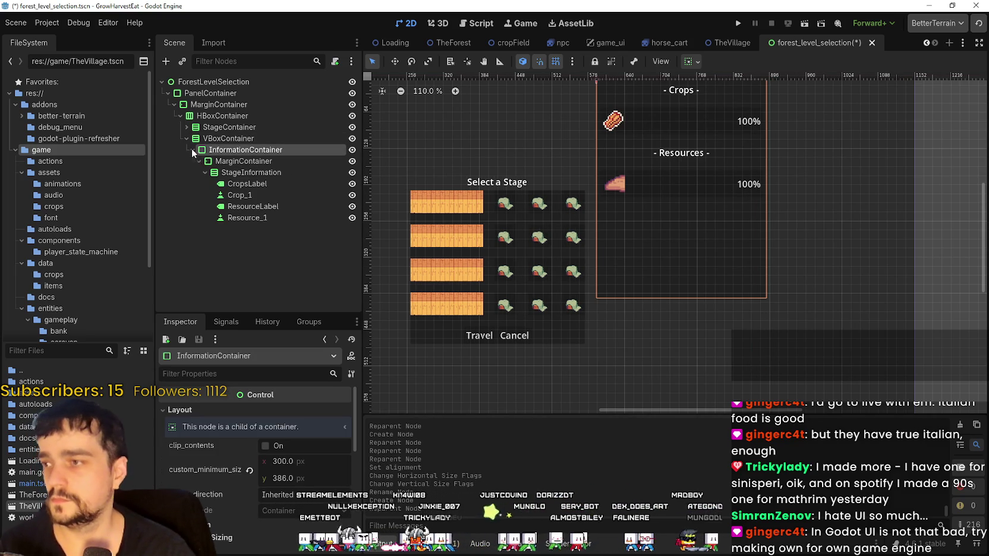
Copy the Stages label and paste it into the new VBoxContainer above InformationContainer
left_click(243, 174)
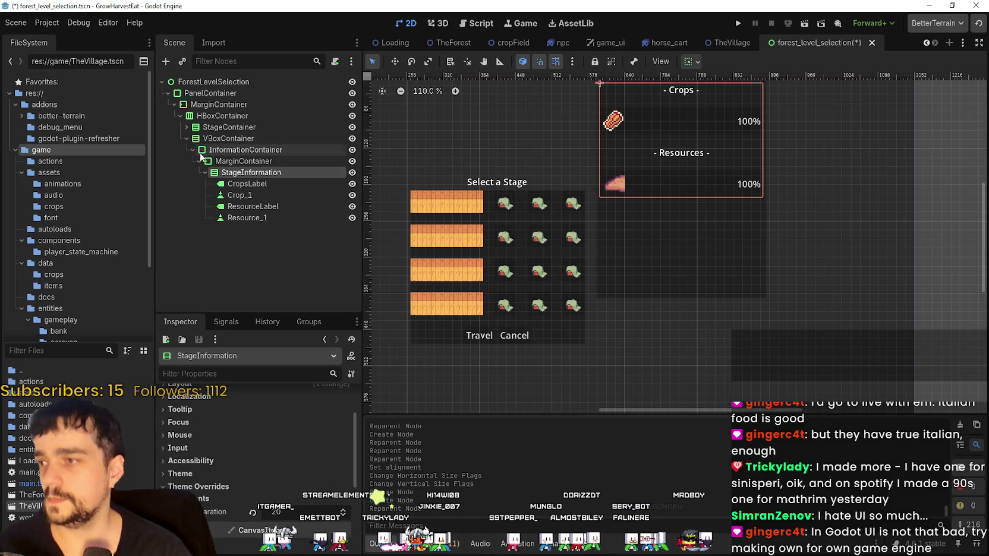
left_click(223, 138)
left_click(186, 128)
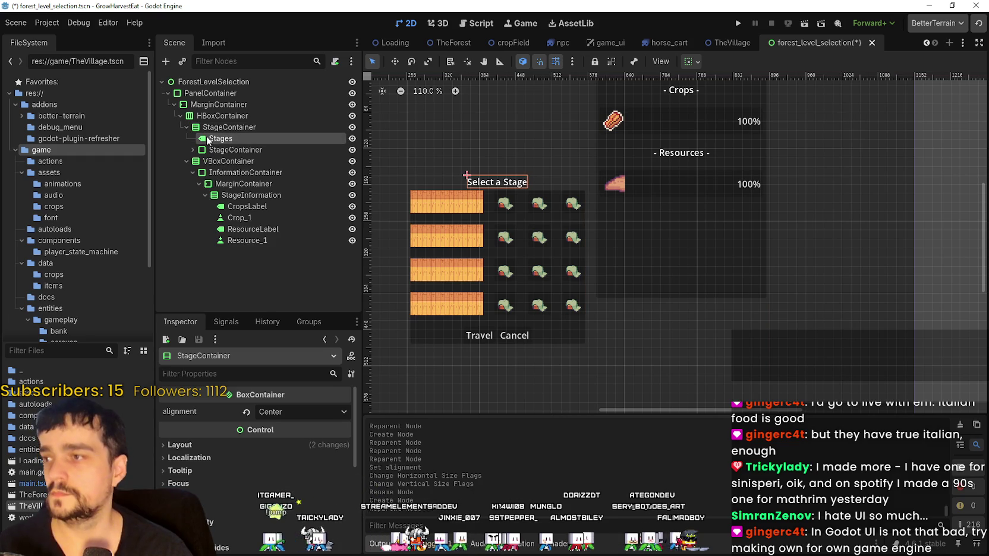
right_click(217, 139)
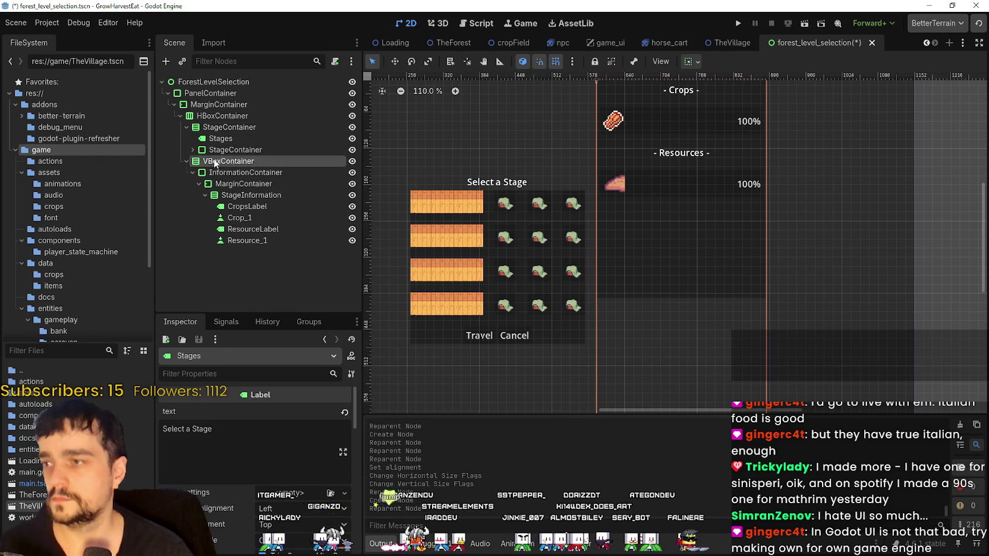
right_click(217, 160)
left_click(280, 233)
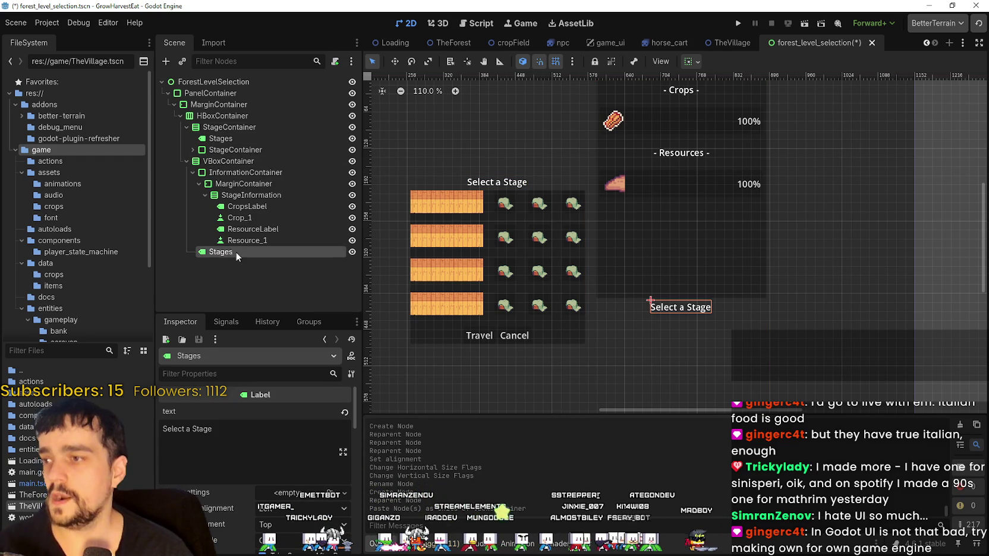
mouse_move(235, 251)
left_mouse_down()
mouse_move(255, 181)
mouse_move(249, 172)
left_mouse_up()
Rename the pasted label to Informations
left_click(192, 184)
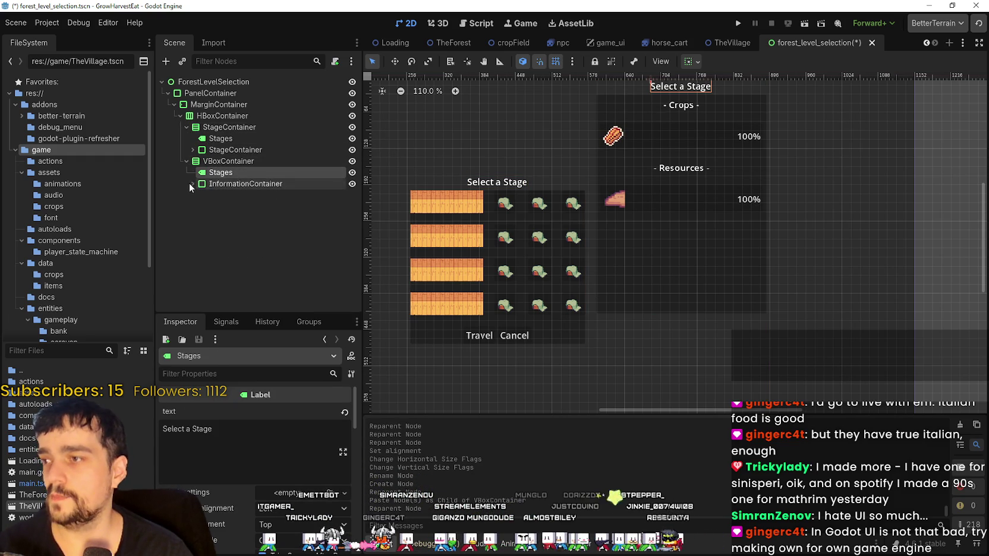
double_click(285, 173)
type("I")
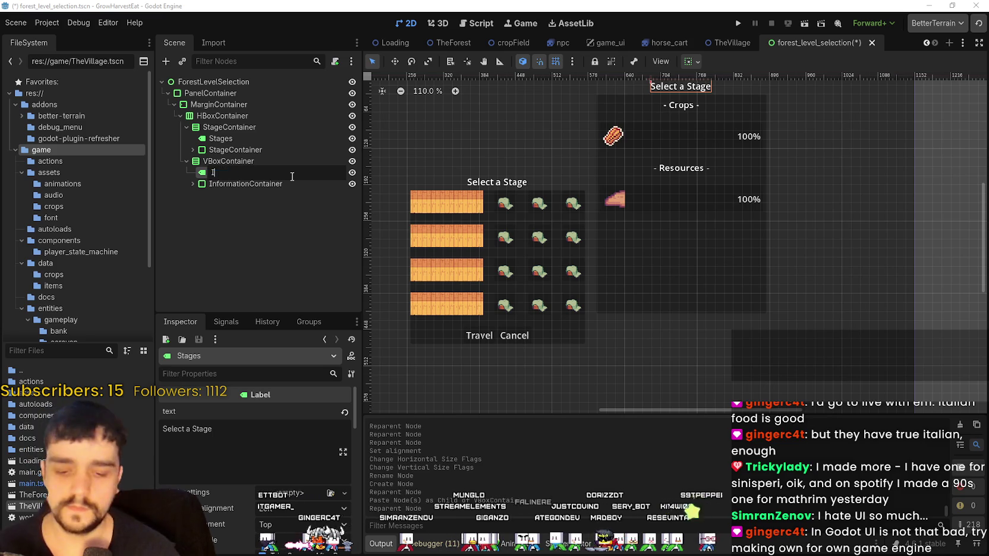
type("s")
key("Return")
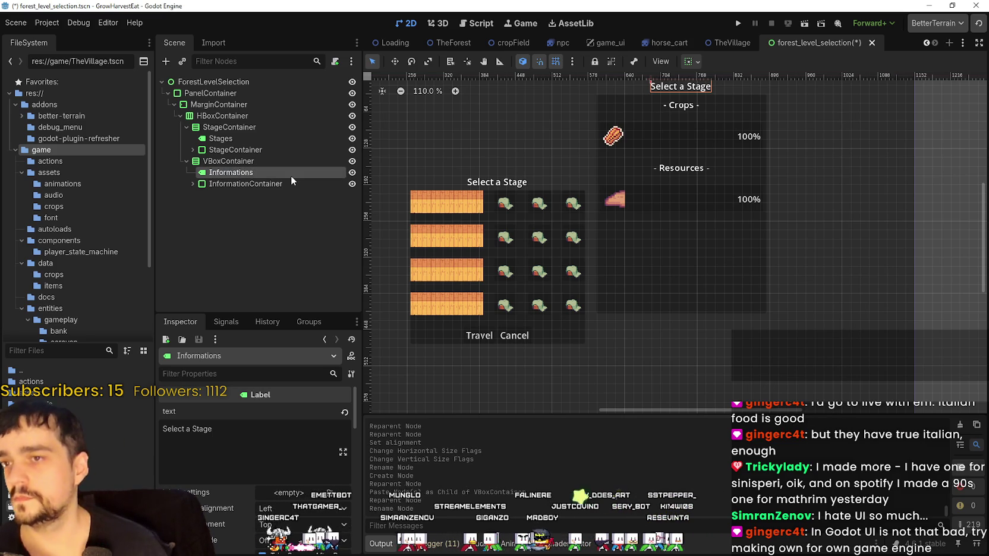
Set the label's text to 'Stage 0 - The Search for Wheat'
left_click(230, 435)
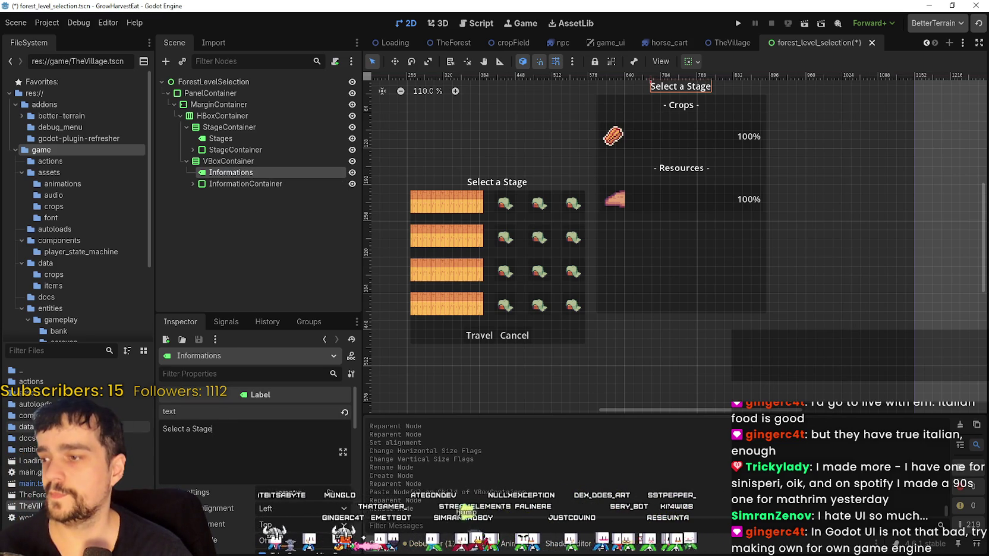
key("ctrl+a")
type("Stage")
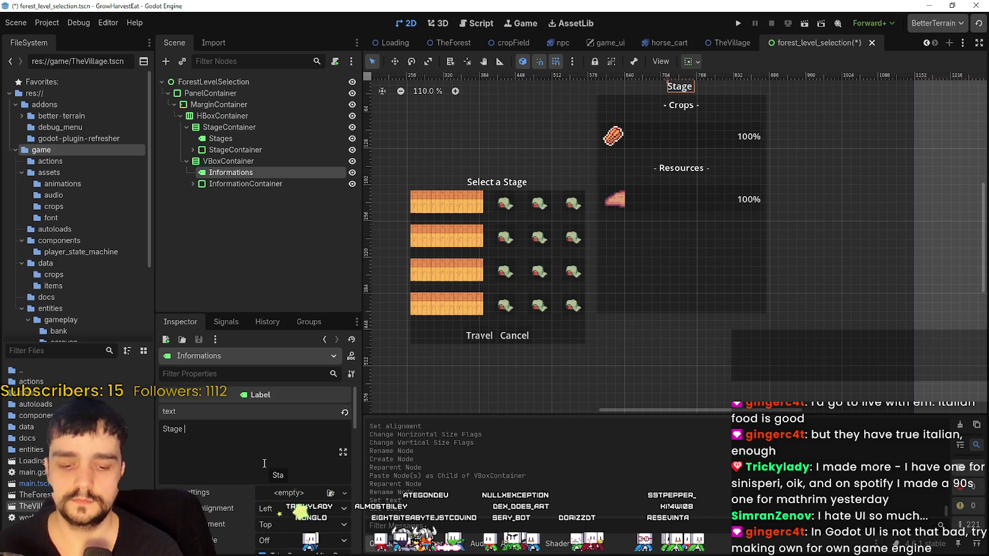
type(" 0 - ")
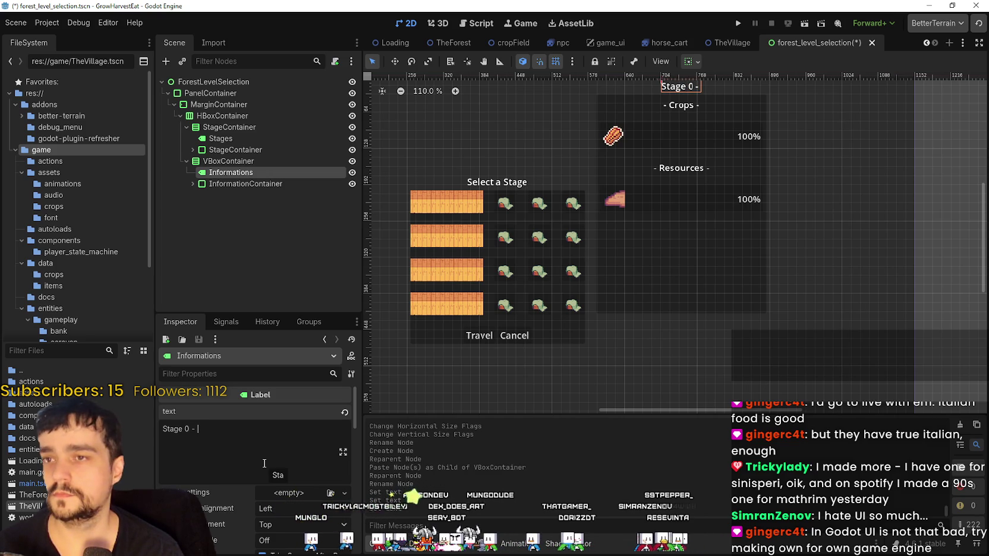
type("The")
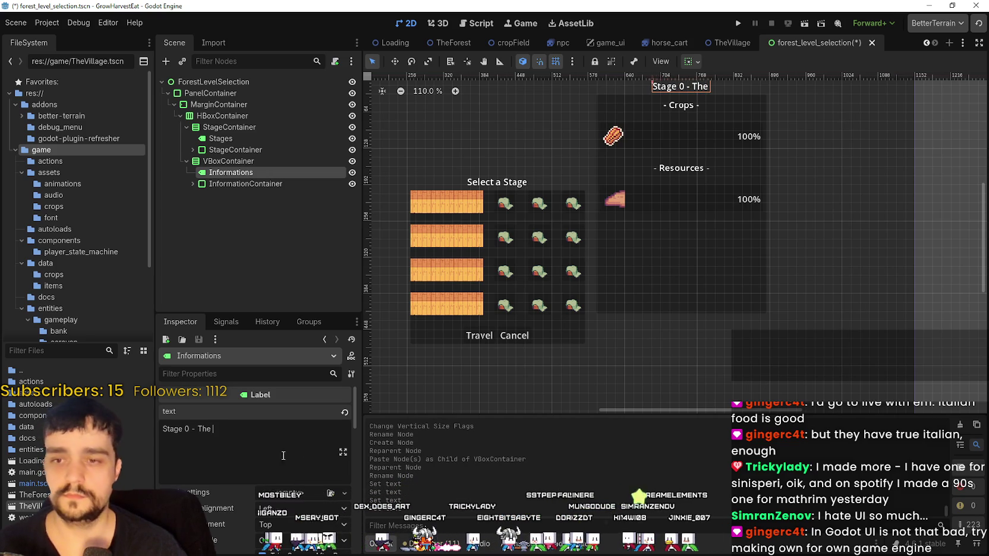
scroll(595, 357, "up", 3)
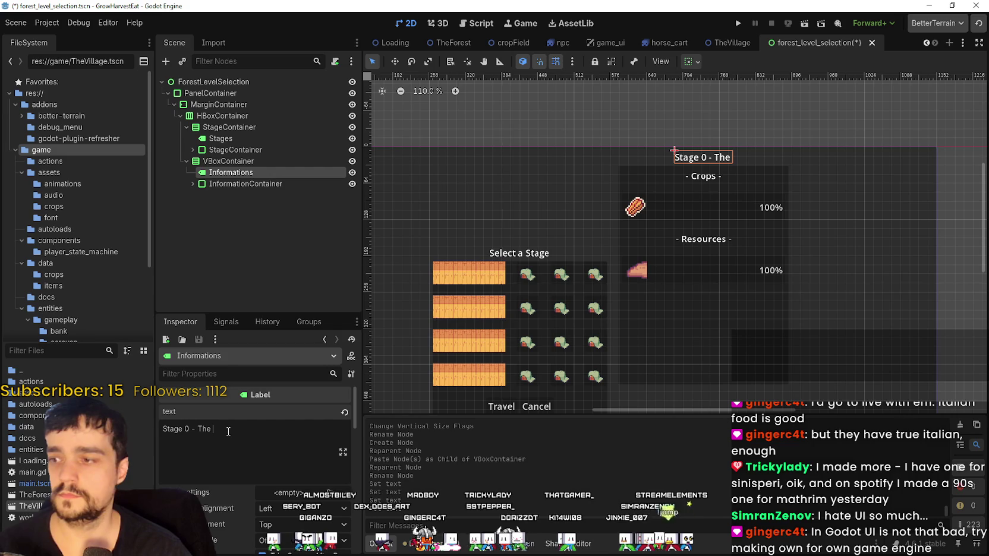
type("Search fo")
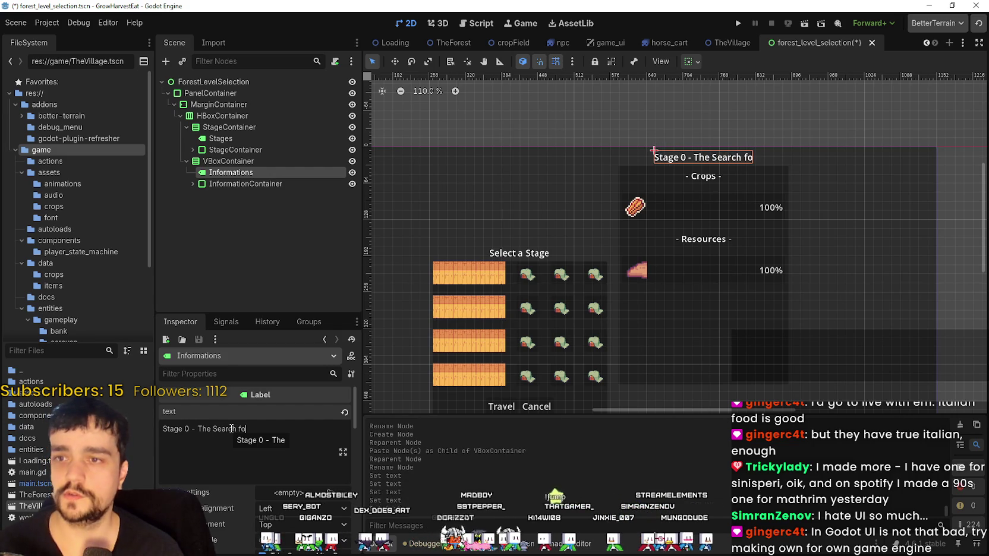
type("r We")
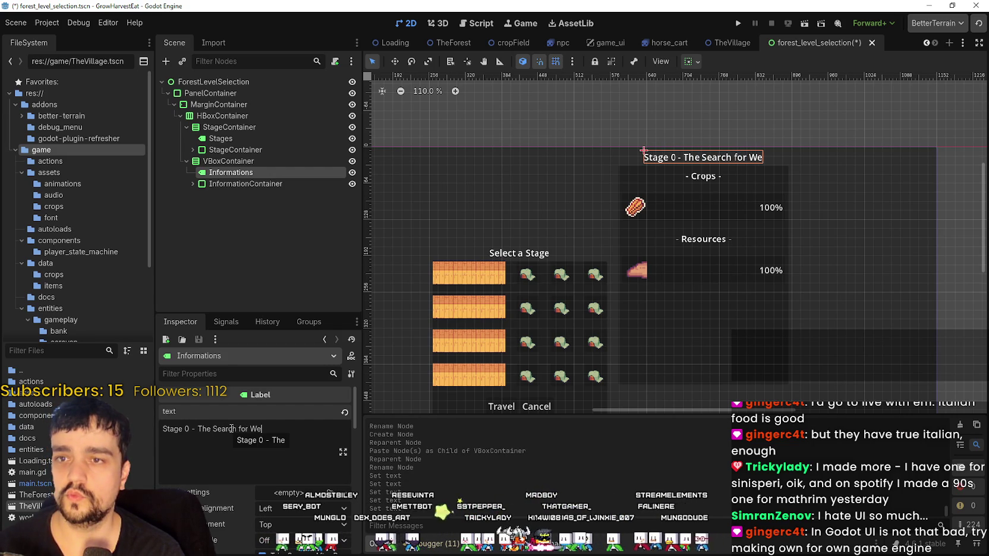
type("al")
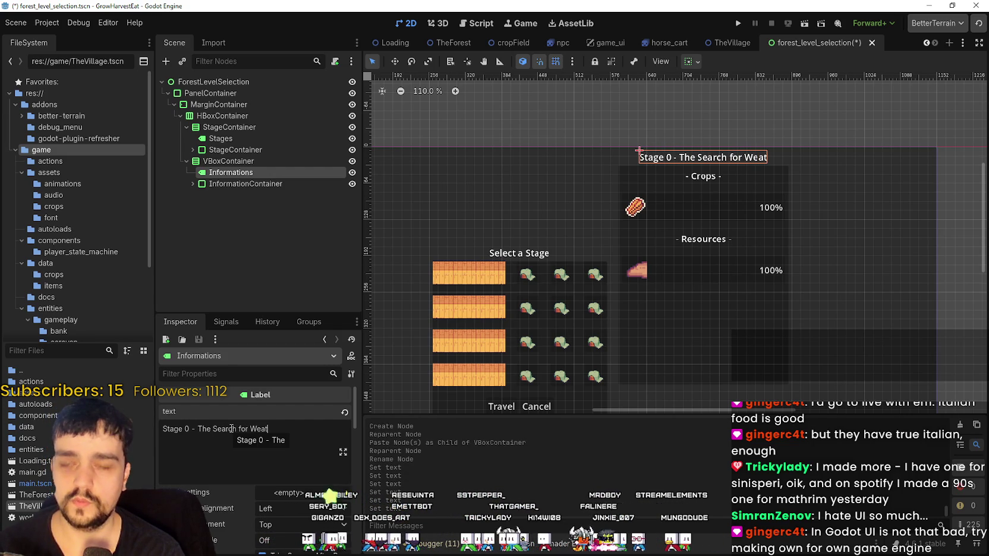
key("BackSpace")
key("BackSpace")
key("BackSpace")
type("heat")
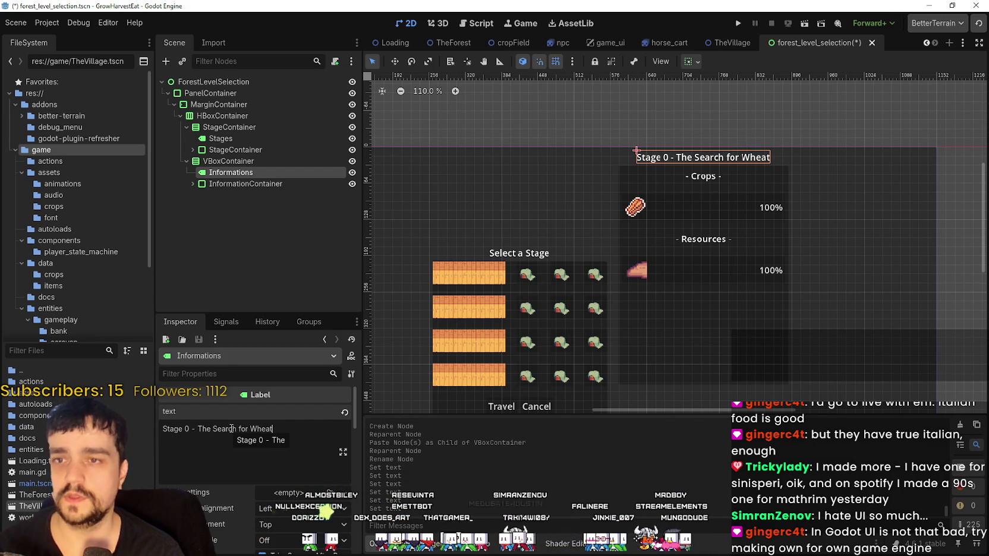
Center the info column's VBoxContainer alignment, adjust its horizontal and vertical size flags, and save
left_click(240, 184)
left_click(245, 163)
left_click(278, 412)
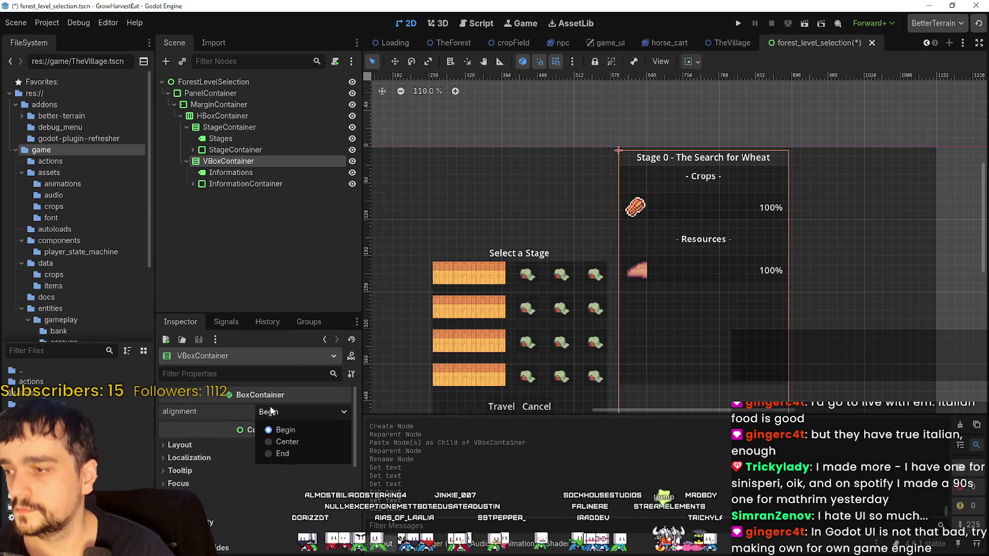
left_click(279, 438)
scroll(676, 174, "down", 1)
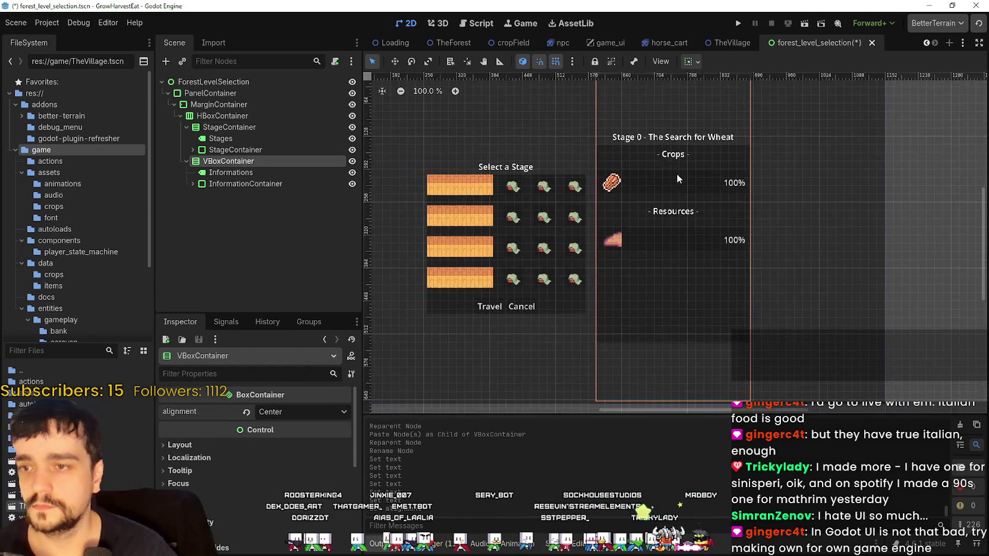
left_click(691, 61)
left_click(715, 100)
left_click(715, 162)
left_click(639, 297)
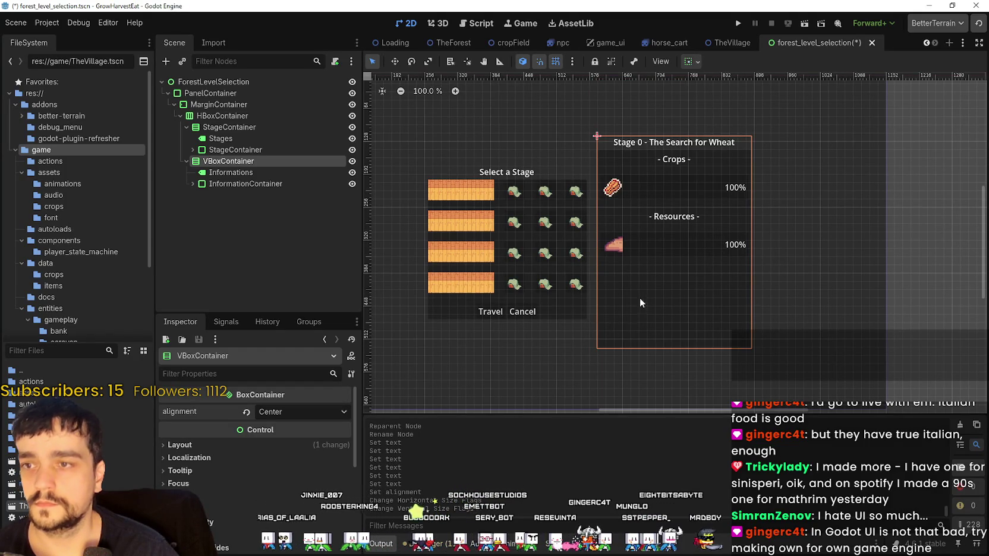
left_click_drag(640, 297, 707, 264)
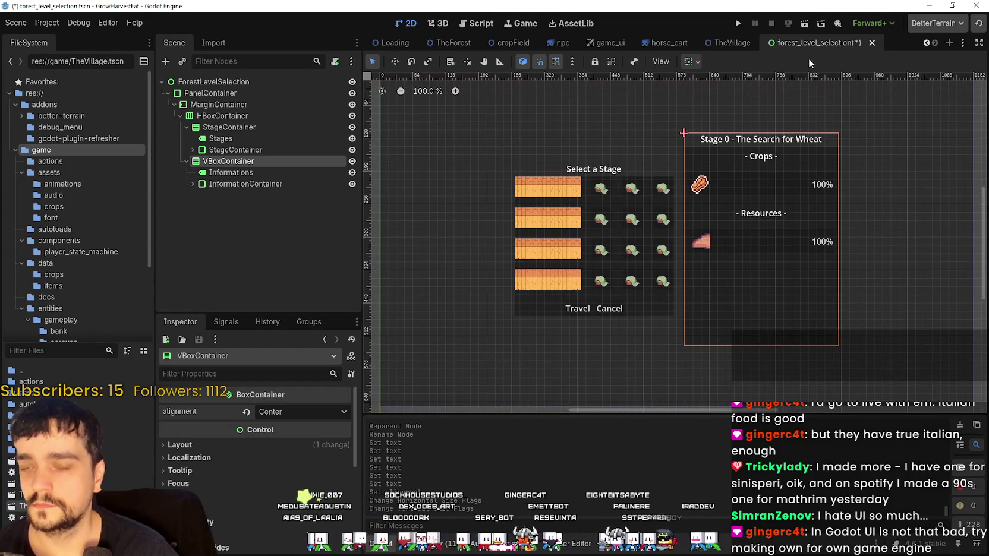
key("ctrl+s")
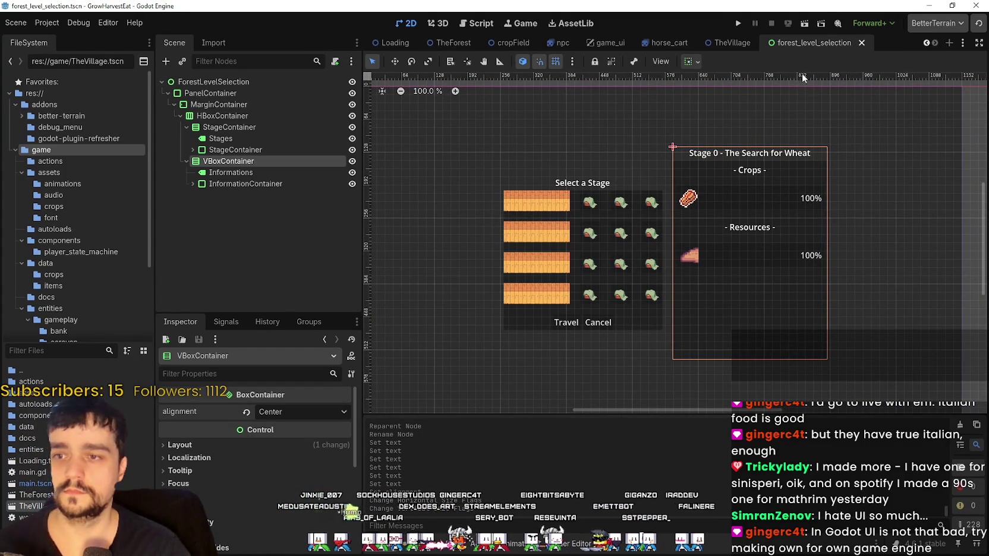
left_click(804, 22)
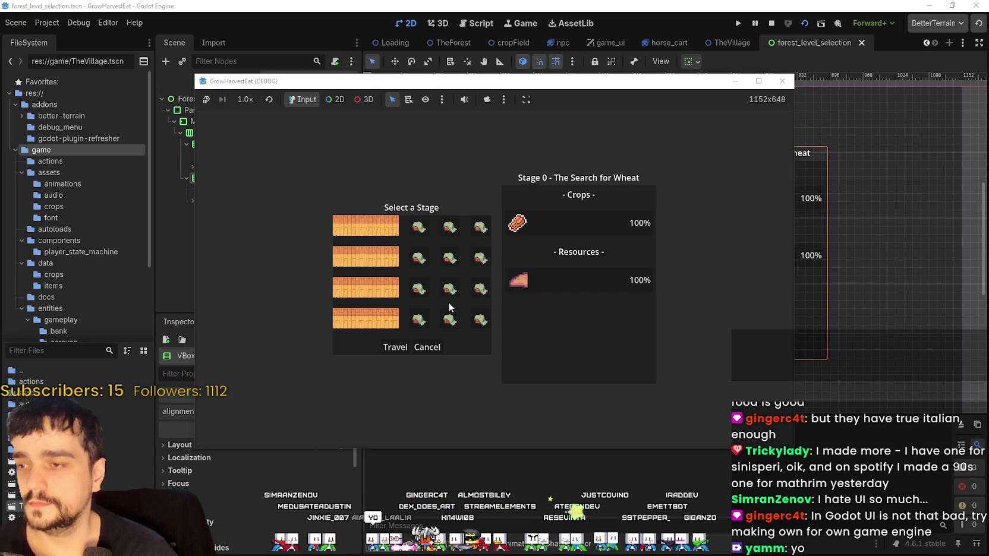
left_click(758, 81)
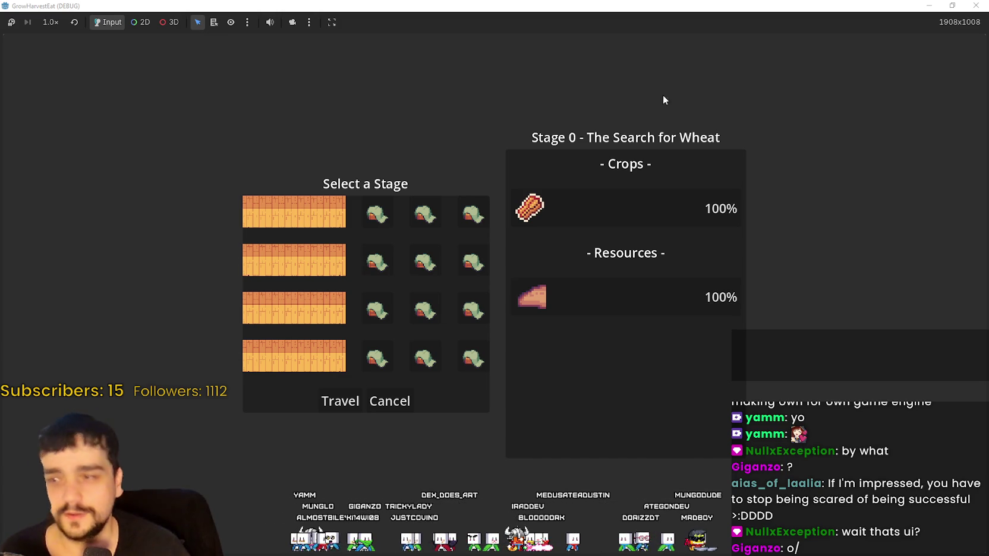
left_click_drag(612, 5, 622, 73)
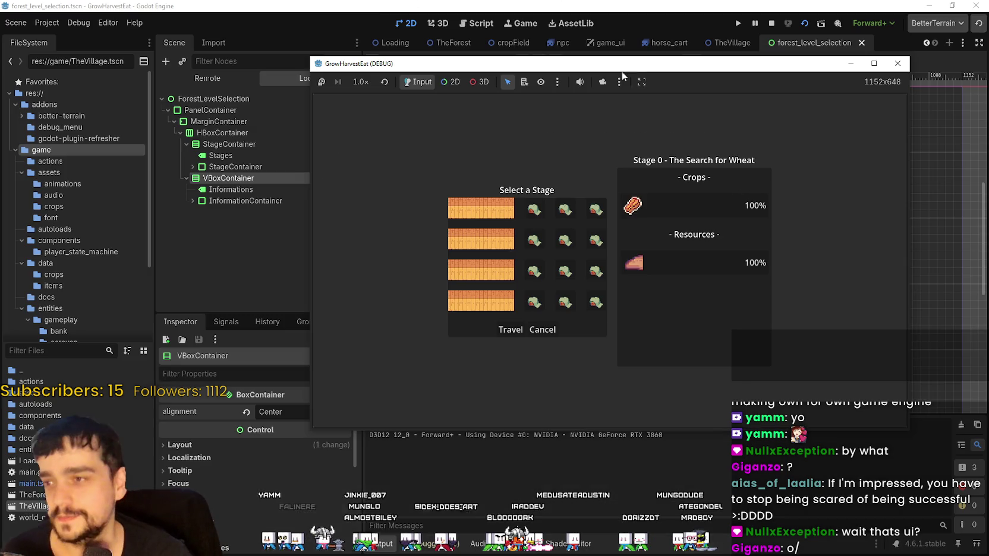
Stop the game and move SelectionConfirmation out of the stage list to below the inner StageContainer
left_click(897, 63)
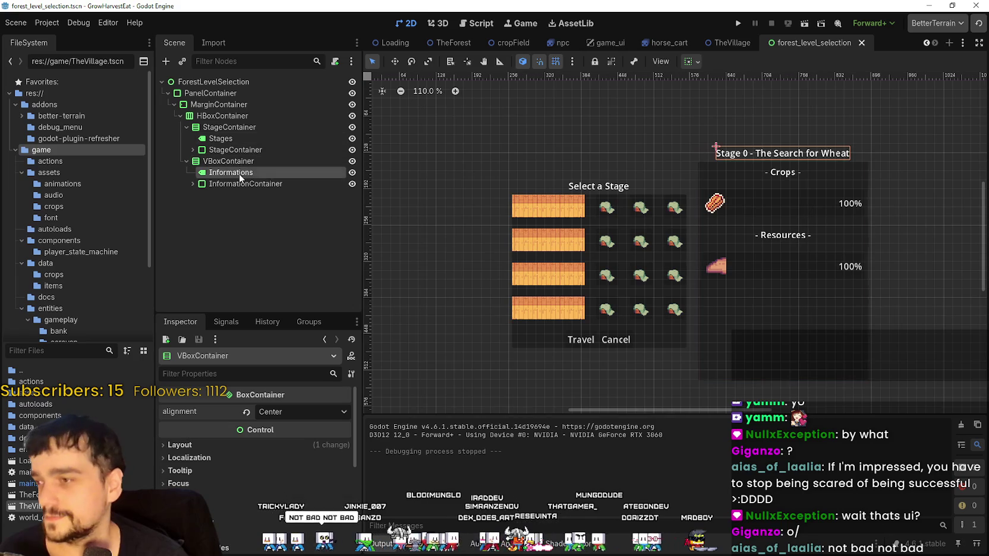
left_click(239, 184)
left_click(222, 138)
left_click(229, 150)
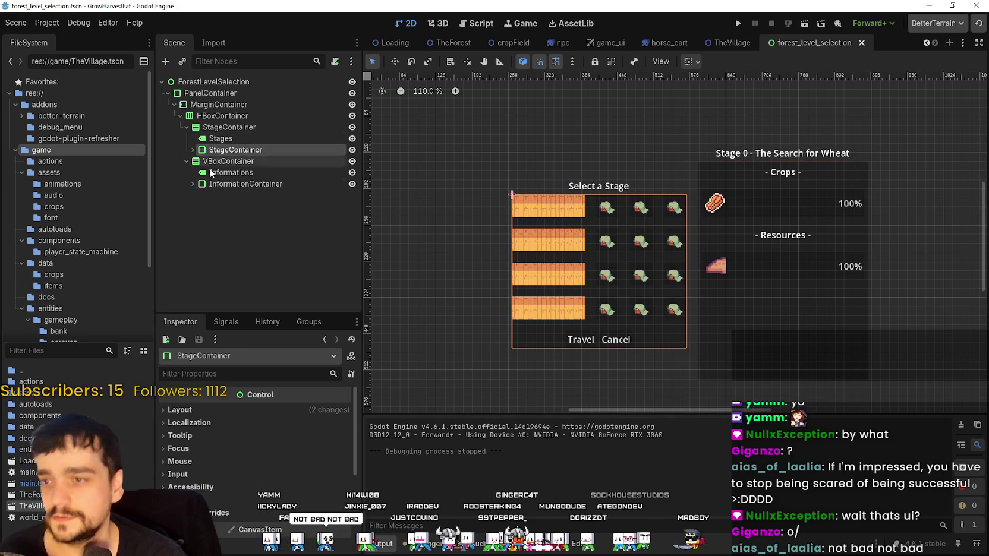
left_click(192, 150)
left_click(240, 264)
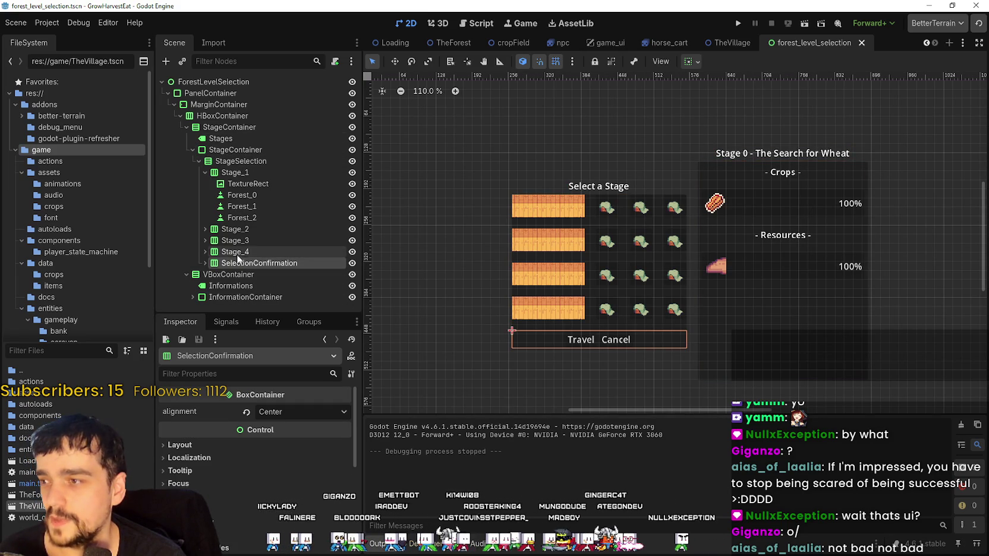
mouse_move(242, 257)
left_mouse_down()
mouse_move(237, 142)
mouse_move(219, 166)
left_mouse_up()
left_click(192, 161)
Save the scene, run it to test the layout, and reselect the inner StageContainer
scroll(650, 296, "down", 3)
scroll(649, 293, "up", 4)
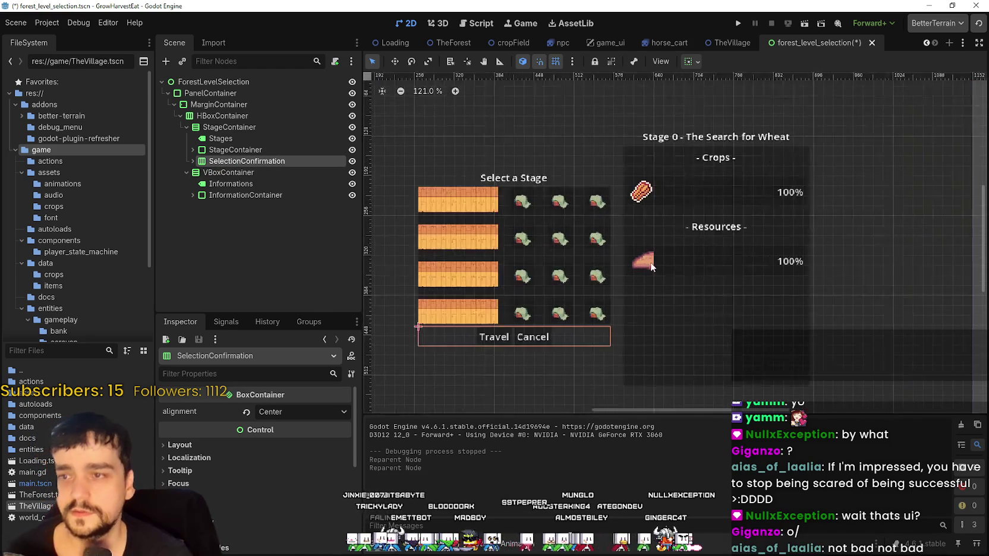
key("ctrl+s")
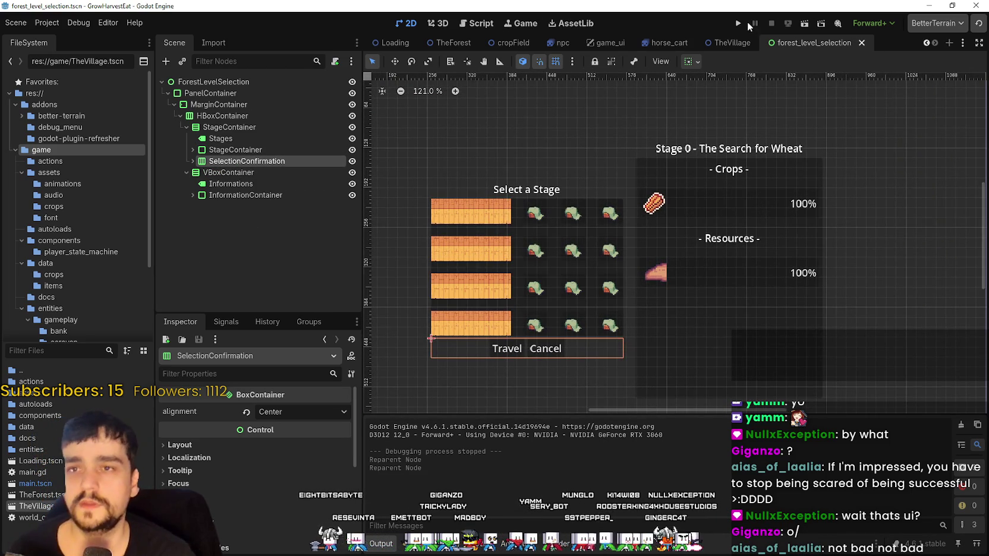
left_click(805, 25)
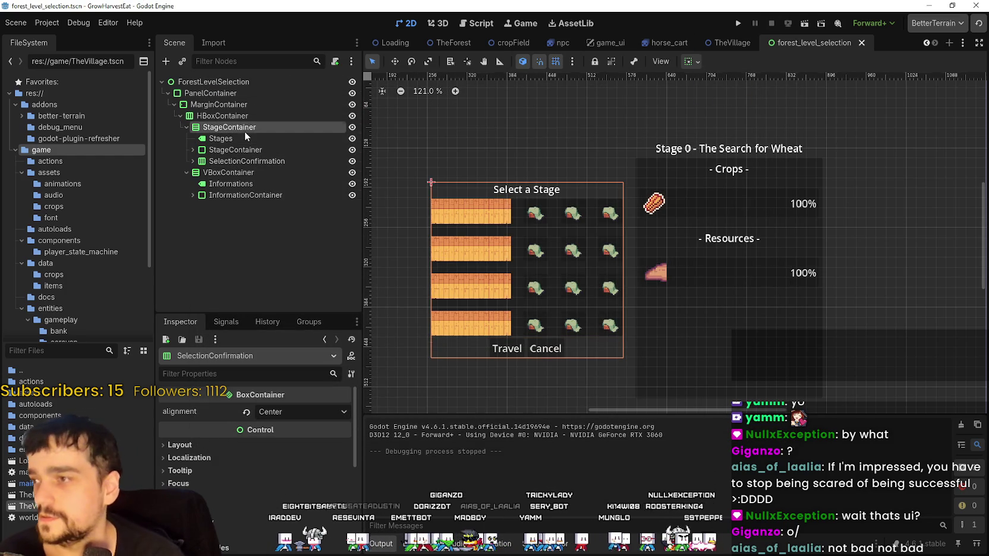
left_click(238, 150)
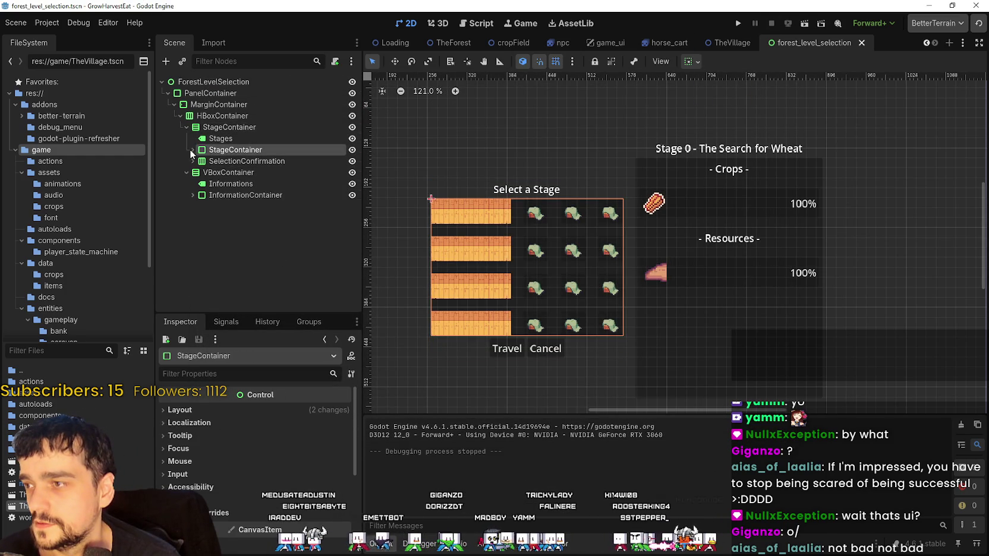
left_click(193, 149)
left_click(192, 150)
Add a MarginContainer child to StageContainer and nest StageSelection inside it
left_click(193, 150)
right_click(221, 152)
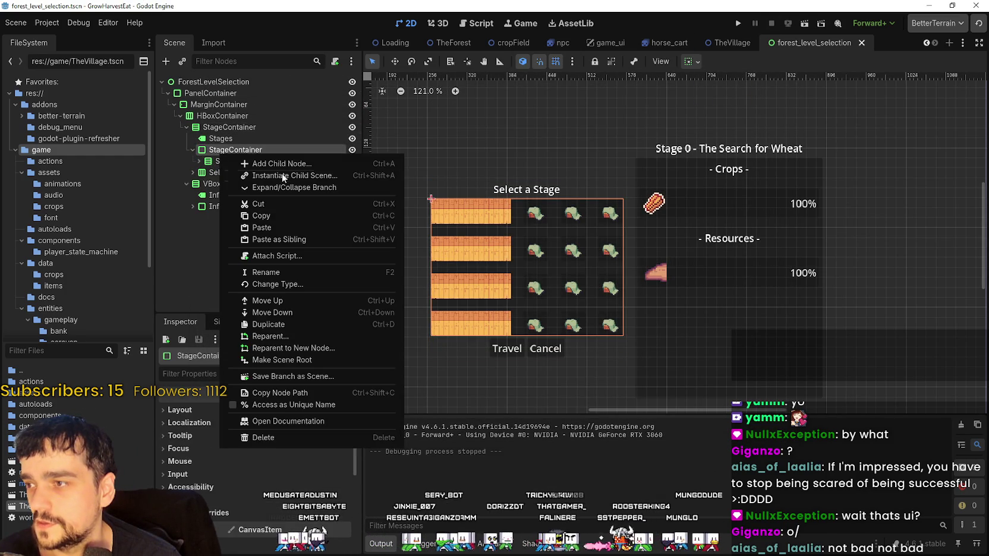
left_click(291, 166)
type("mar")
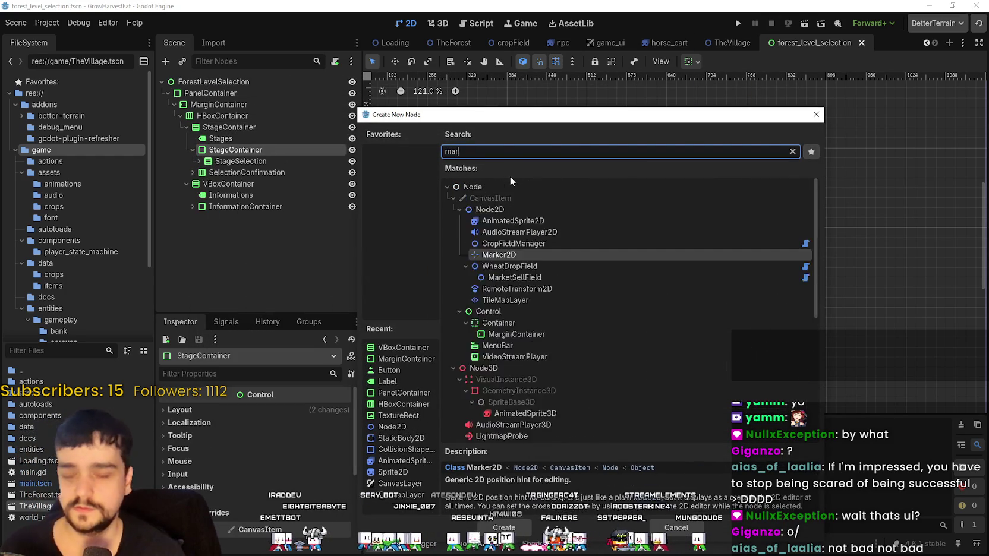
type("gin")
key("Escape")
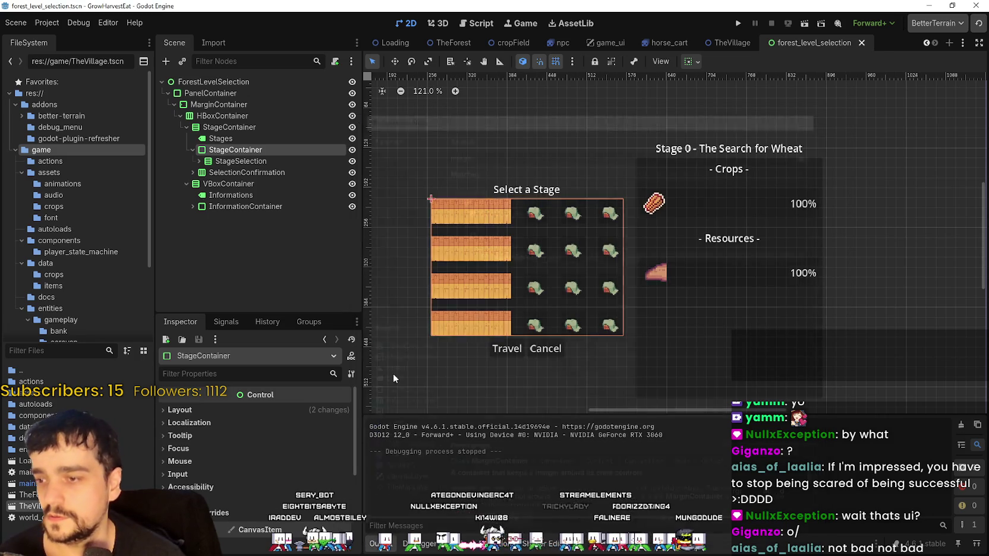
mouse_move(238, 172)
left_mouse_down()
mouse_move(253, 165)
mouse_move(228, 158)
mouse_move(257, 169)
mouse_move(249, 161)
left_mouse_up()
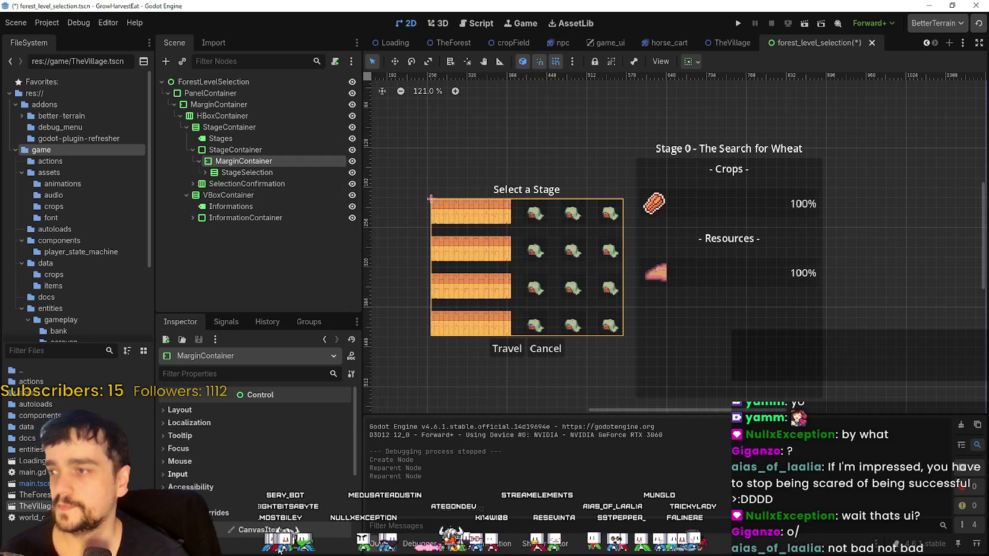
Enable the MarginContainer's left, top, right and bottom margin overrides and set each to 6
scroll(350, 472, "down", 3)
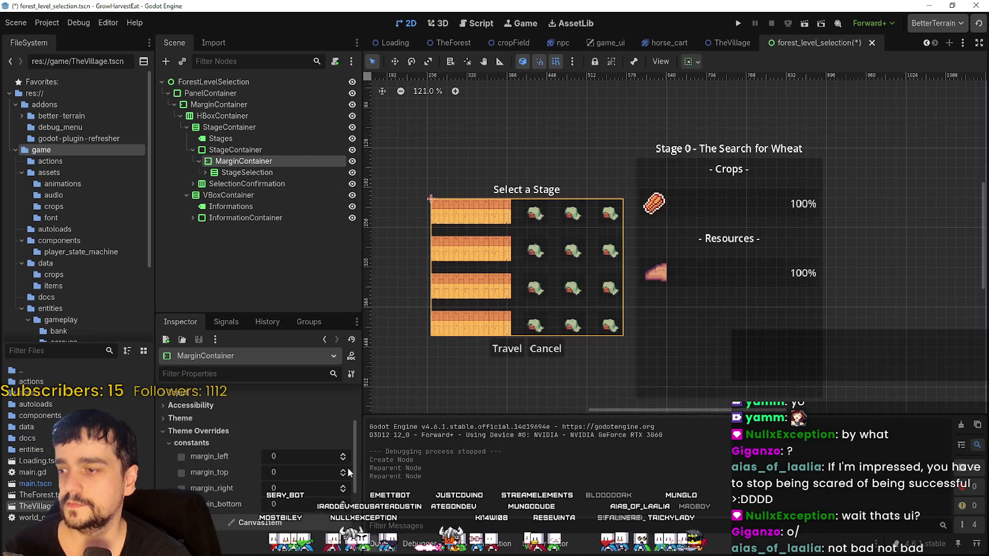
left_click(344, 456)
left_click(343, 456)
left_click(344, 456)
left_click(344, 456)
left_click(343, 456)
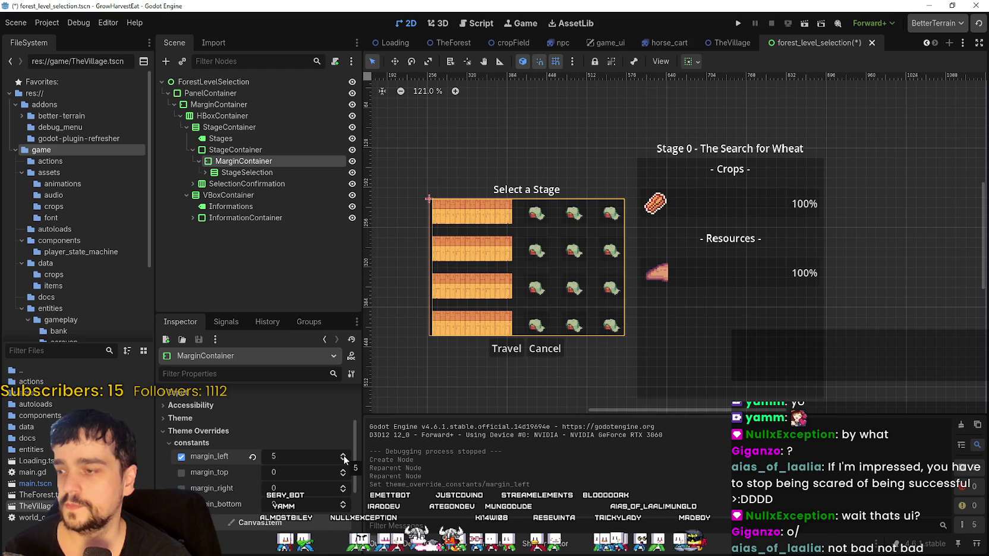
left_click(344, 456)
left_click(343, 471)
left_click(344, 471)
left_click(344, 471)
left_click(344, 471)
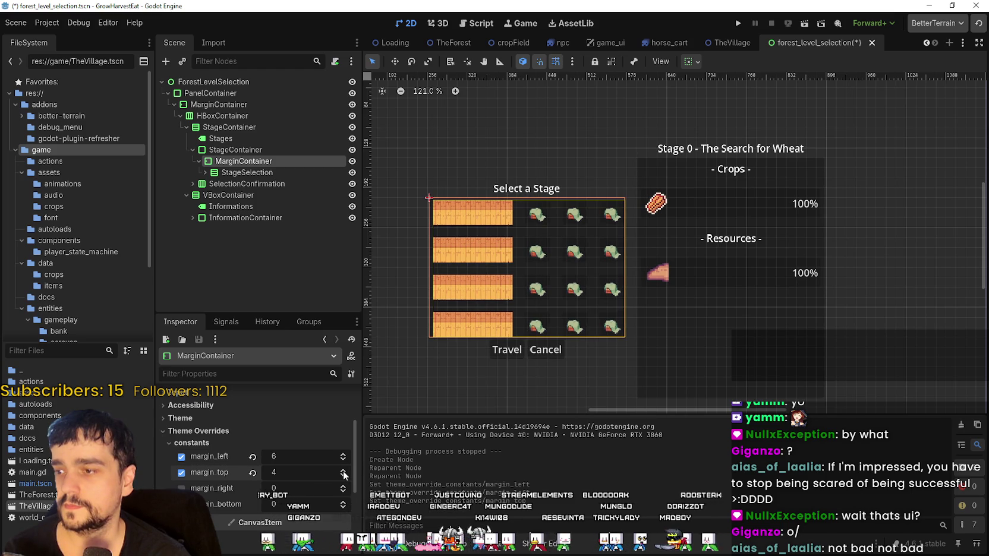
left_click(343, 471)
left_click(343, 471)
left_click(344, 487)
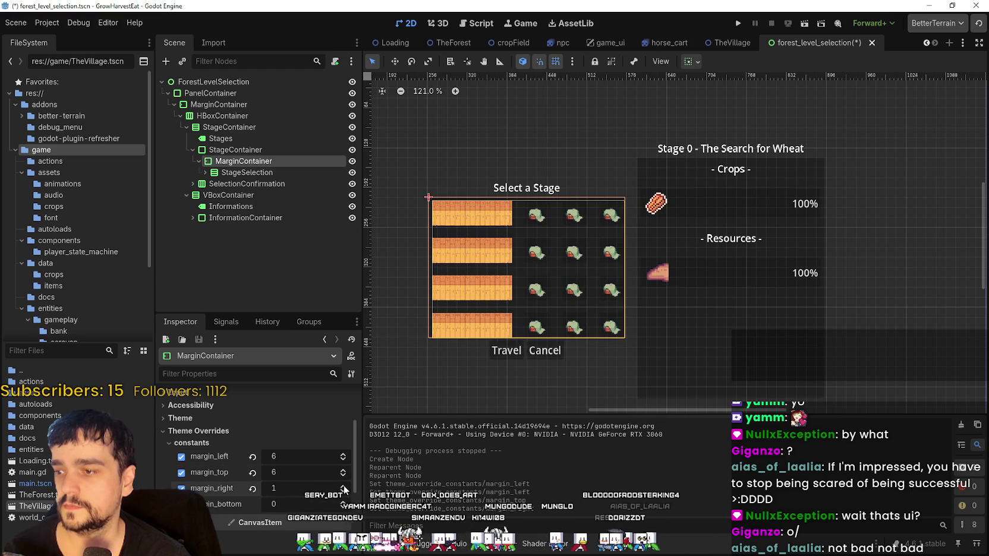
left_click(343, 487)
left_click(344, 487)
left_click(343, 488)
left_click(344, 487)
left_click(344, 488)
left_click(343, 504)
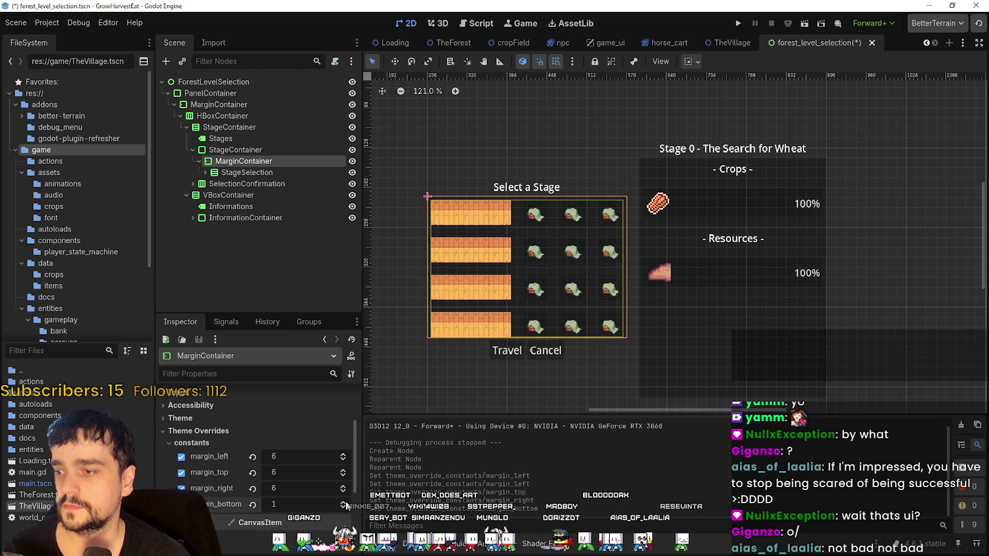
left_click(345, 503)
left_click(344, 502)
left_click(345, 502)
left_click(344, 502)
left_click(344, 502)
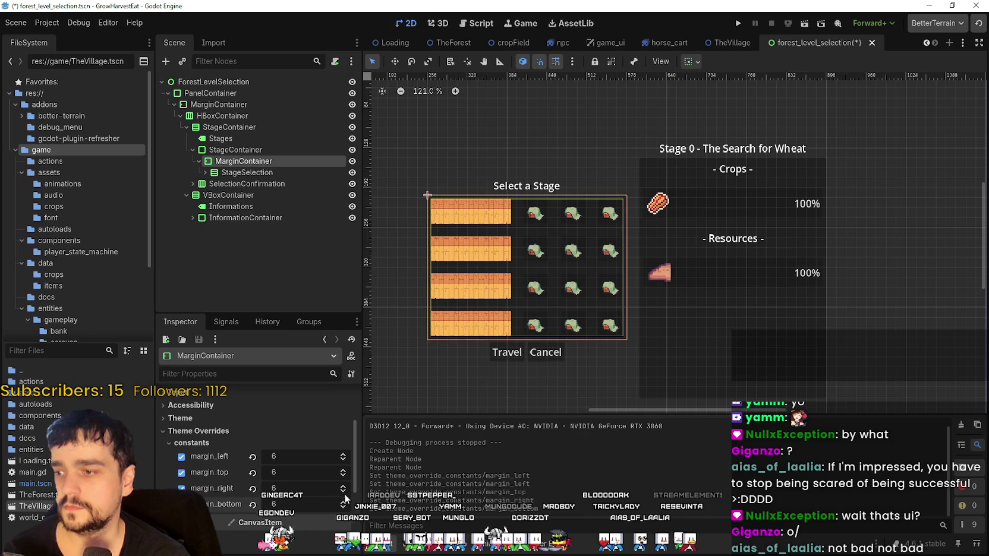
Run the scene, review the padded stage grid in the maximized game window, then restore it
left_click(806, 24)
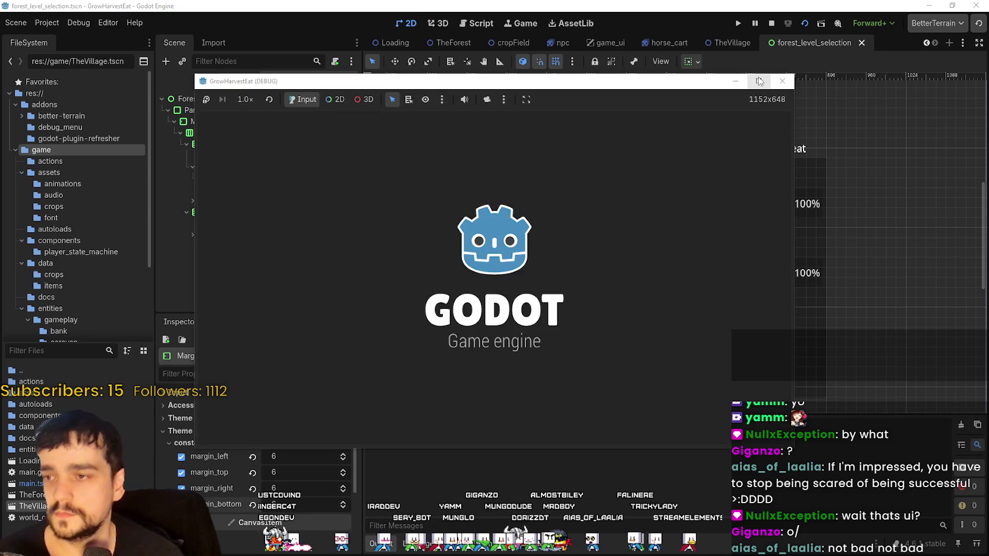
left_click(759, 82)
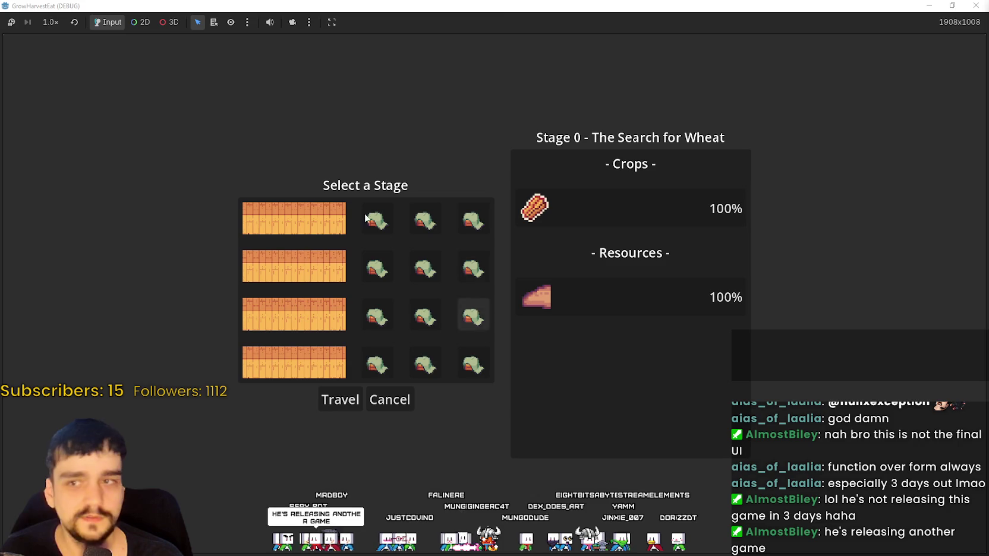
double_click(551, 6)
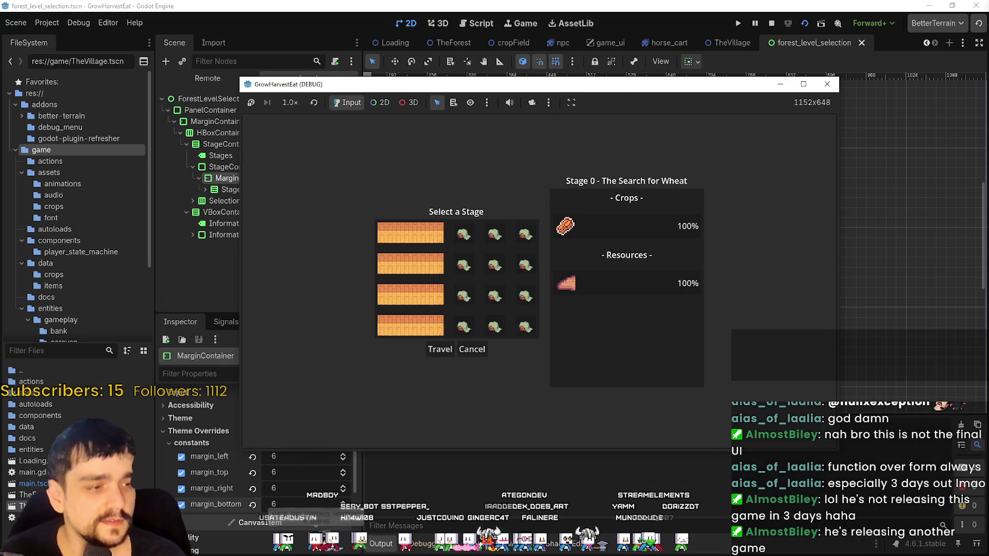
Switch to Steam, return to the MR FARMBOY store page and maximize the window to browse it
key("alt+Tab")
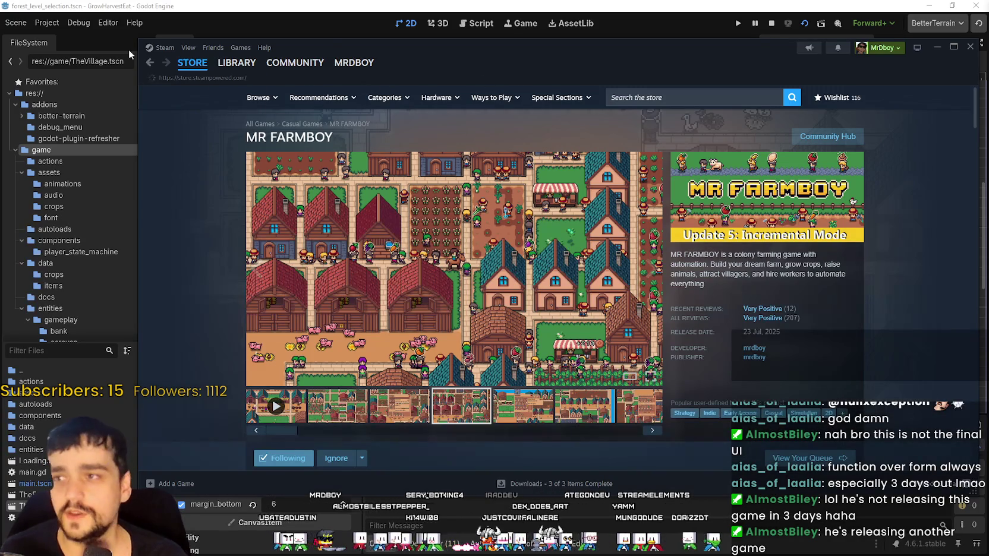
left_click(152, 63)
left_click(166, 62)
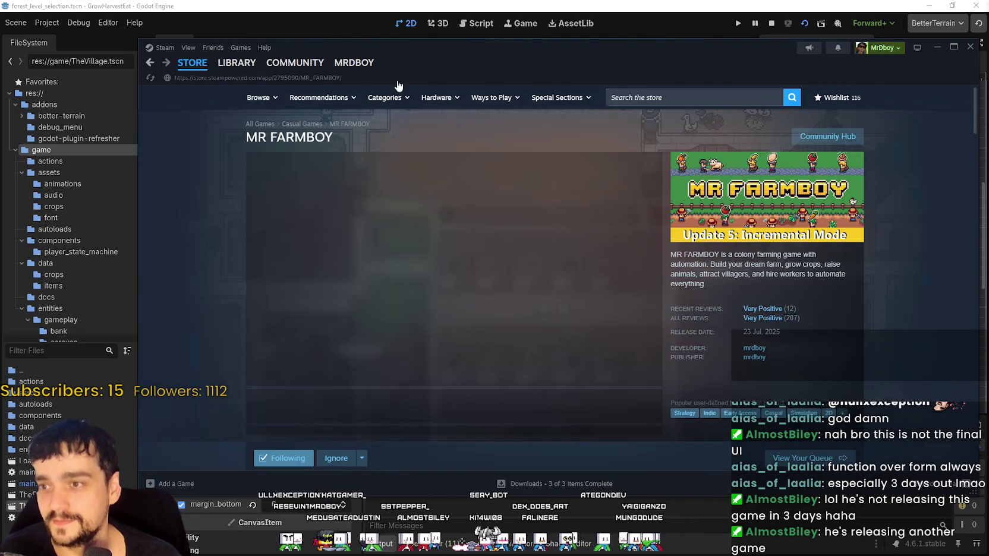
left_click(953, 47)
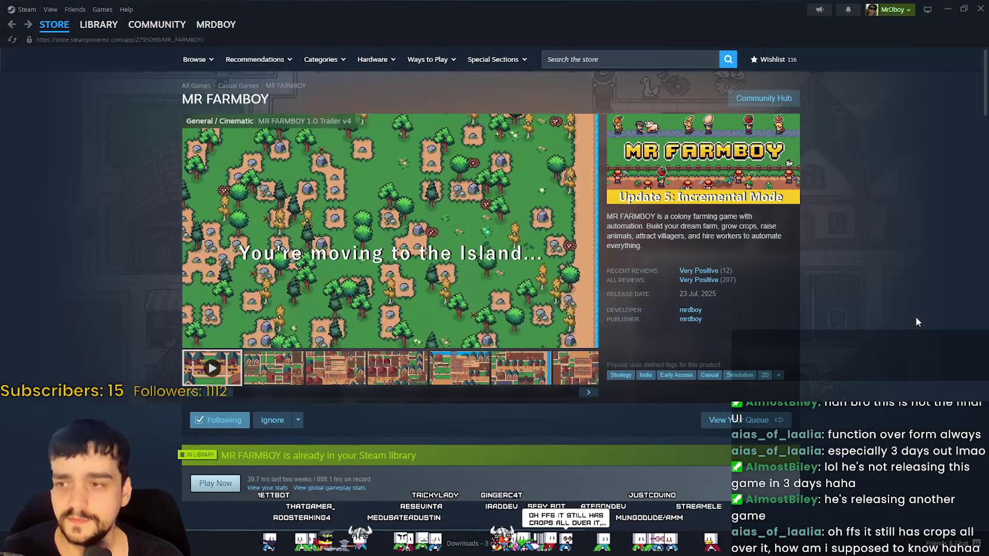
scroll(912, 315, "down", 5)
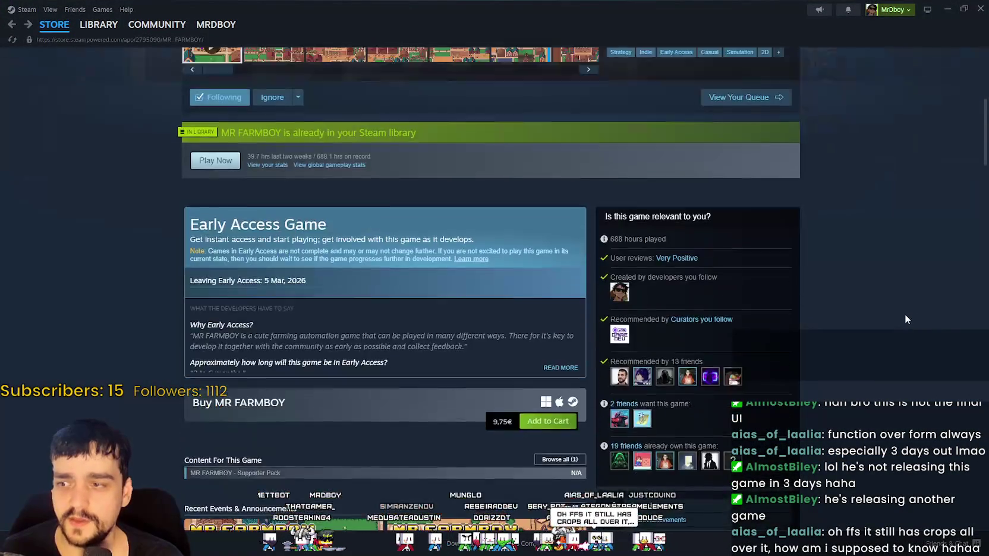
scroll(900, 314, "up", 5)
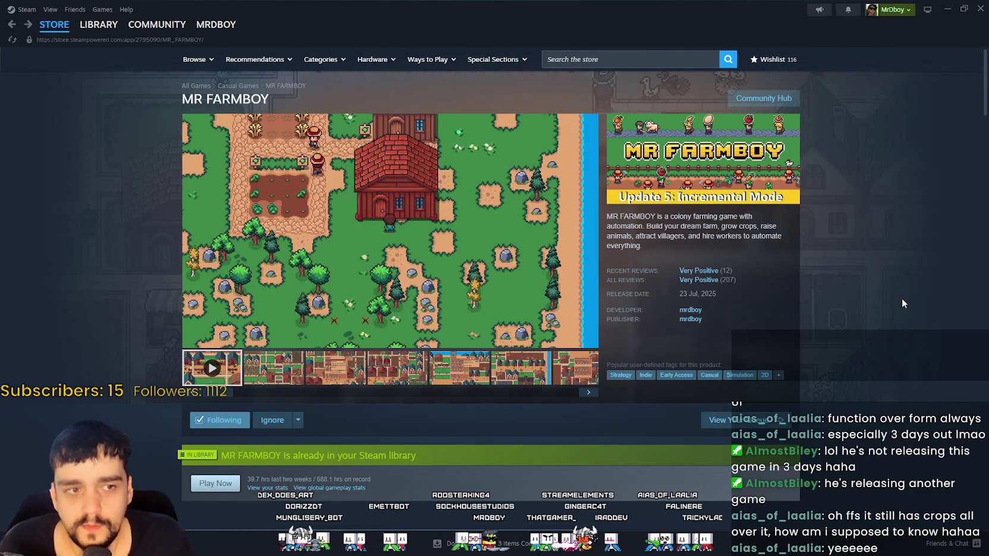
scroll(979, 335, "down", 5)
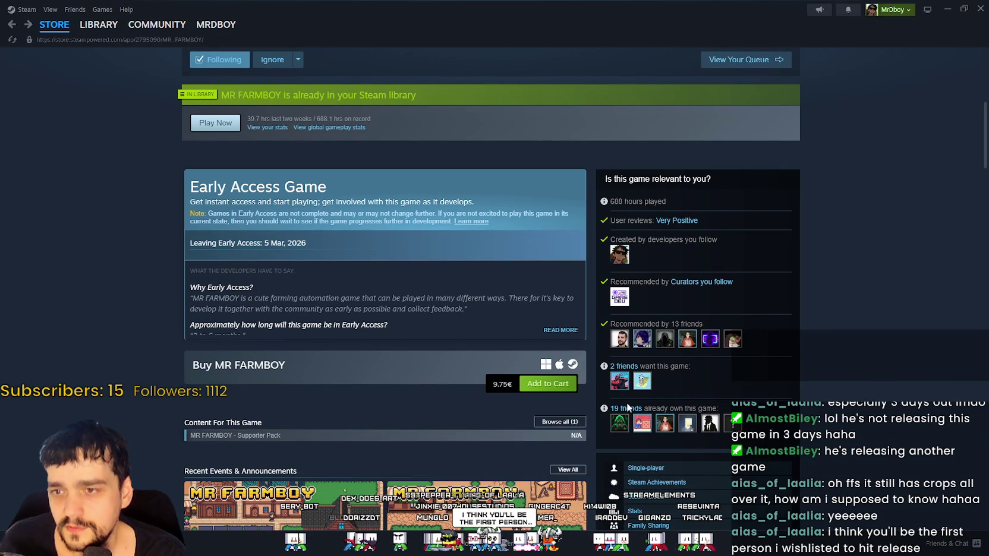
scroll(848, 387, "up", 5)
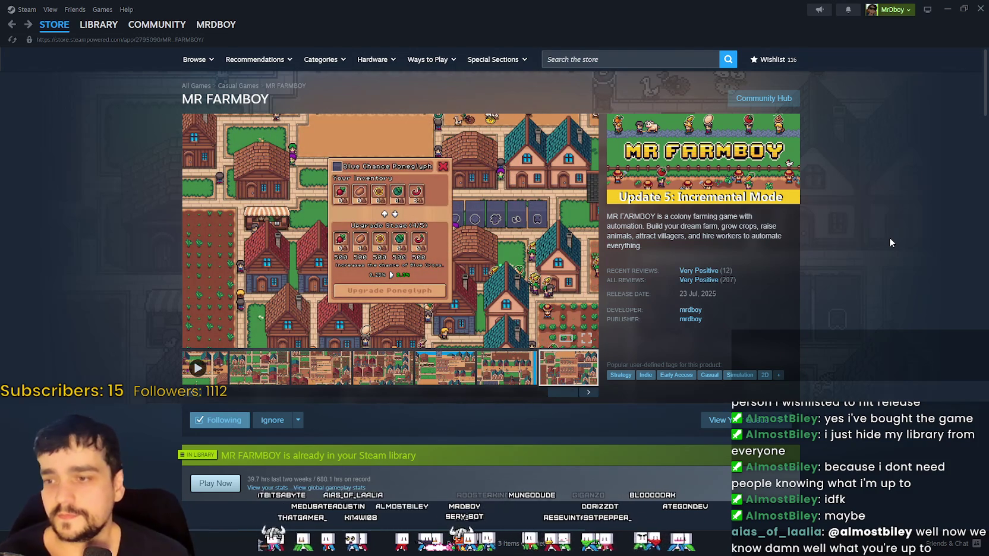
Play the MR FARMBOY trailer, then switch to the browser showing YouTube
left_click(202, 368)
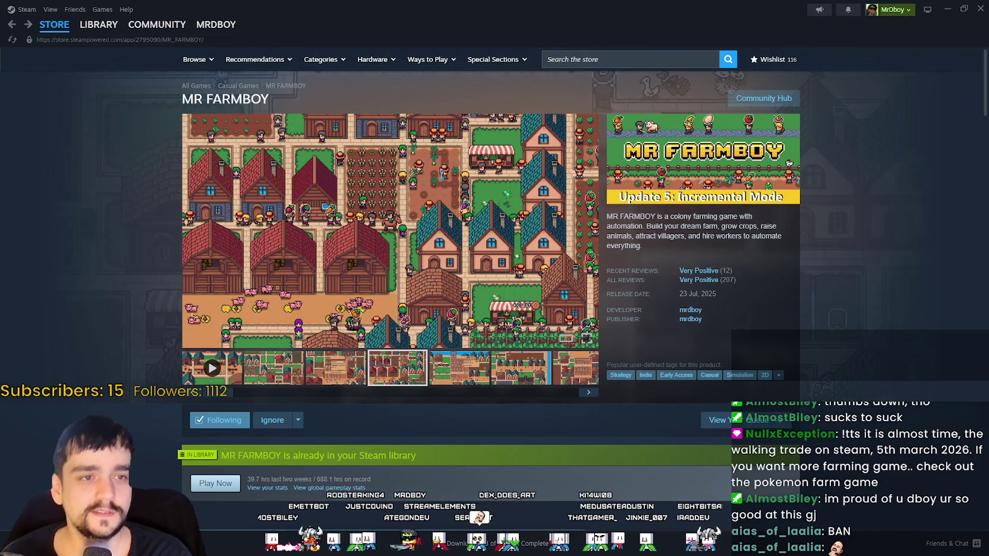
key("alt+Tab")
Search YouTube for 'pokemon pokopia' using the suggestion list
left_click(408, 136)
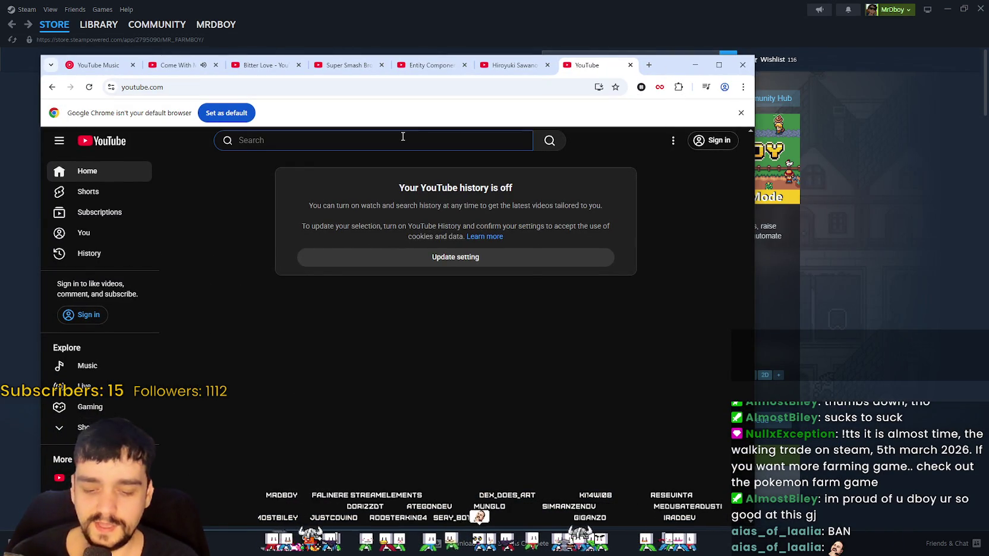
type("Pokemon ")
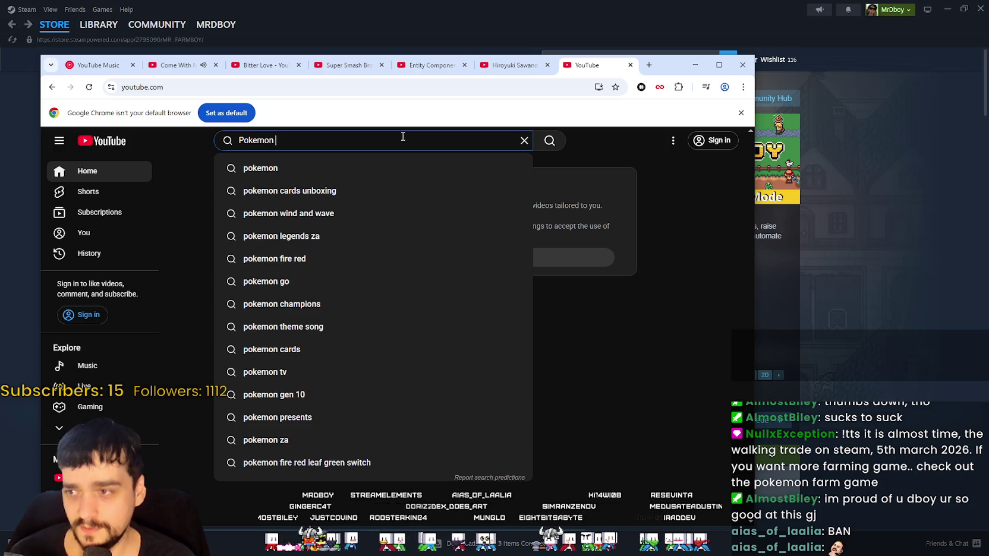
type("p")
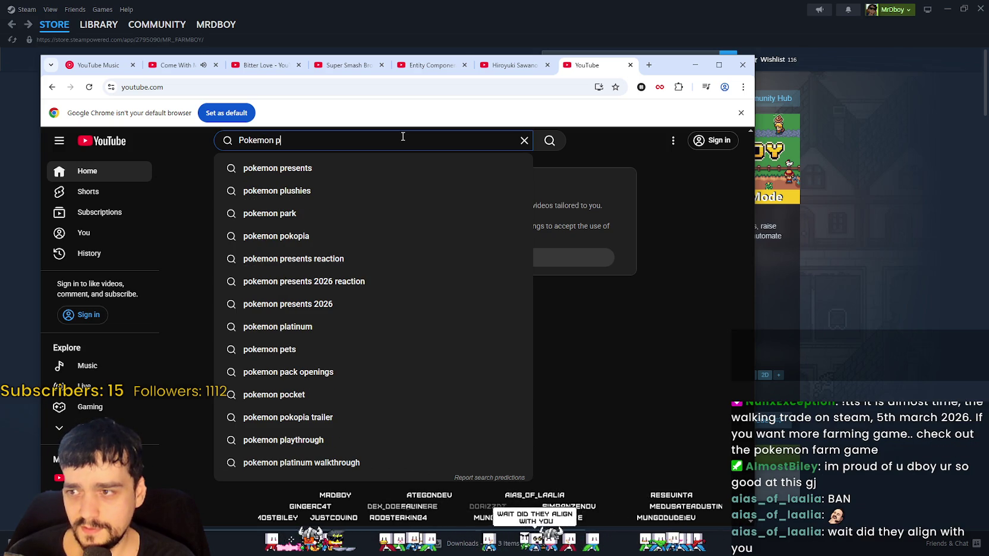
key("Down")
key("Down")
key("Down")
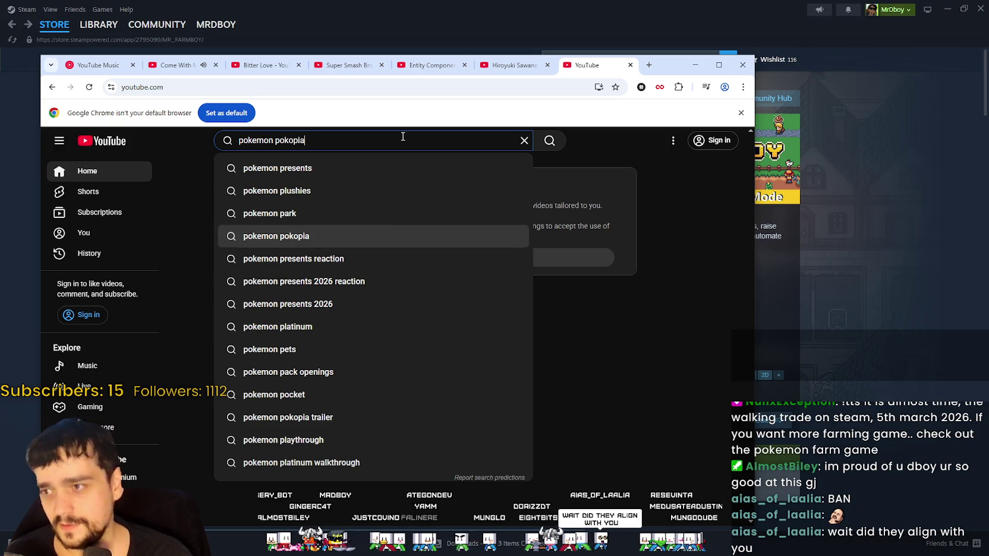
key("Return")
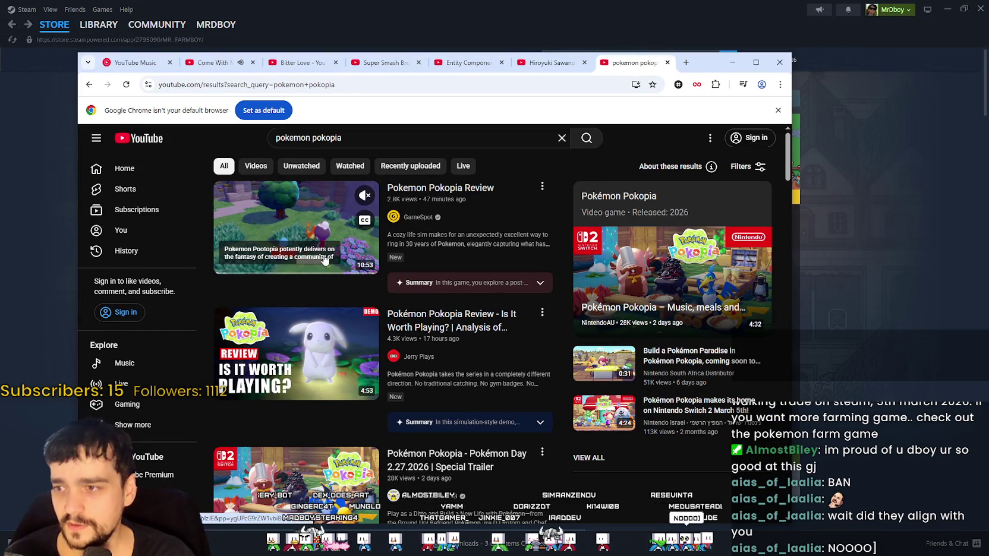
Open the Pokemon Pokopia Review result in a new tab
scroll(402, 402, "down", 3)
scroll(345, 377, "up", 3)
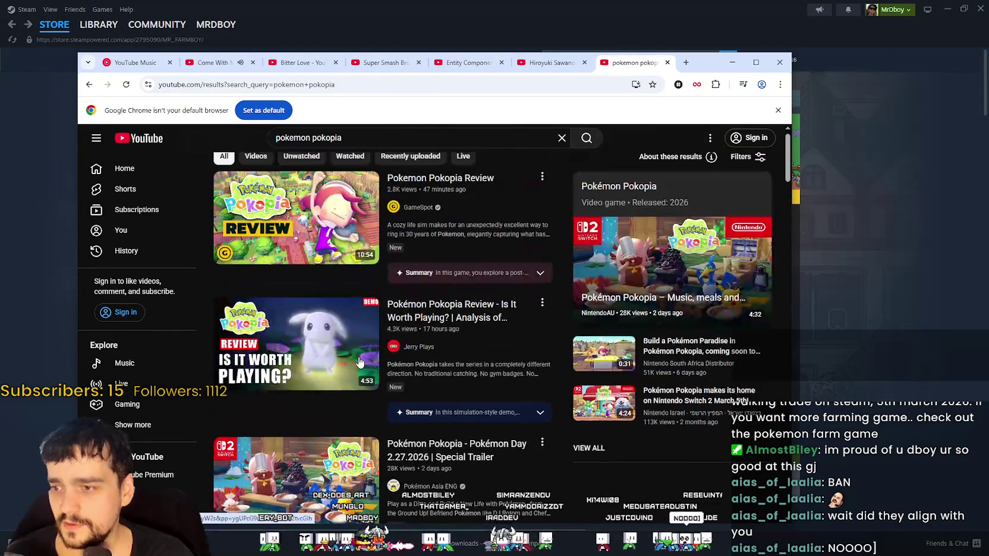
right_click(413, 194)
left_click(437, 200)
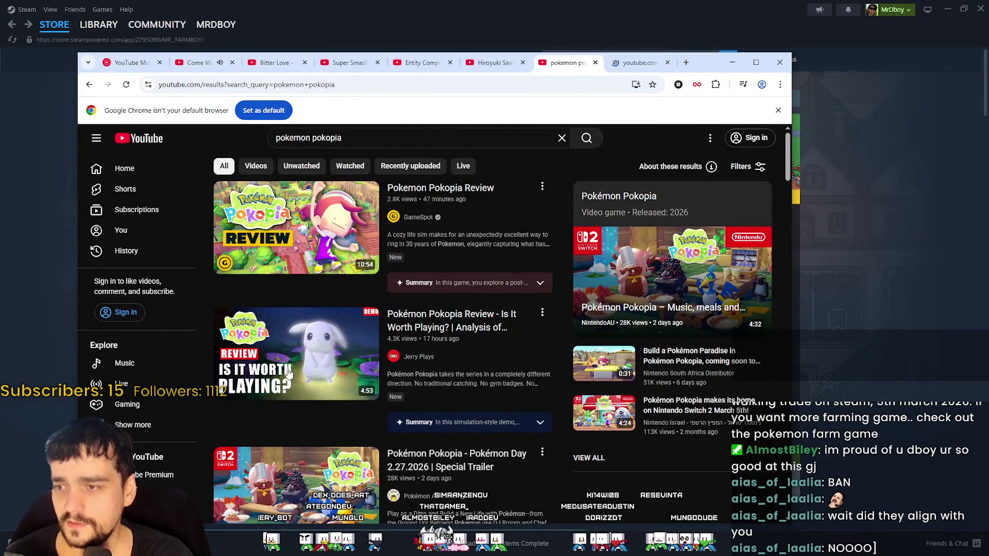
Browse the results and start refining the search to 'pokemon pokopia trailer'
scroll(299, 369, "down", 5)
scroll(657, 352, "down", 3)
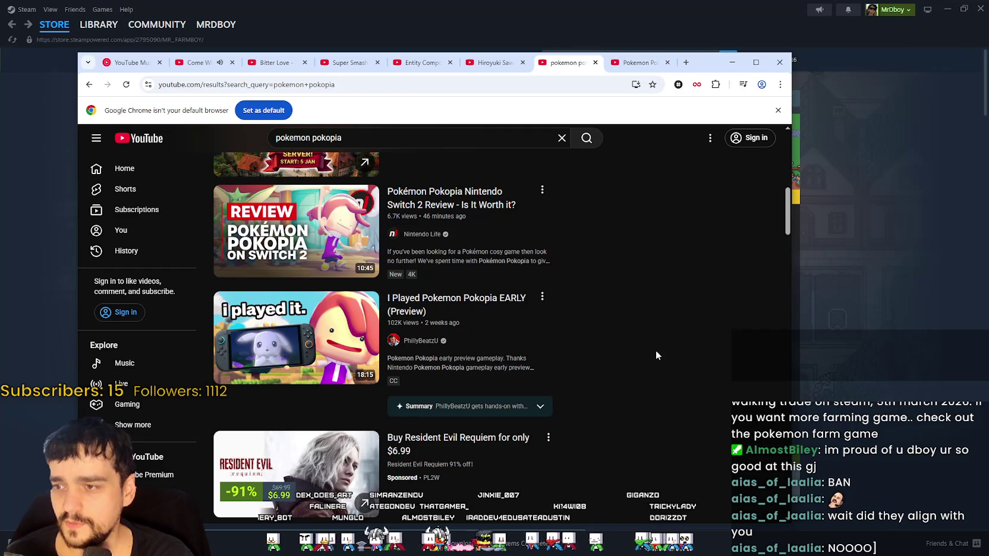
scroll(378, 195, "down", 10)
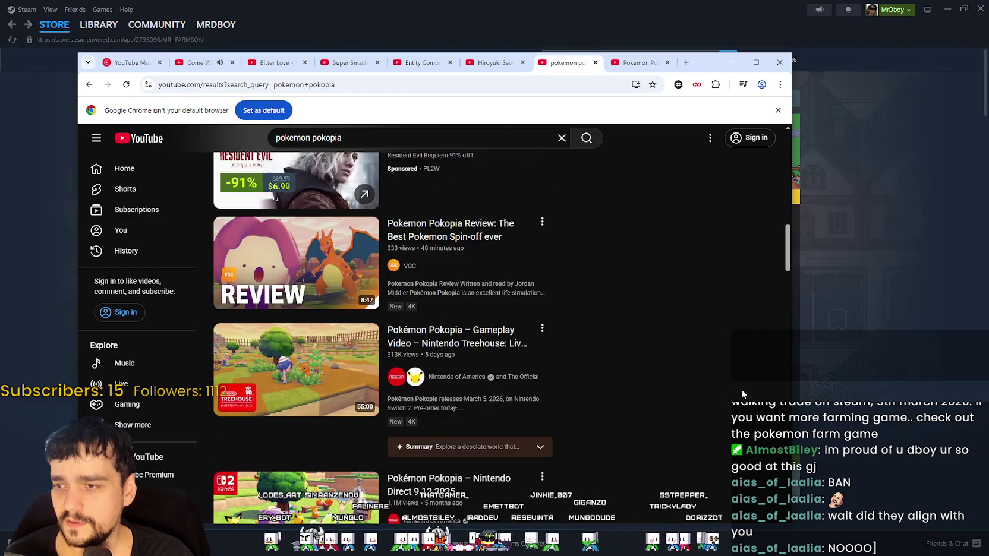
scroll(708, 382, "down", 3)
scroll(624, 374, "up", 5)
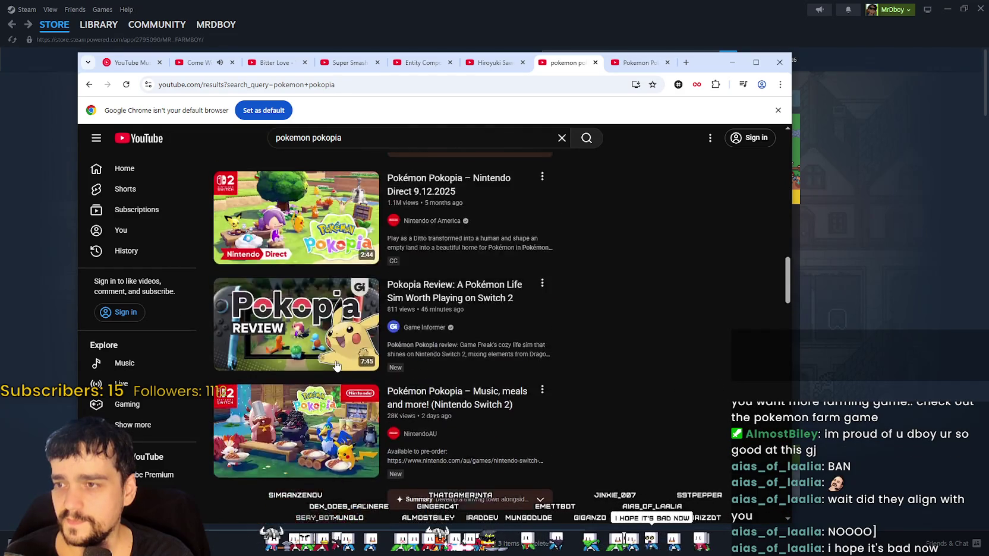
scroll(568, 365, "up", 8)
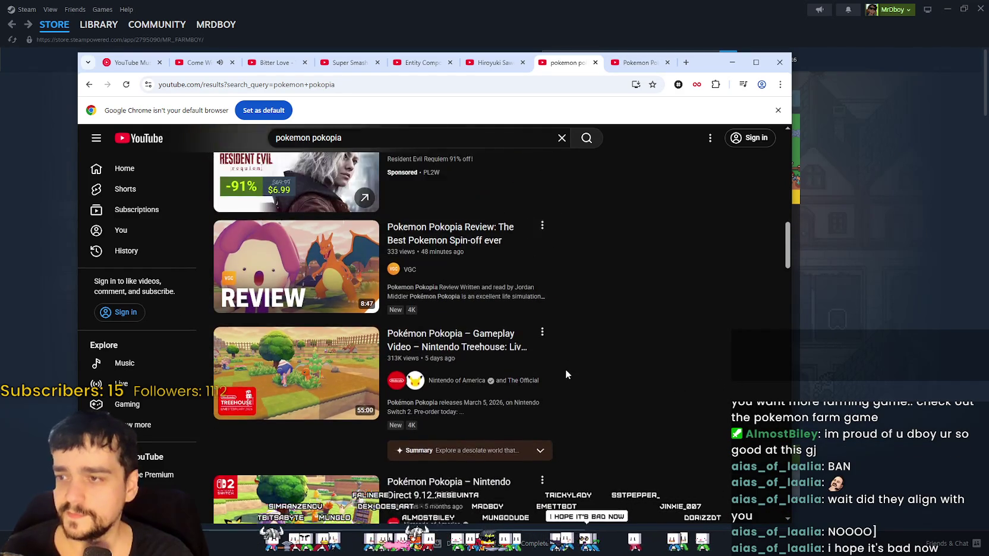
scroll(565, 370, "up", 2)
left_click(369, 142)
type("trailer")
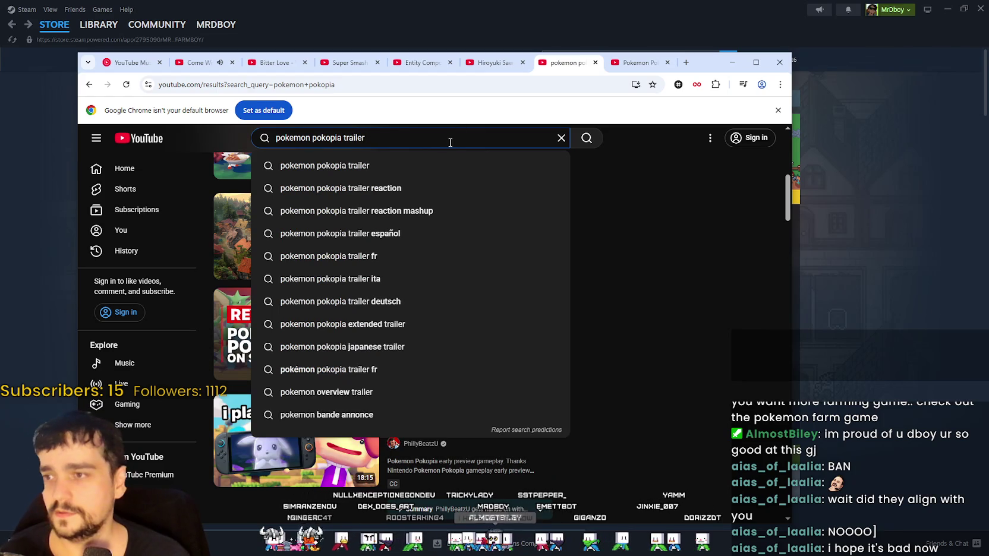
Search YouTube for 'pokemon pokopia trailer' using the suggested query
left_click(523, 166)
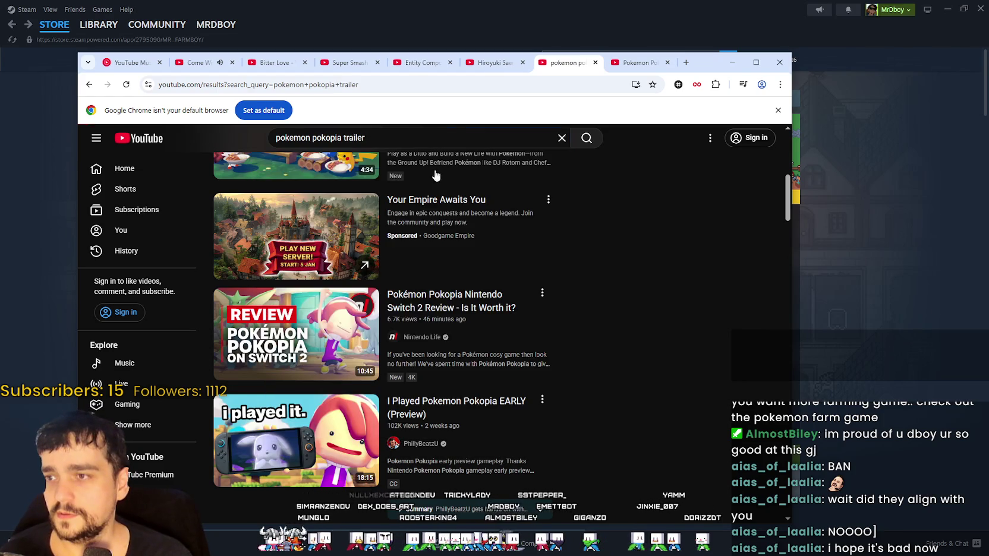
left_click_drag(707, 62, 755, 44)
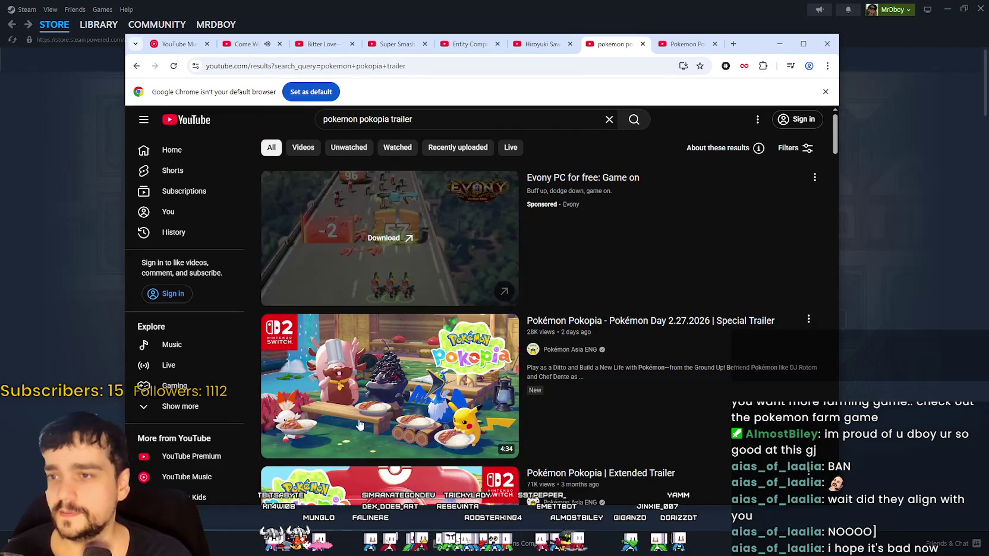
scroll(423, 361, "down", 2)
scroll(423, 359, "down", 3)
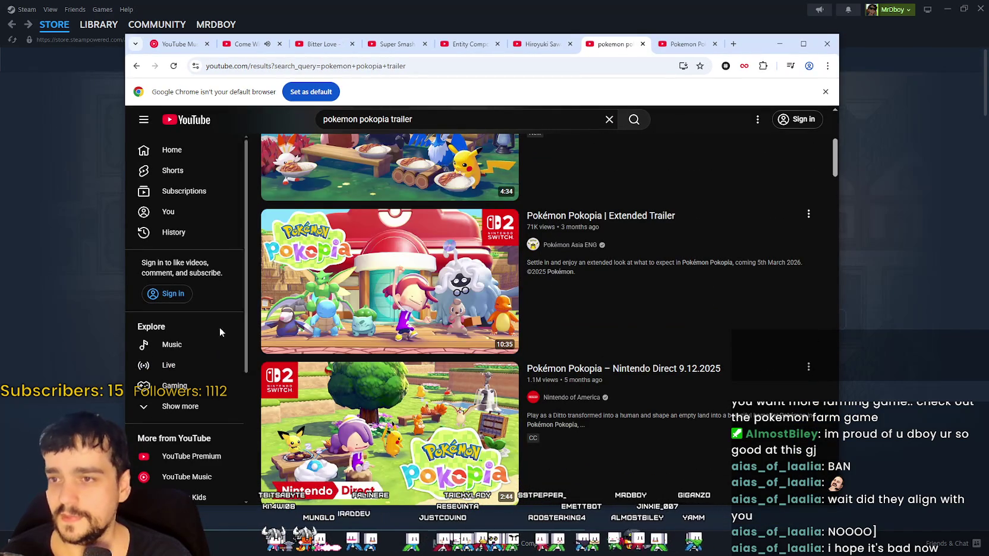
Browse the trailer results below the Pokémon Day 2.27.2026 Special Trailer
scroll(690, 411, "down", 2)
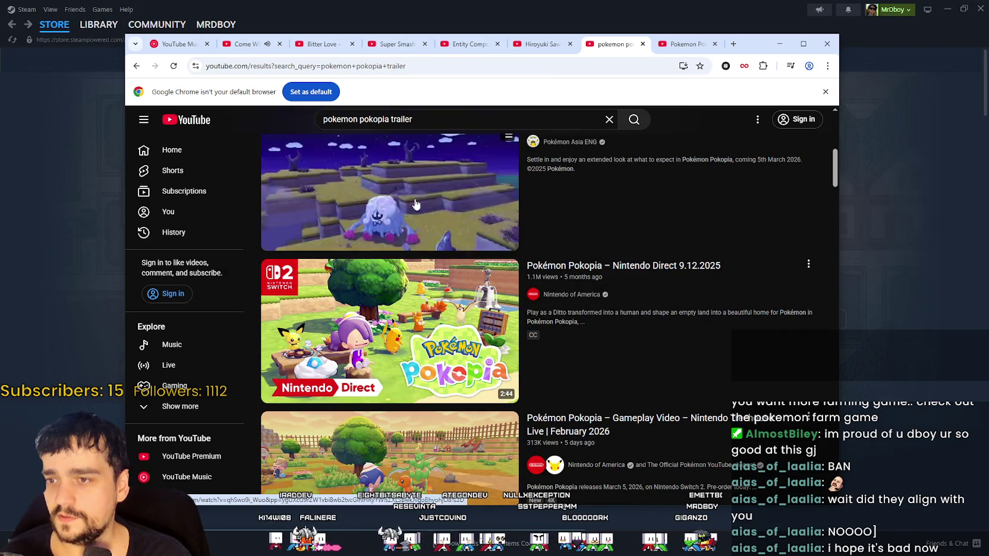
mouse_move(414, 327)
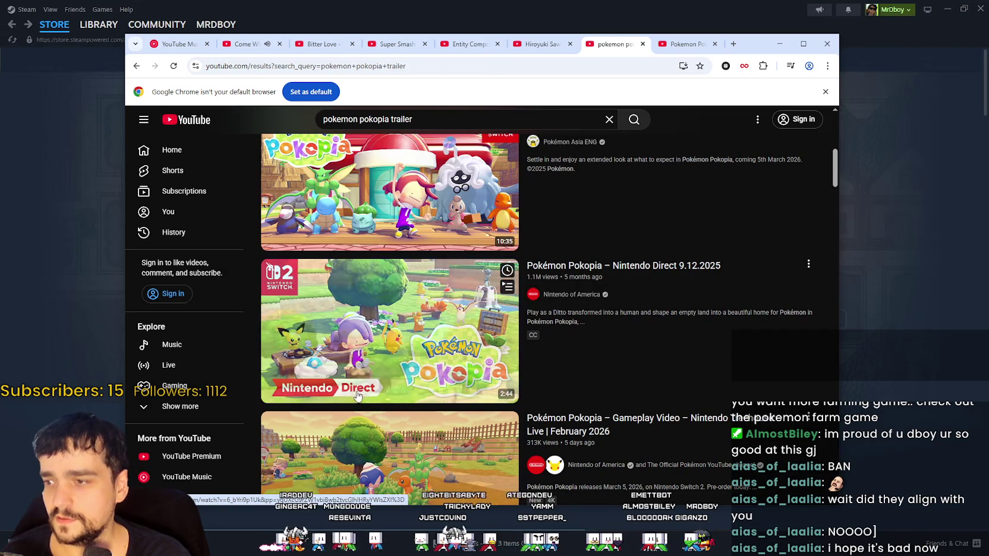
scroll(702, 296, "down", 1)
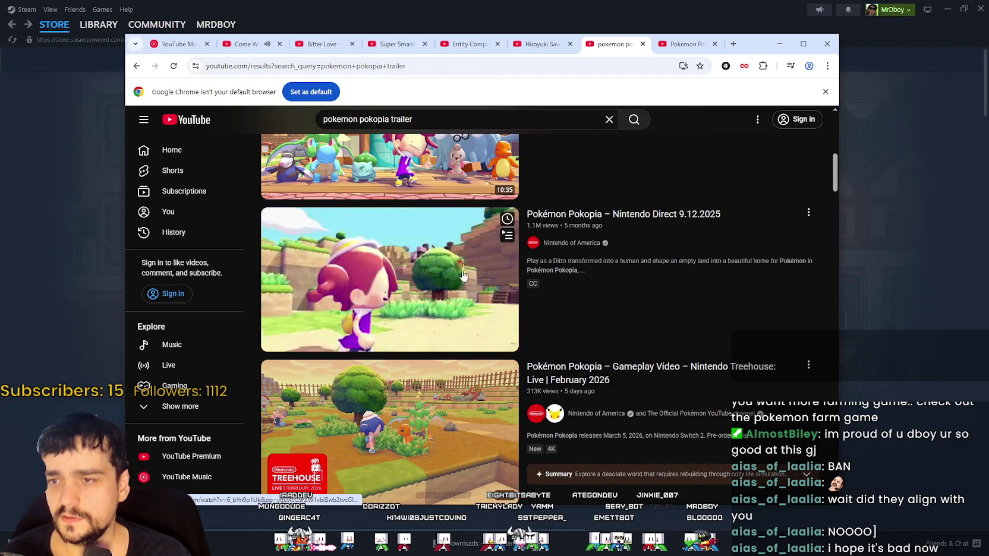
scroll(651, 388, "down", 5)
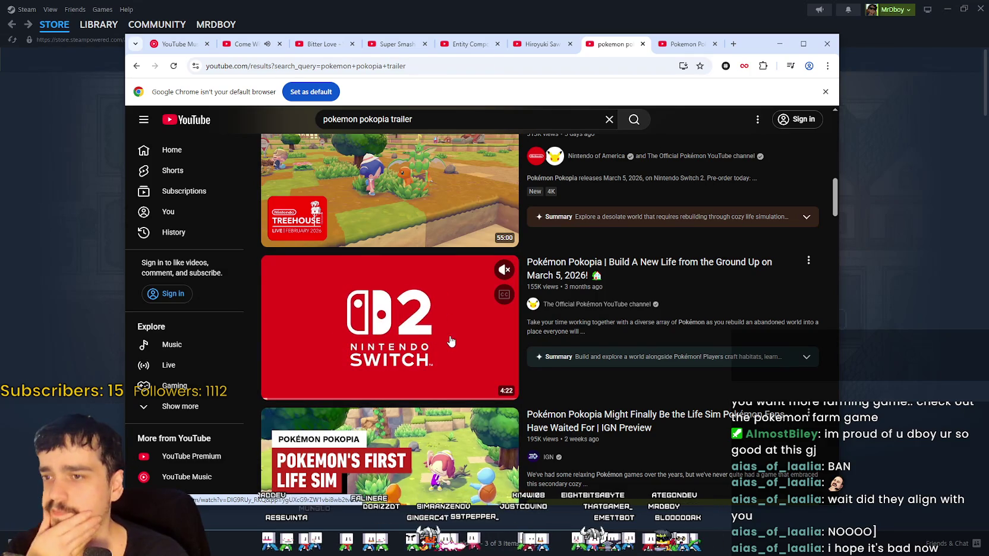
scroll(443, 345, "down", 4)
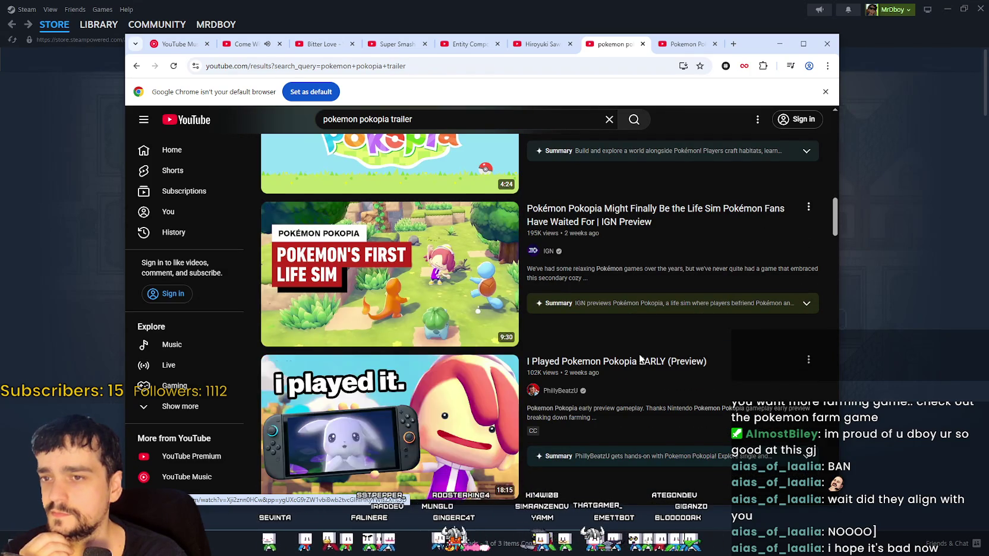
scroll(647, 356, "down", 4)
mouse_move(837, 244)
left_mouse_down()
mouse_move(828, 301)
mouse_move(848, 125)
left_mouse_up()
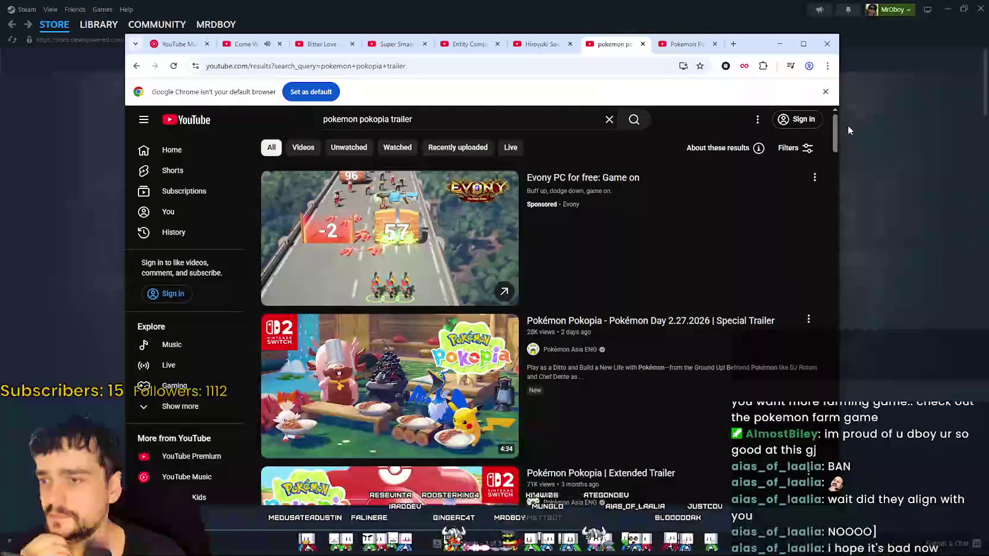